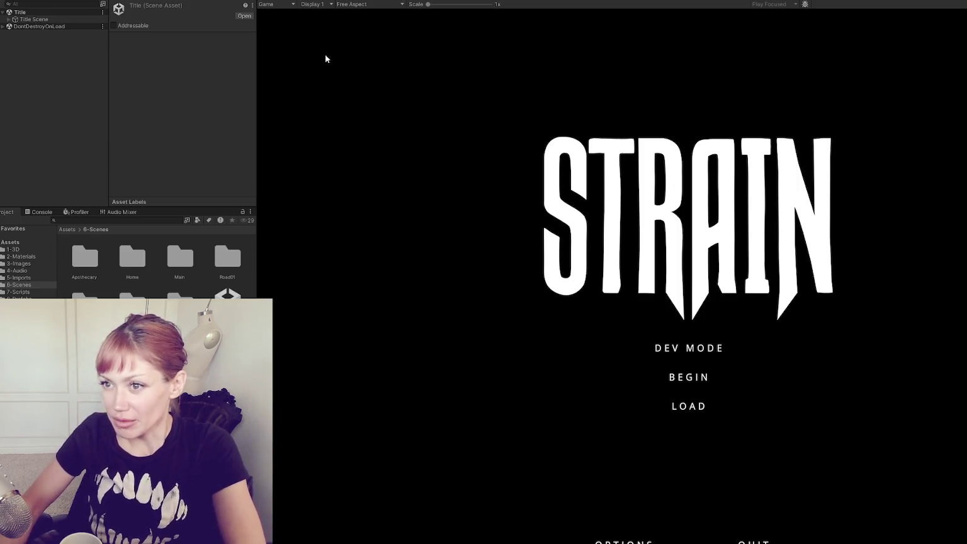
Widen the Game view and start the game from the title menu.
{"action": "left_click_drag", "start_coordinate": [257, 58], "coordinate": [165, 68]}
{"action": "left_click", "coordinate": [623, 346]}
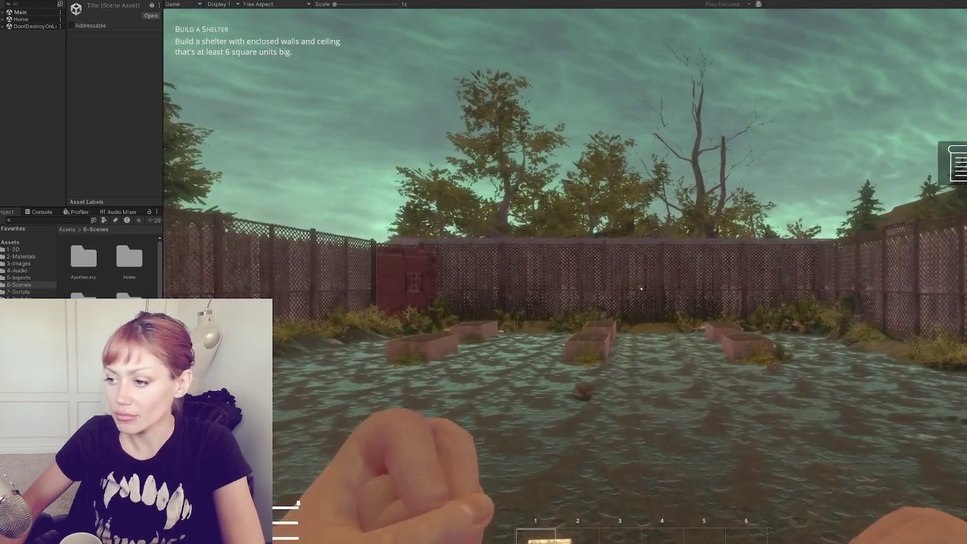
{"action": "mouse_move", "coordinate": [641, 289]}
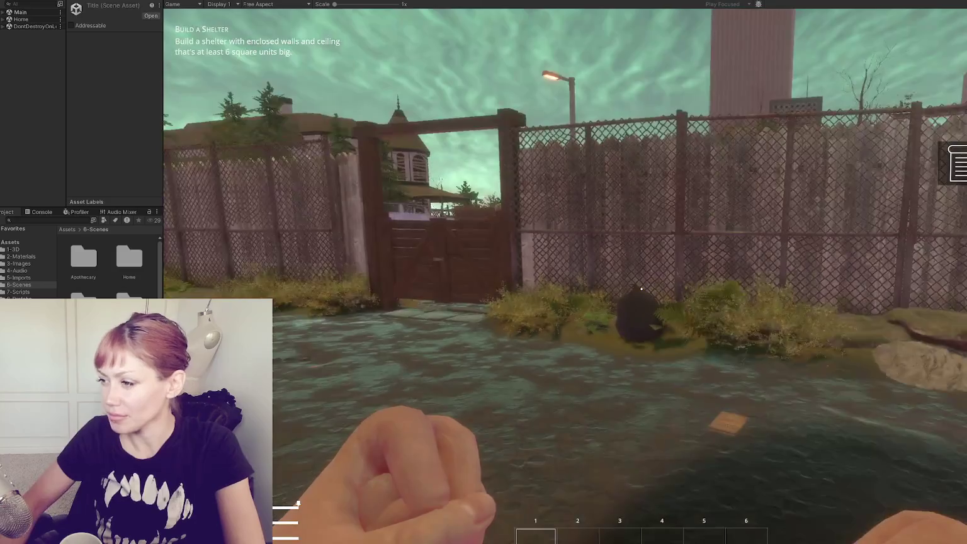
Walk across the flooded yard up to the fence, then exit Play mode.
{"action": "key", "text": "w"}
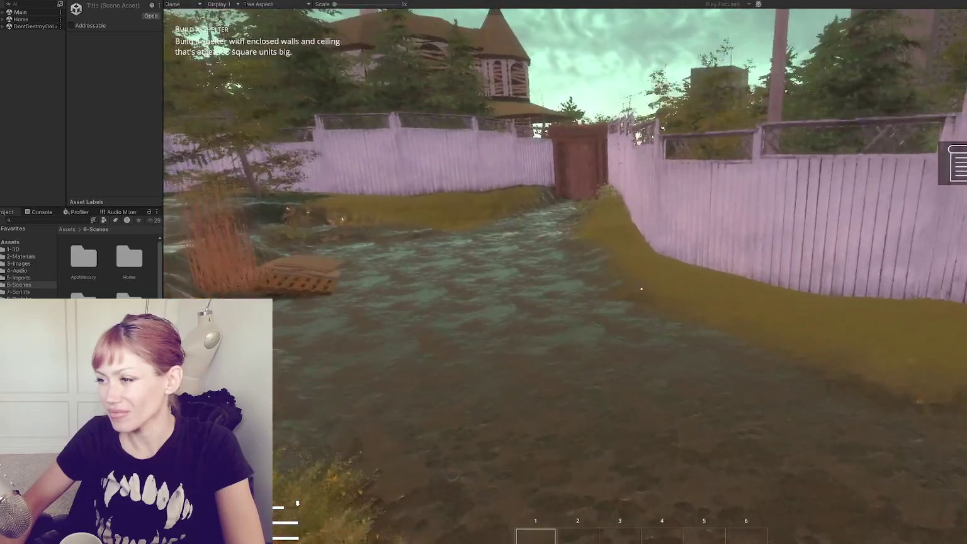
{"action": "key", "text": "w"}
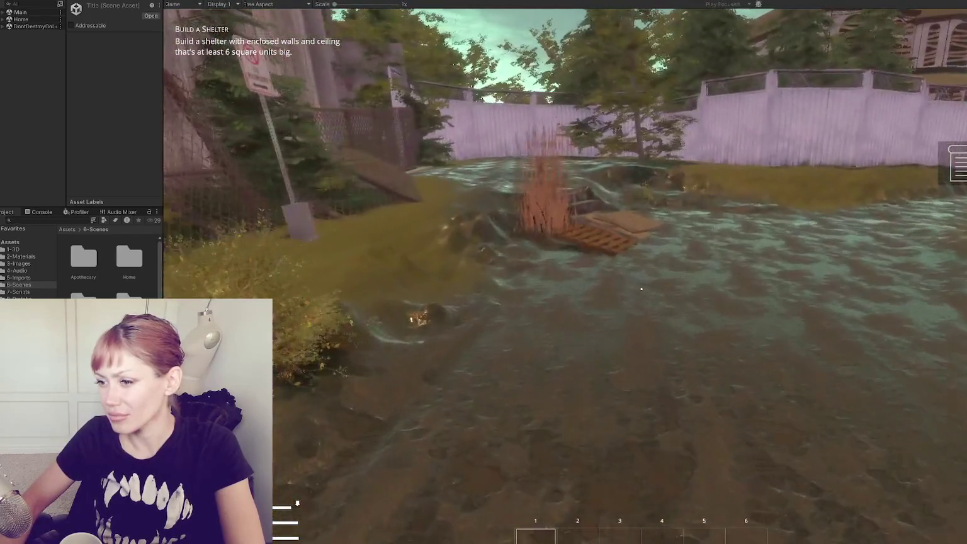
{"action": "key", "text": "w"}
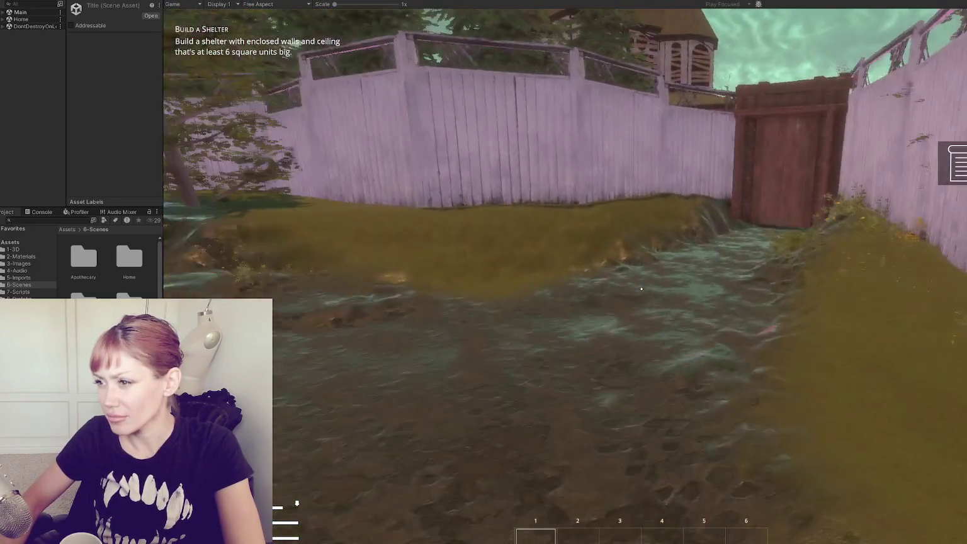
{"action": "key", "text": "w"}
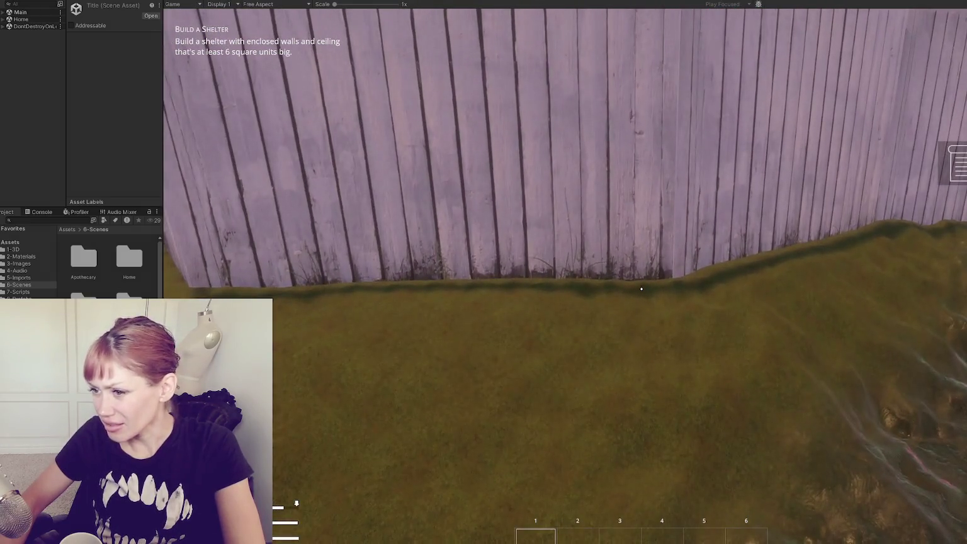
{"action": "key", "text": "s"}
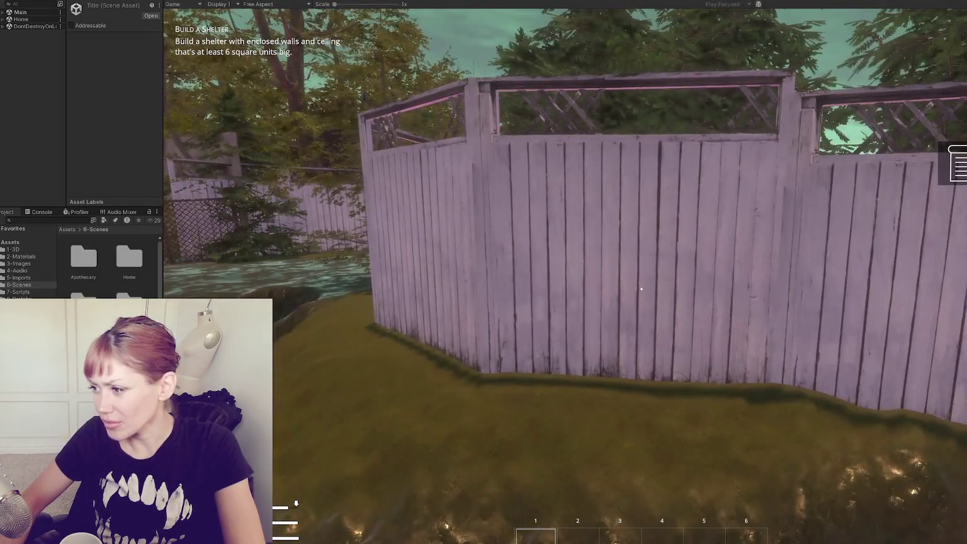
{"action": "key", "text": "w"}
{"action": "key", "text": "w"}
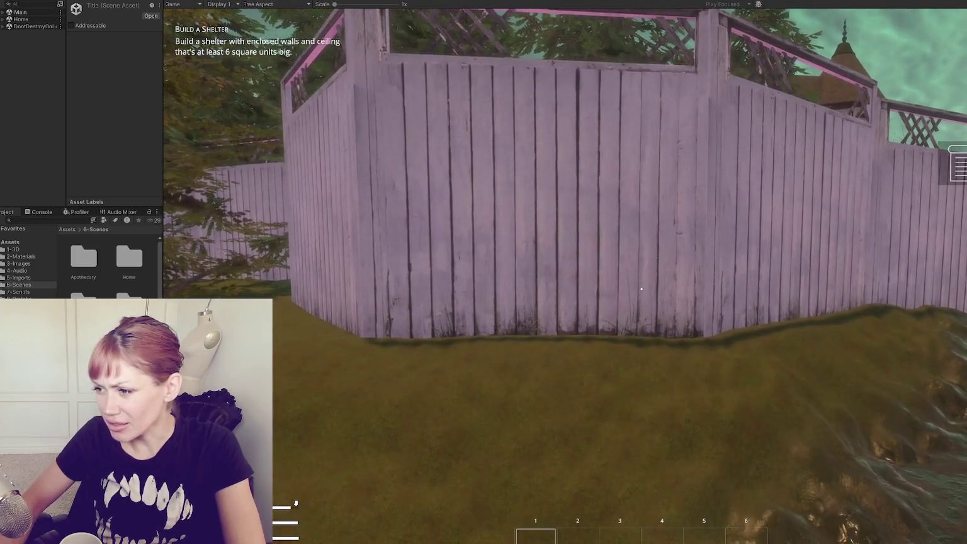
{"action": "key", "text": "w"}
{"action": "key", "text": "s"}
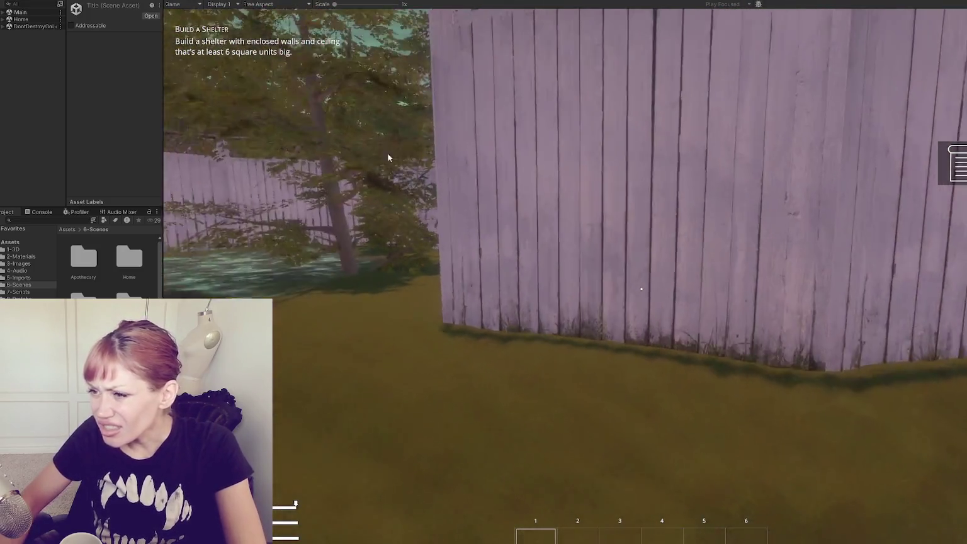
{"action": "key", "text": "ctrl+p"}
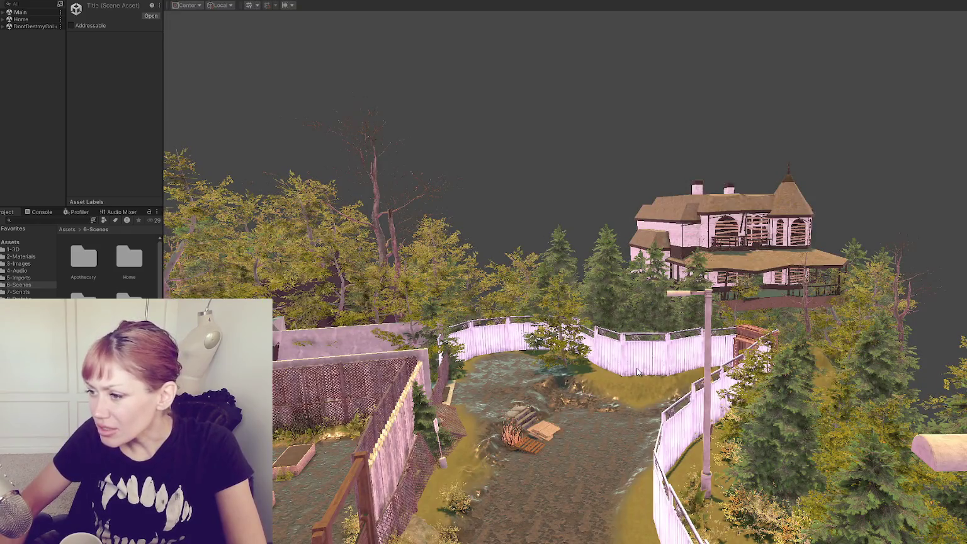
Select Fence Lattice, frame it, and orbit around it to inspect it.
{"action": "left_click", "coordinate": [636, 368]}
{"action": "key", "text": "f"}
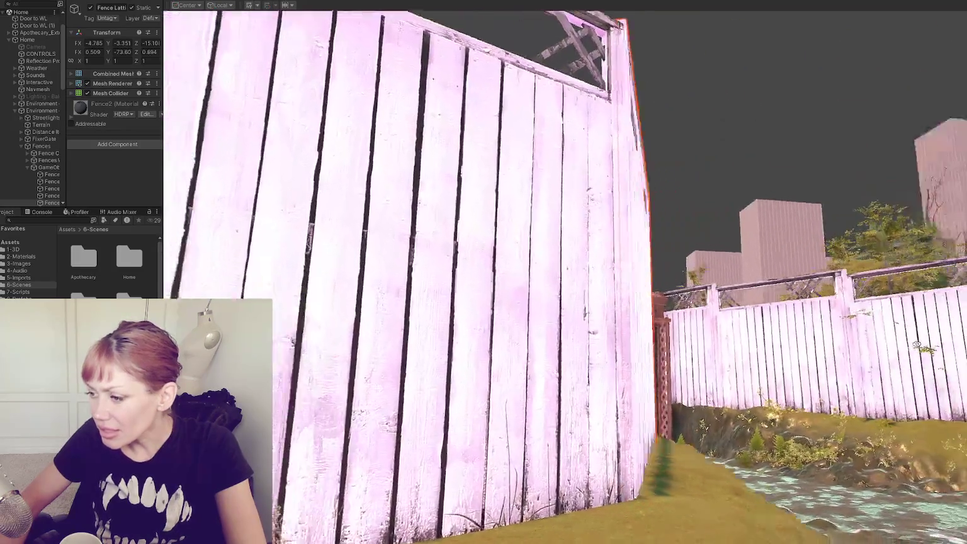
{"action": "mouse_move", "coordinate": [917, 345]}
{"action": "left_mouse_down"}
{"action": "mouse_move", "coordinate": [466, 349]}
{"action": "mouse_move", "coordinate": [327, 428]}
{"action": "mouse_move", "coordinate": [378, 315]}
{"action": "mouse_move", "coordinate": [441, 221]}
{"action": "mouse_move", "coordinate": [564, 145]}
{"action": "left_mouse_up"}
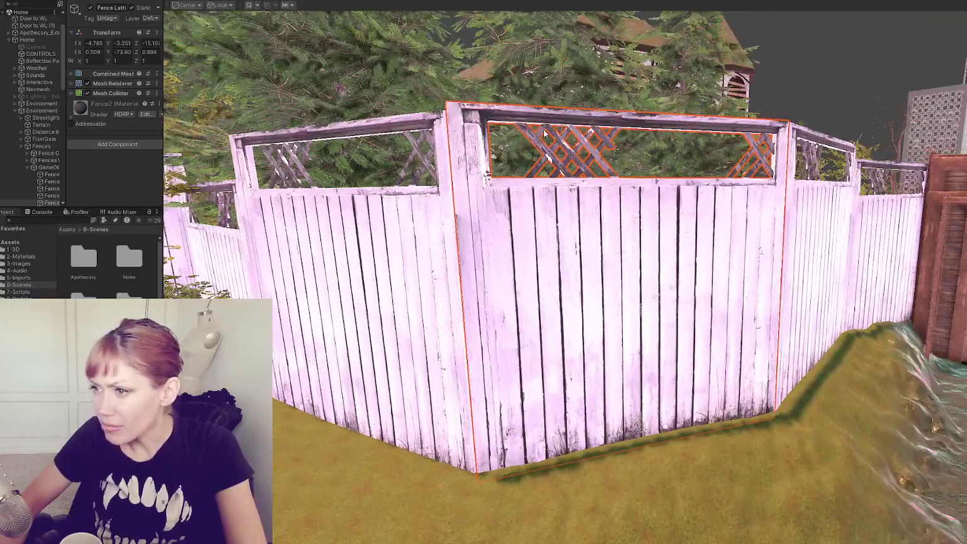
Switch back to the Game view and resume playing the level.
{"action": "key", "text": "ctrl+2"}
{"action": "left_click", "coordinate": [641, 289]}
{"action": "mouse_move", "coordinate": [641, 289]}
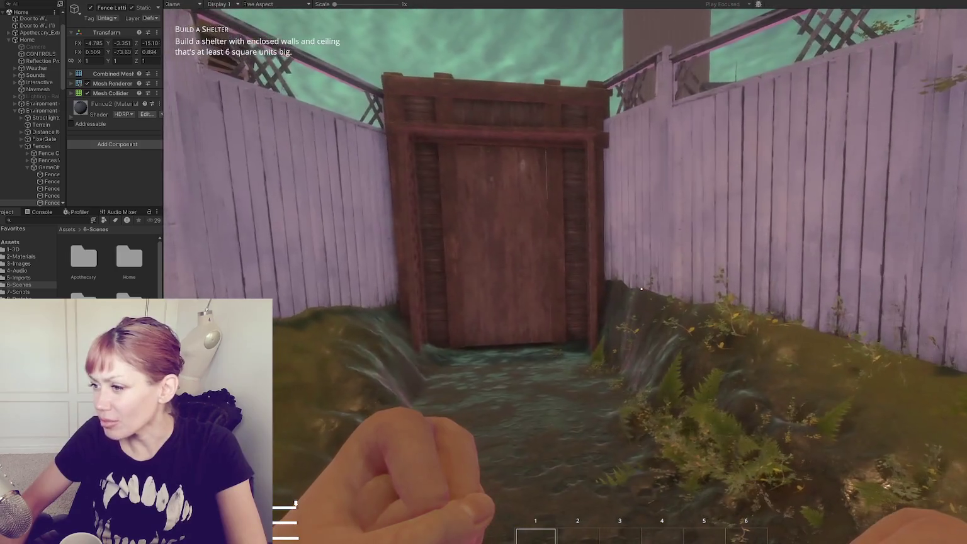
{"action": "key", "text": "w"}
{"action": "key", "text": "w"}
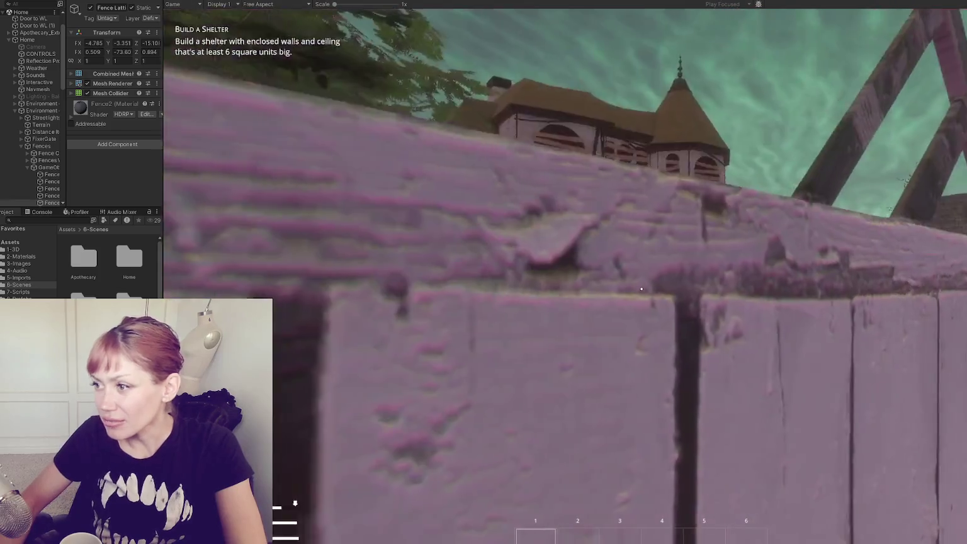
{"action": "key", "text": "w"}
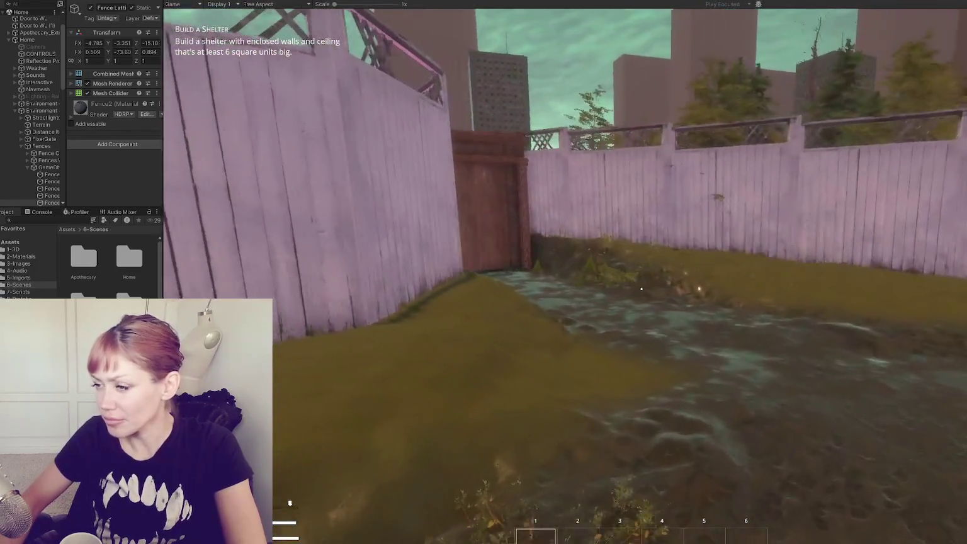
{"action": "key", "text": "w"}
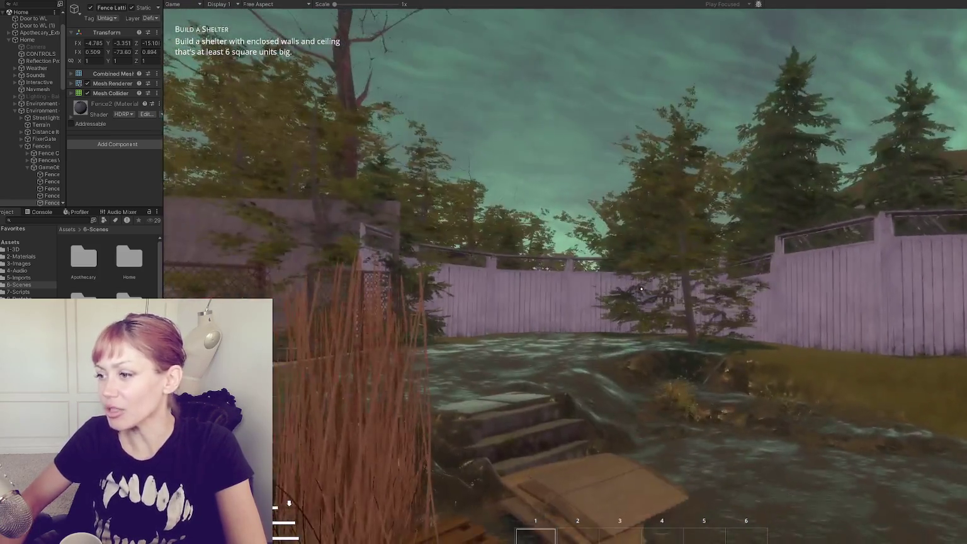
{"action": "key", "text": "w"}
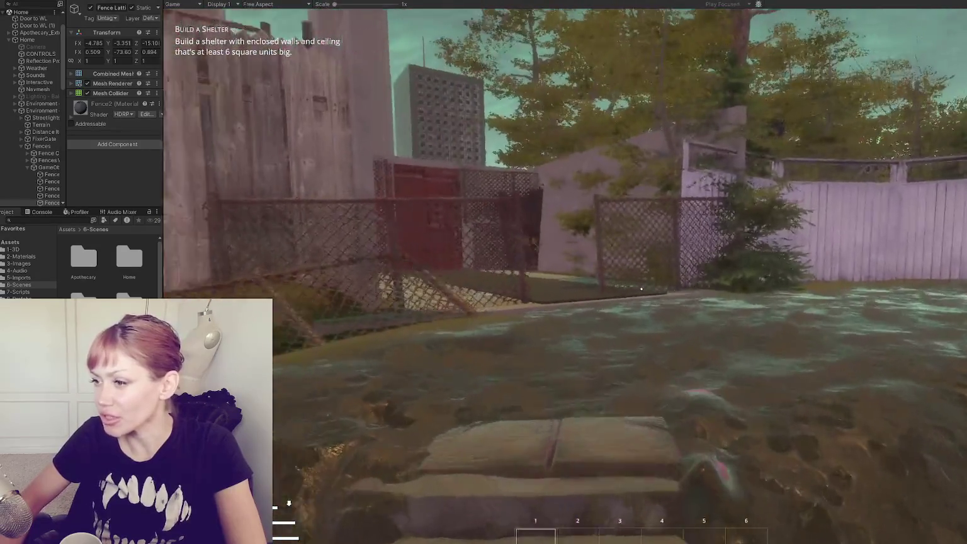
{"action": "key", "text": "w"}
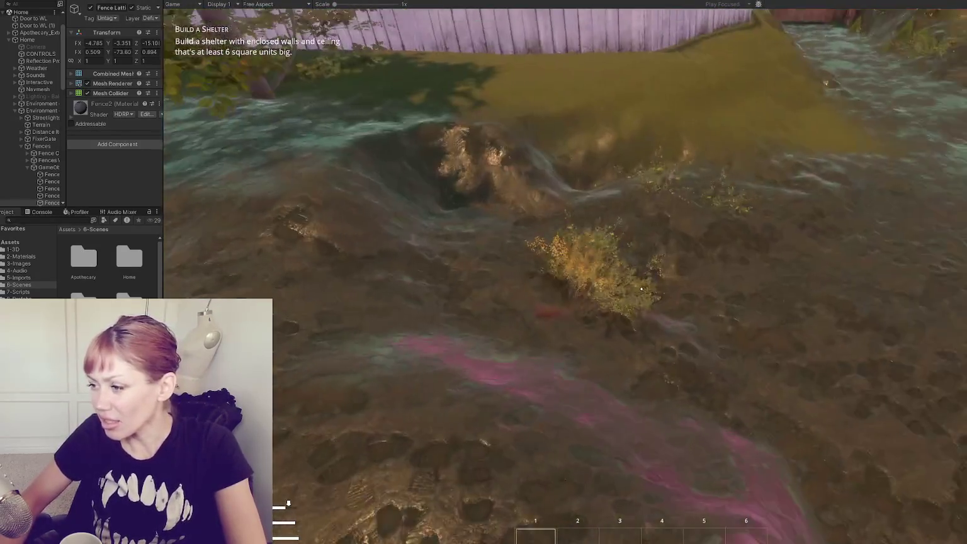
{"action": "key", "text": "w"}
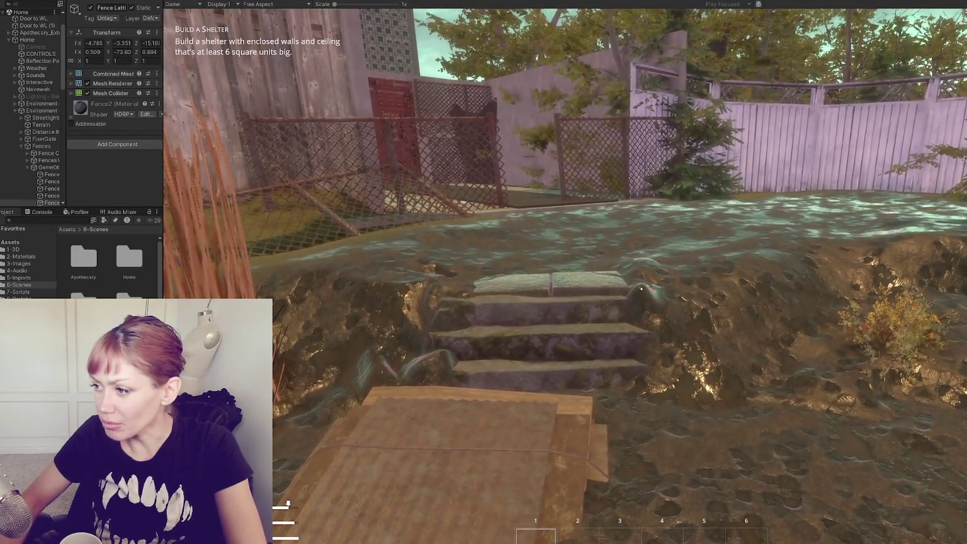
{"action": "key", "text": "w"}
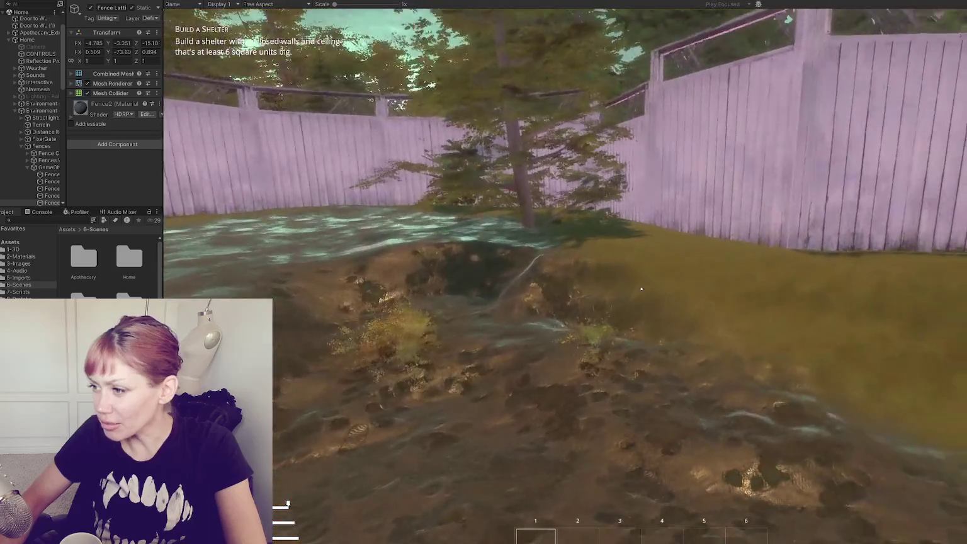
{"action": "key", "text": "w"}
{"action": "key", "text": "s"}
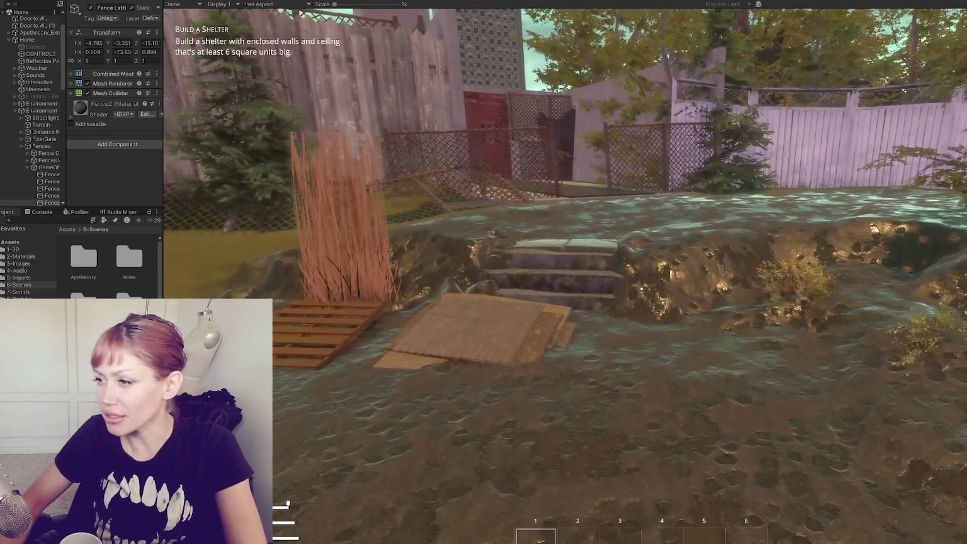
{"action": "key", "text": "a"}
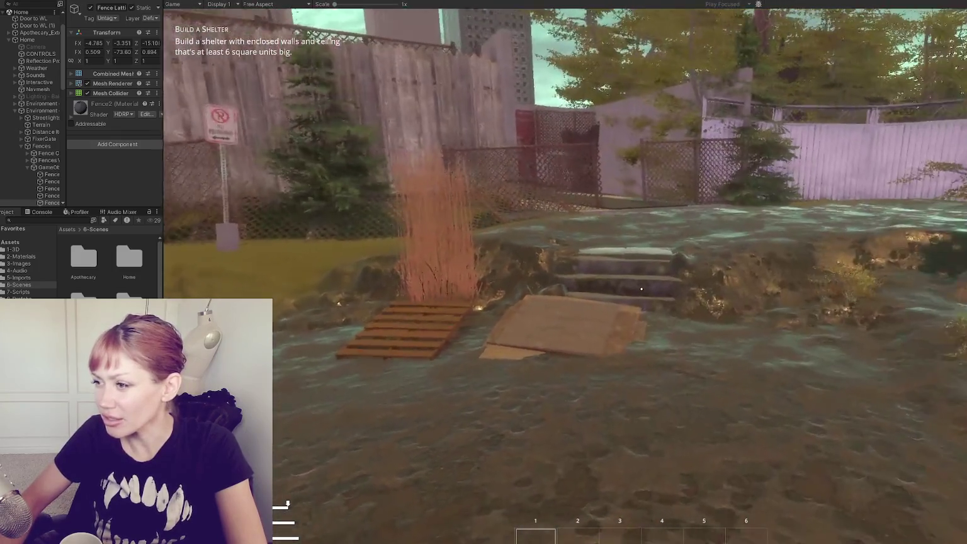
{"action": "key", "text": "a"}
{"action": "key", "text": "w"}
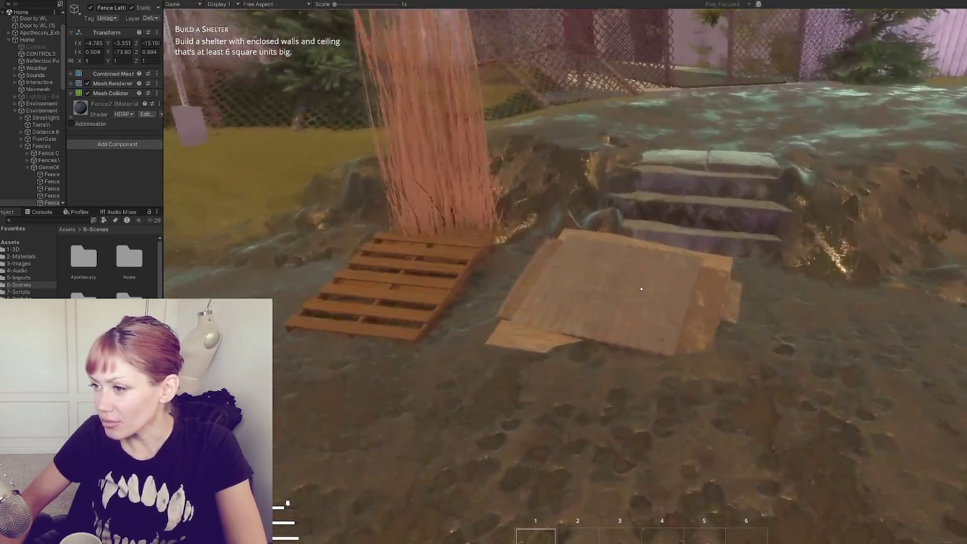
{"action": "left_click", "coordinate": [641, 289]}
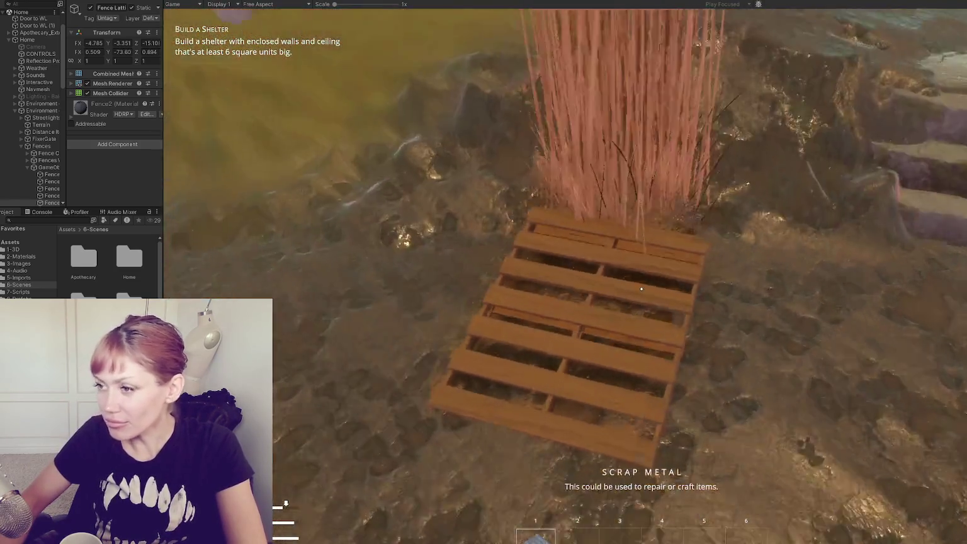
Punch near the plank and grass, collect the scrap metal into the hotbar, and open Stats.
{"action": "left_click", "coordinate": [641, 289]}
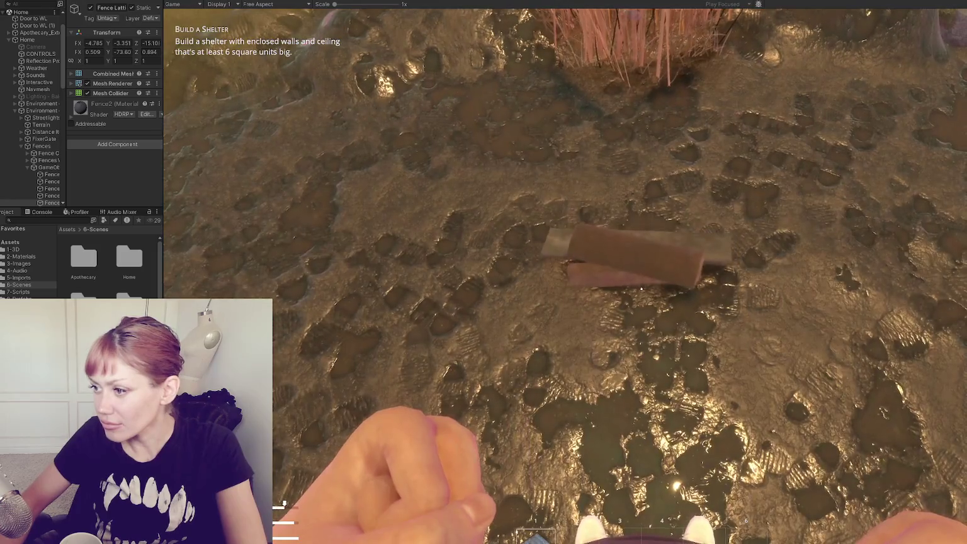
{"action": "left_click", "coordinate": [642, 289]}
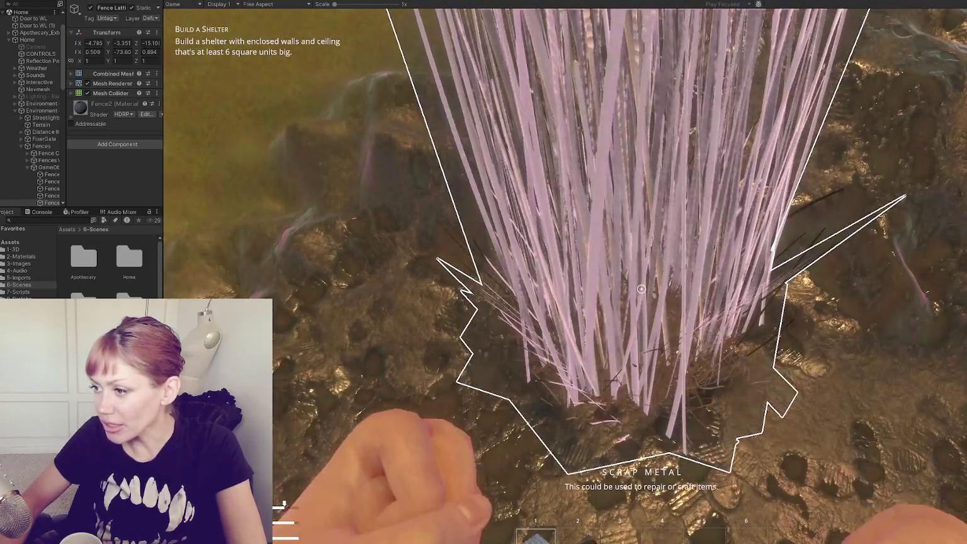
{"action": "key", "text": "w"}
{"action": "left_click", "coordinate": [641, 289]}
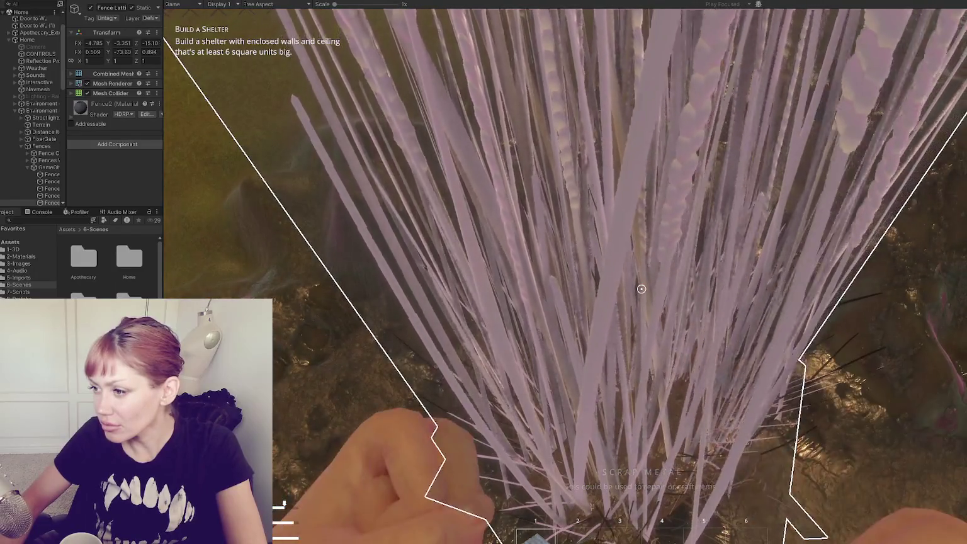
{"action": "left_click", "coordinate": [641, 289]}
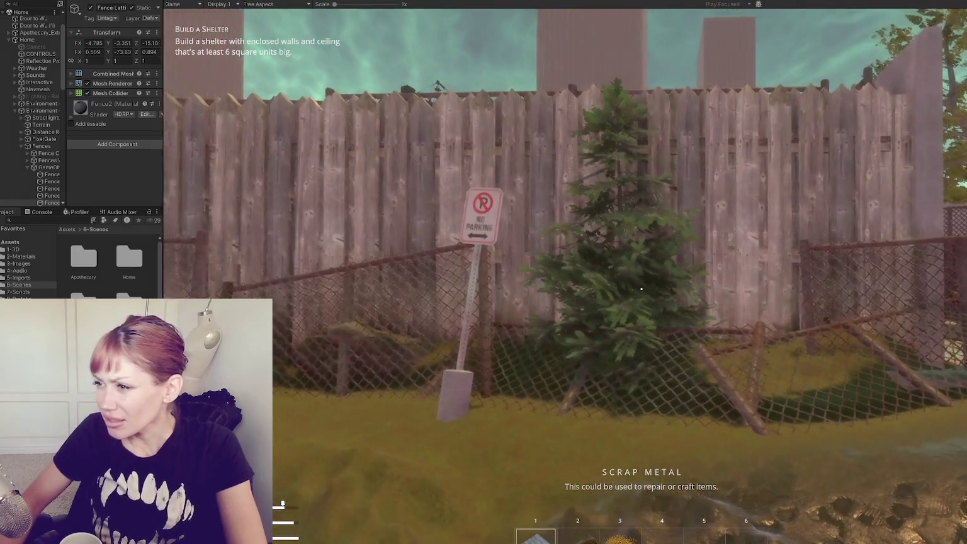
{"action": "key", "text": "Tab"}
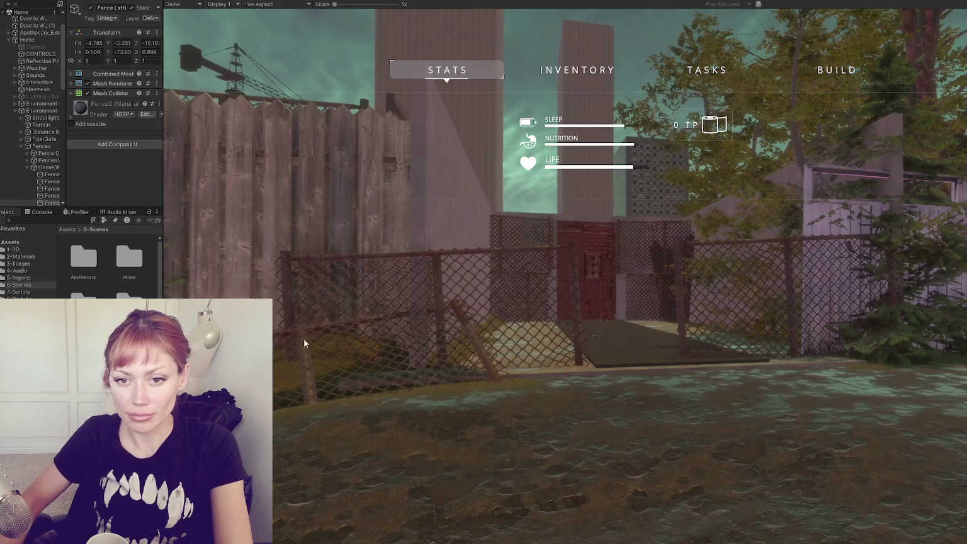
Close the stats menu and walk along the chain-link fence and creek beside the concrete wall.
{"action": "key", "text": "Tab"}
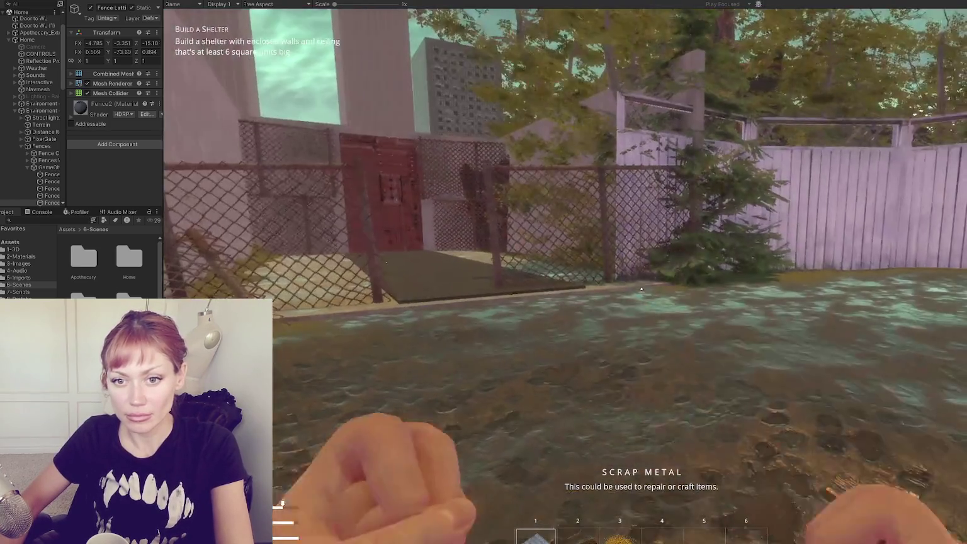
{"action": "key", "text": "w"}
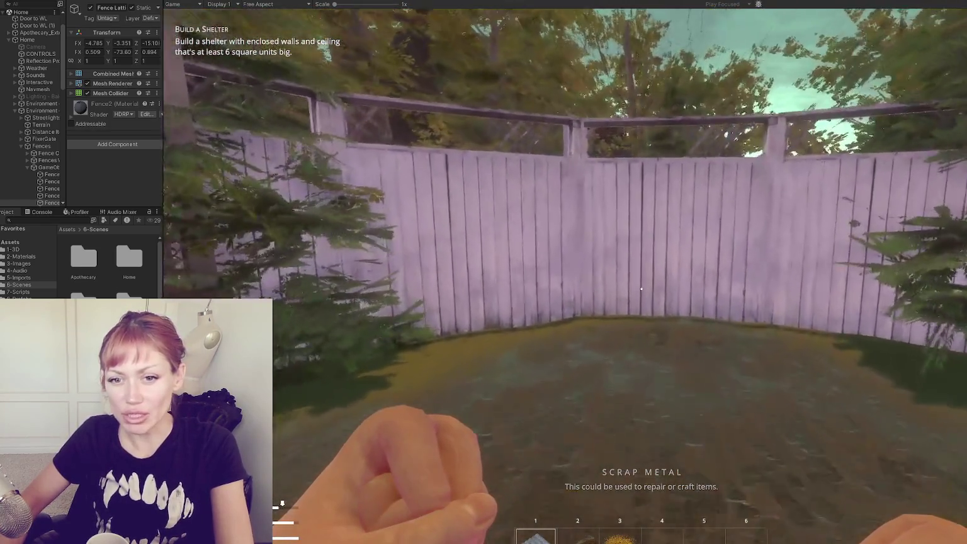
{"action": "key", "text": "w"}
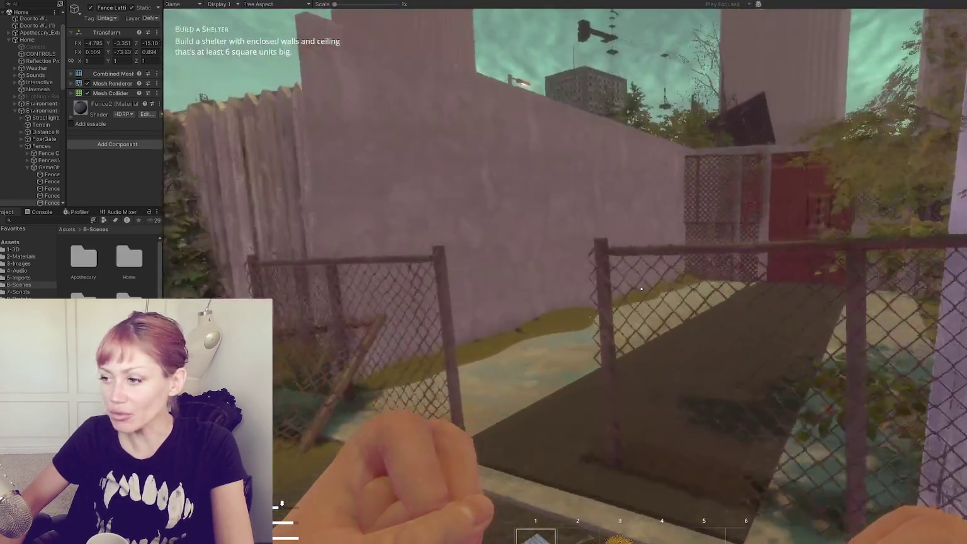
{"action": "key", "text": "w"}
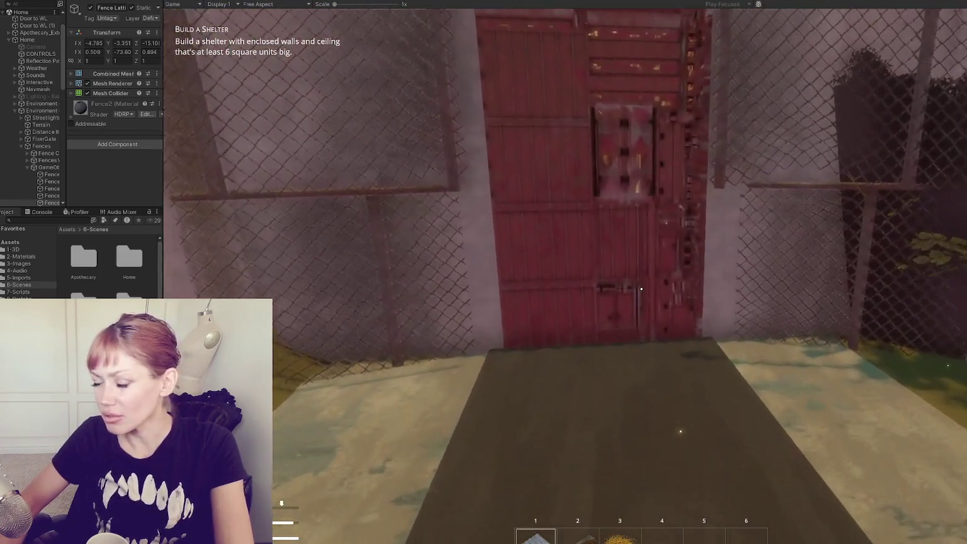
{"action": "key", "text": "w"}
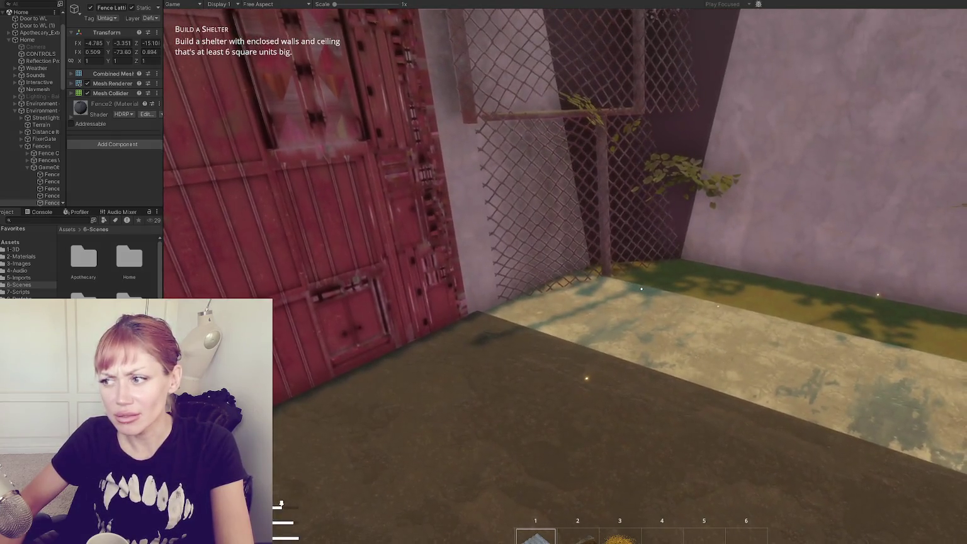
{"action": "key", "text": "w"}
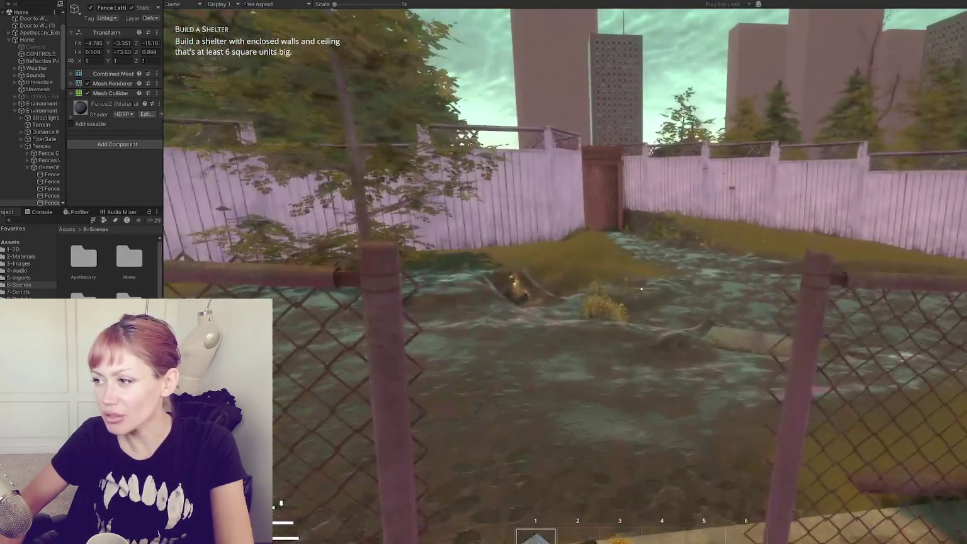
{"action": "key", "text": "w"}
{"action": "key", "text": "w"}
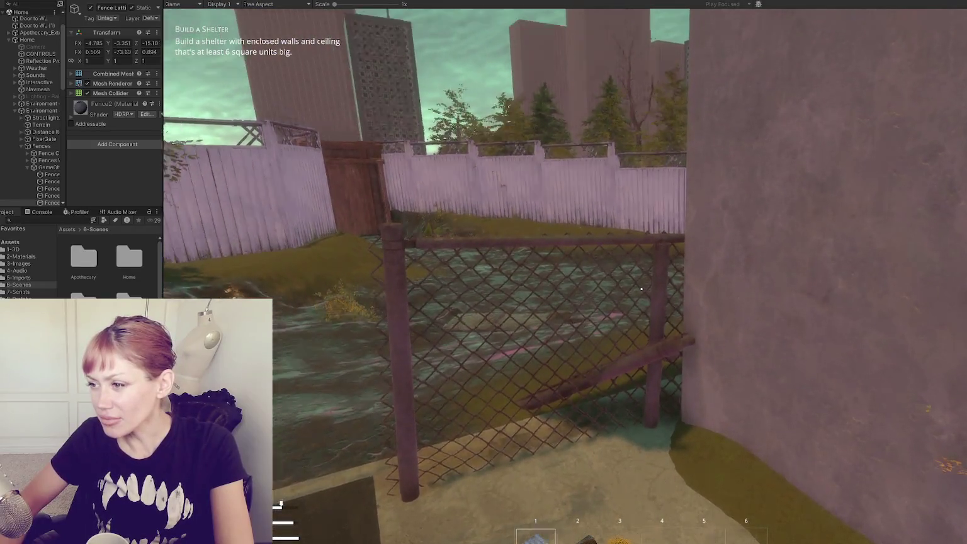
{"action": "key", "text": "w"}
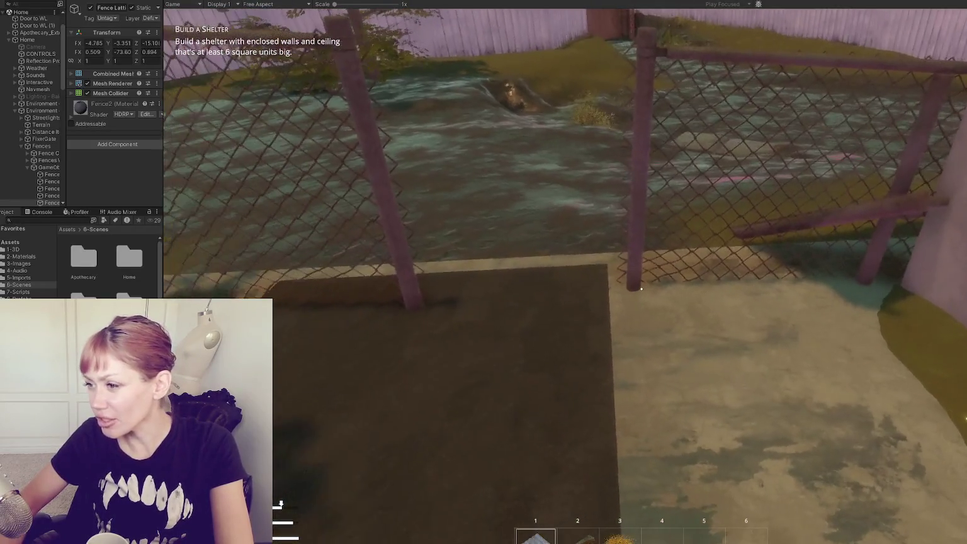
{"action": "key", "text": "w"}
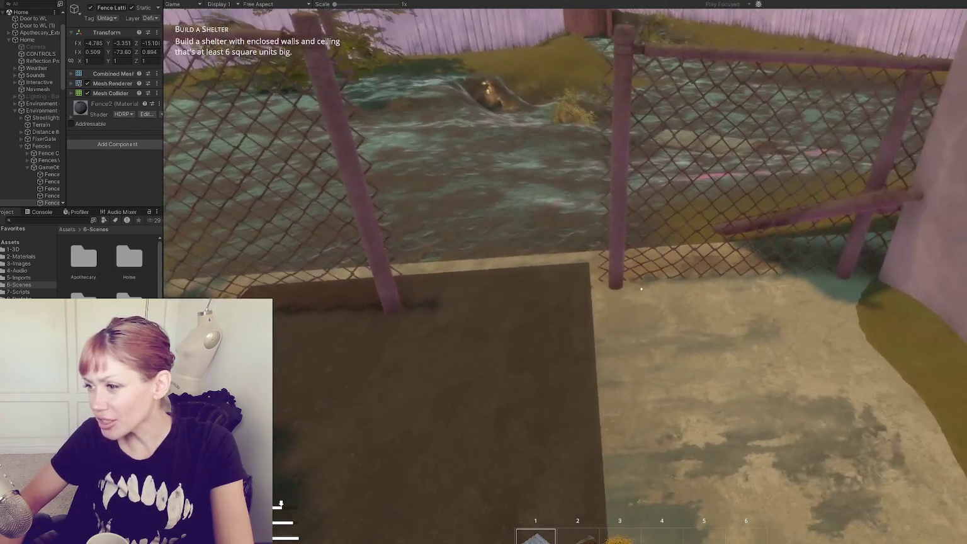
{"action": "key", "text": "w"}
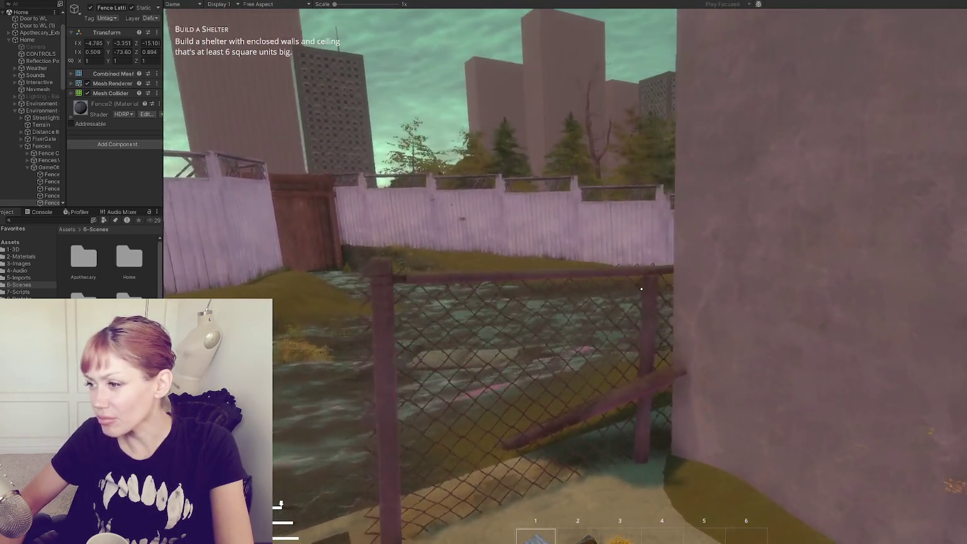
{"action": "key", "text": "w"}
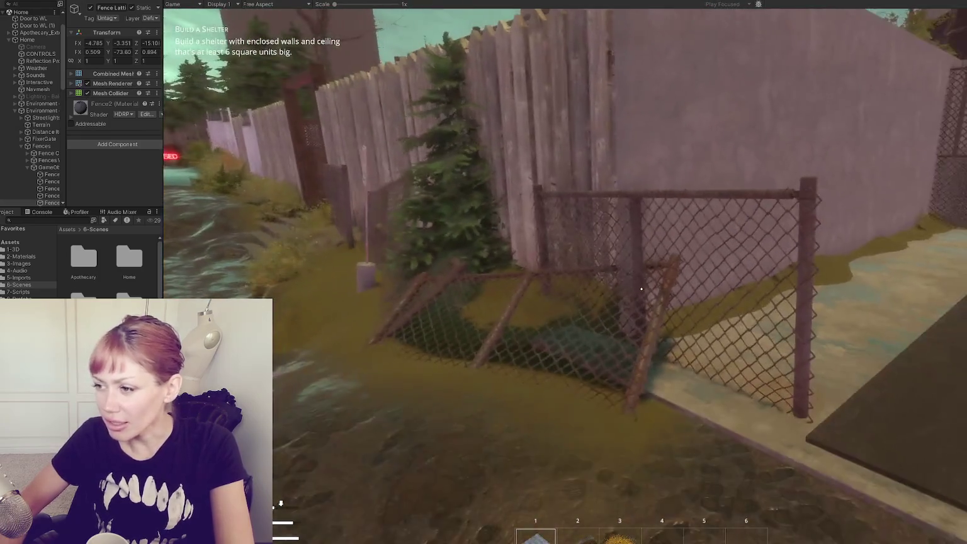
{"action": "key", "text": "w"}
Back away, then walk past the broken fence up to the red door.
{"action": "key", "text": "s"}
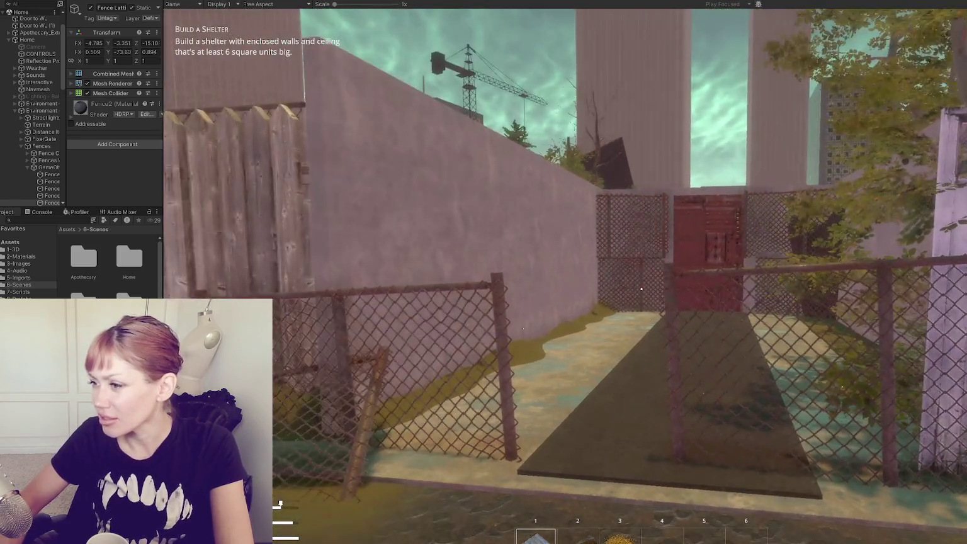
{"action": "key", "text": "s"}
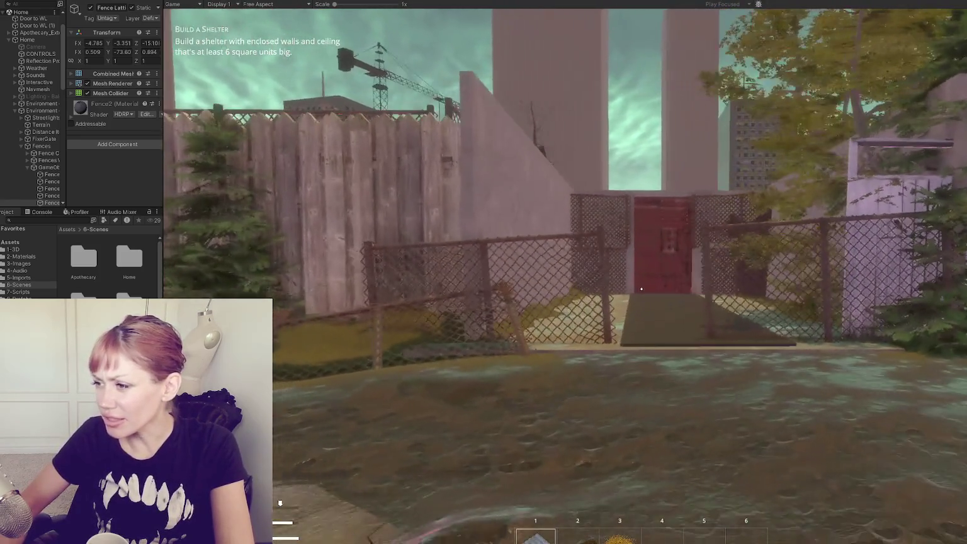
{"action": "key", "text": "w"}
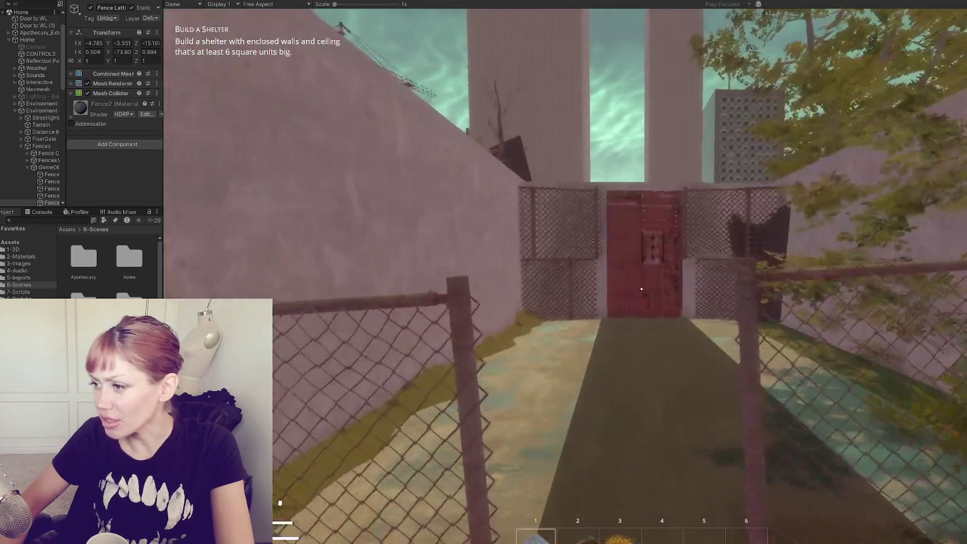
{"action": "key", "text": "w"}
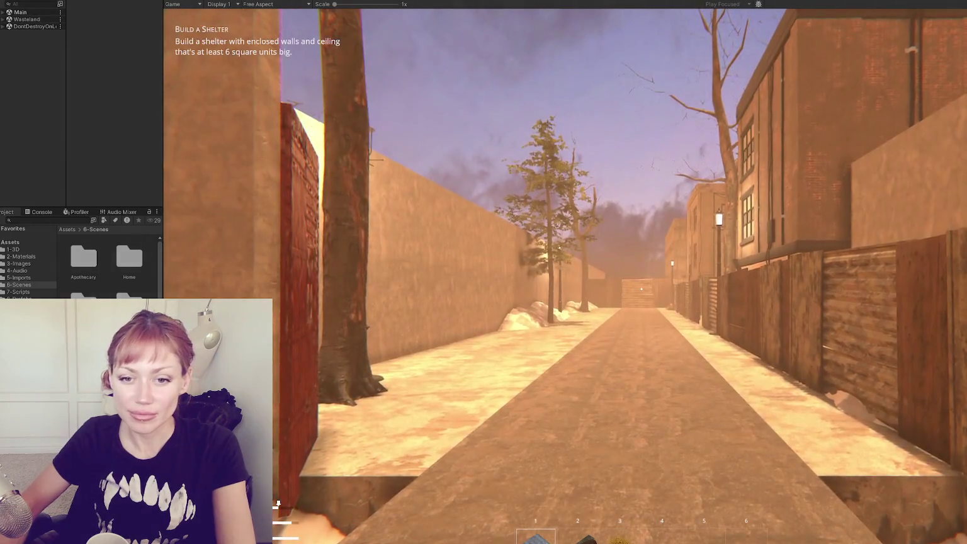
Walk up to the alley shelter walls, back down the corridor, and toggle the Stats menu.
{"action": "key", "text": "w"}
{"action": "key", "text": "w"}
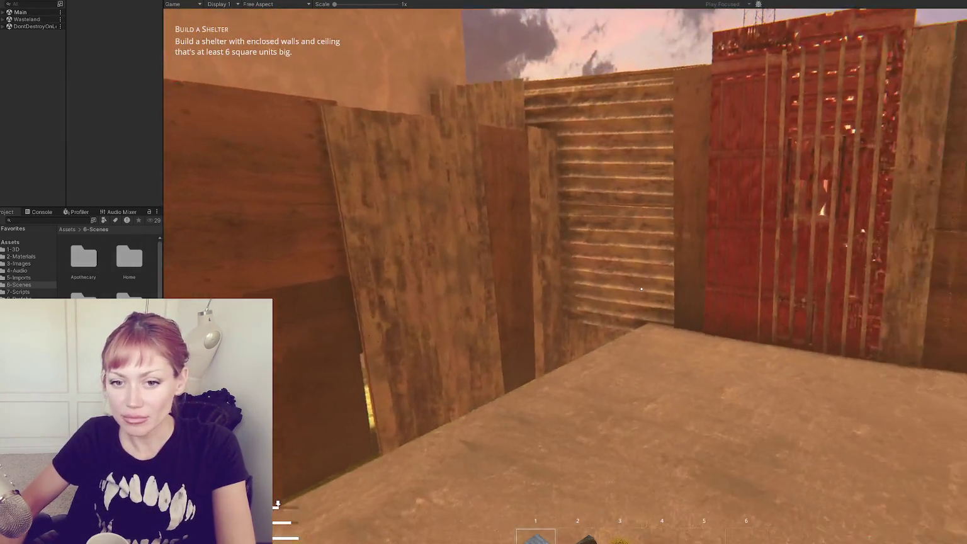
{"action": "key", "text": "w"}
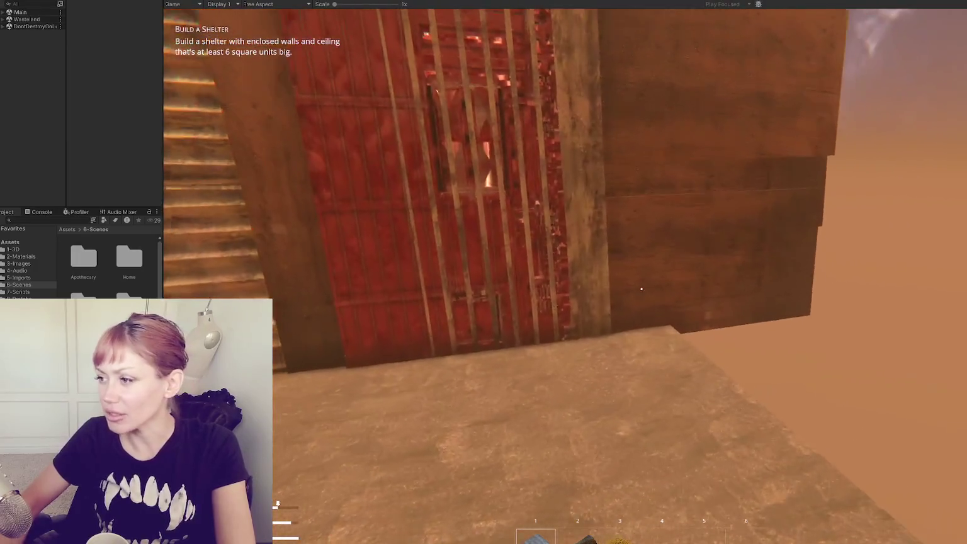
{"action": "key", "text": "w"}
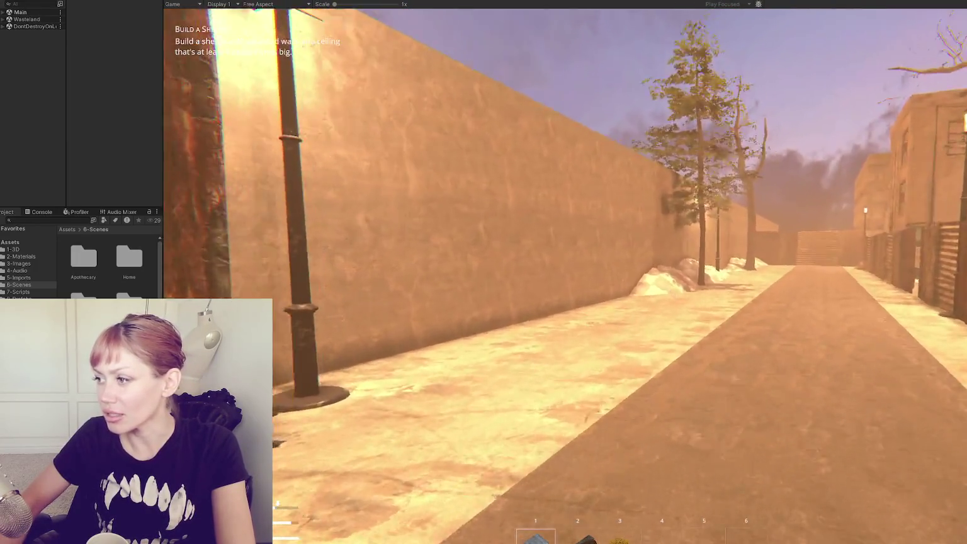
{"action": "key", "text": "s"}
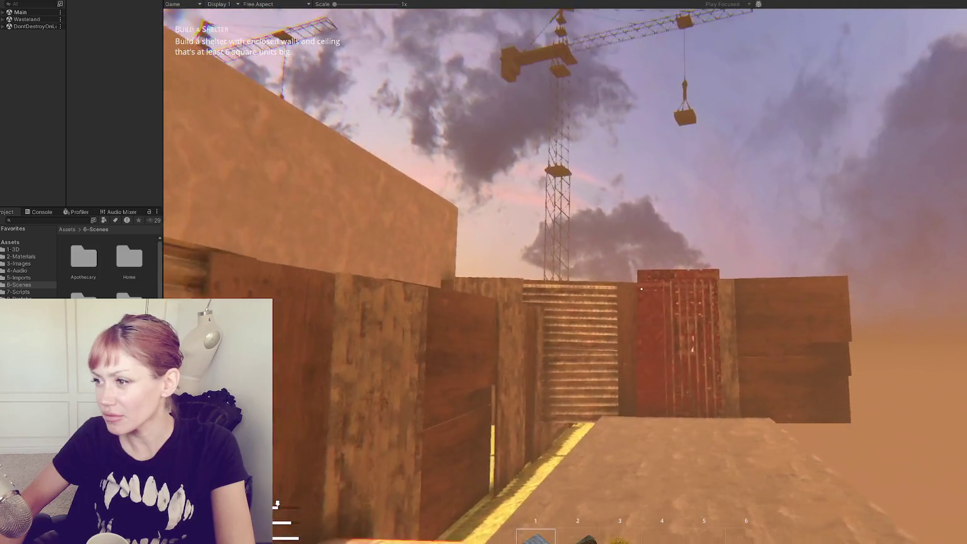
{"action": "key", "text": "s"}
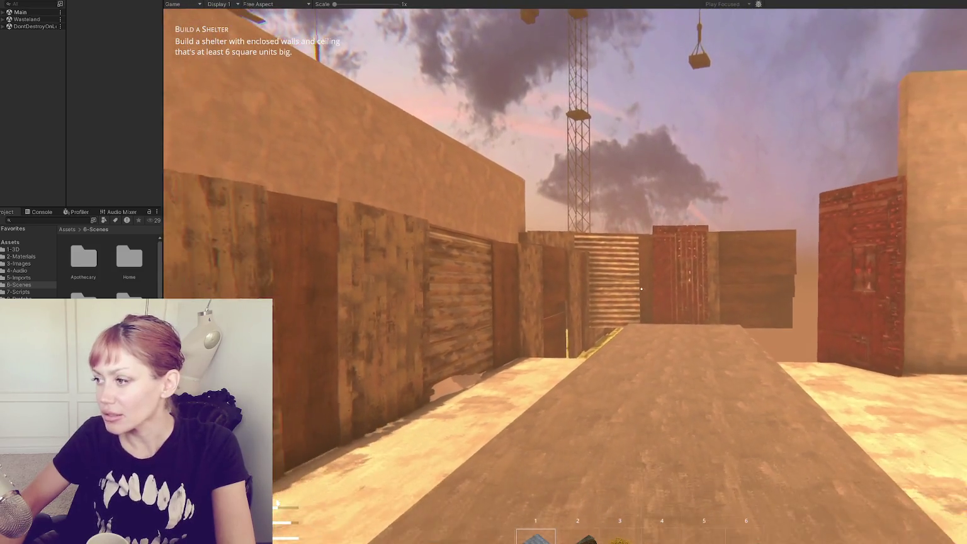
{"action": "key", "text": "s"}
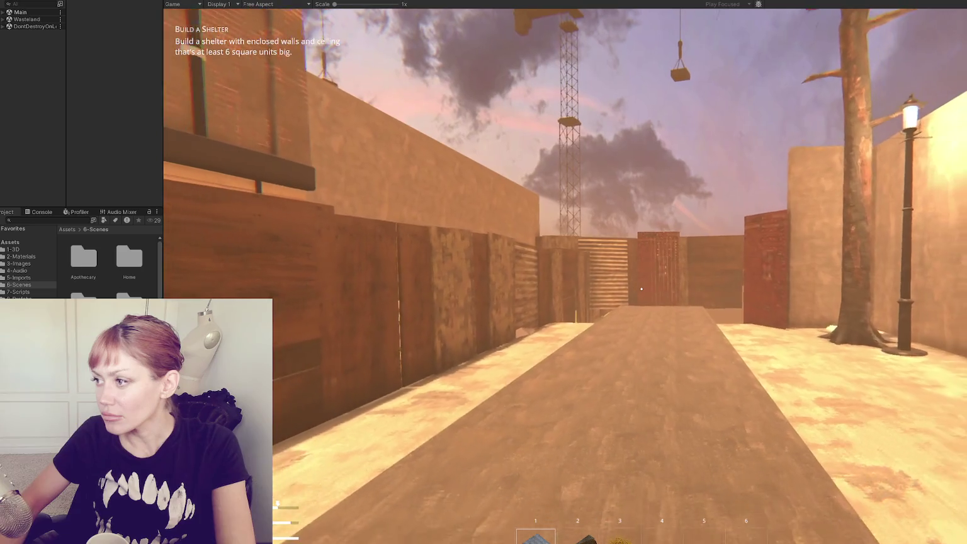
{"action": "key", "text": "Tab"}
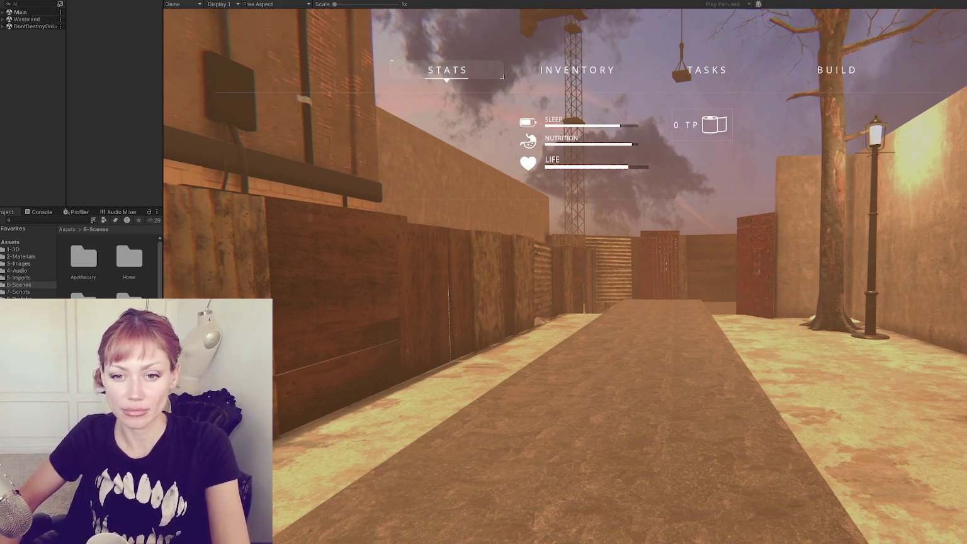
{"action": "key", "text": "Tab"}
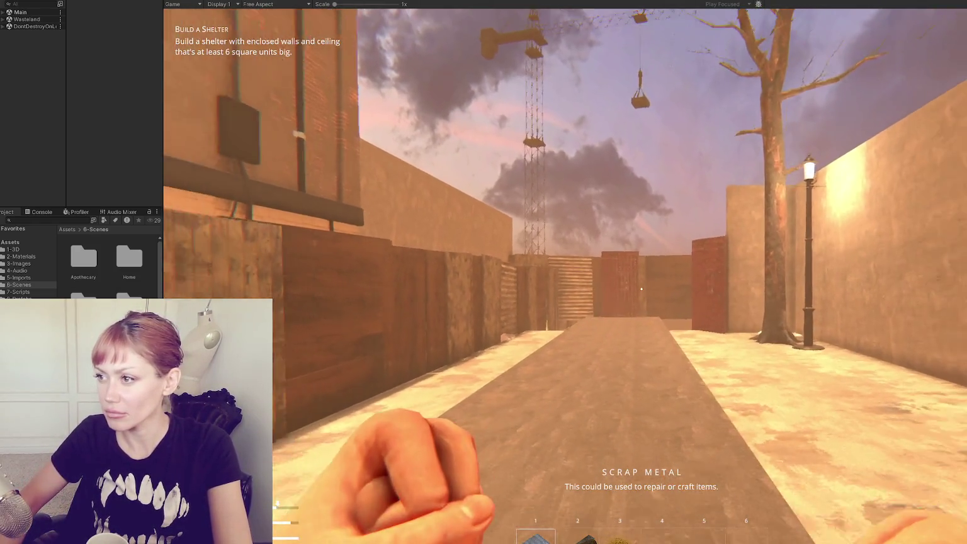
Back down the alley, then walk between the corrugated fence and the wooden wall panels.
{"action": "key", "text": "s"}
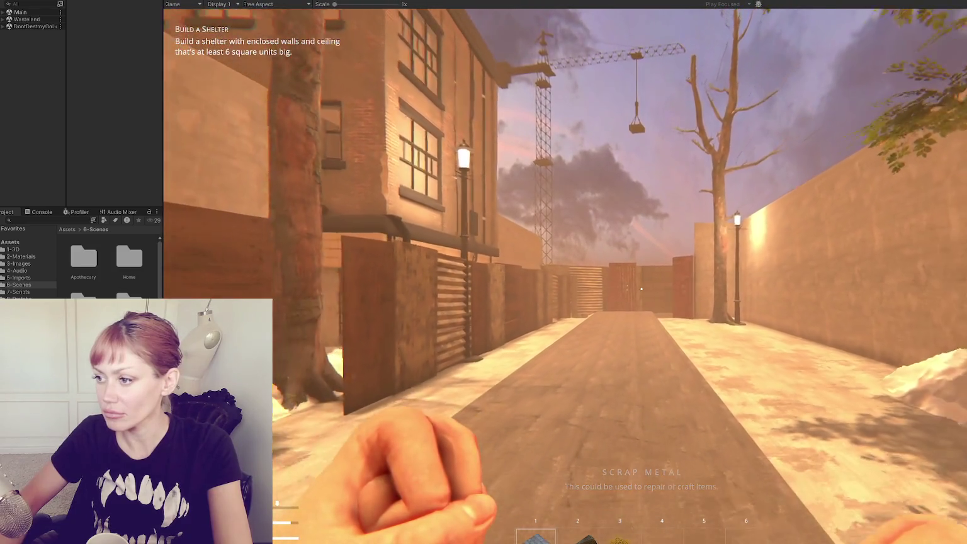
{"action": "key", "text": "s"}
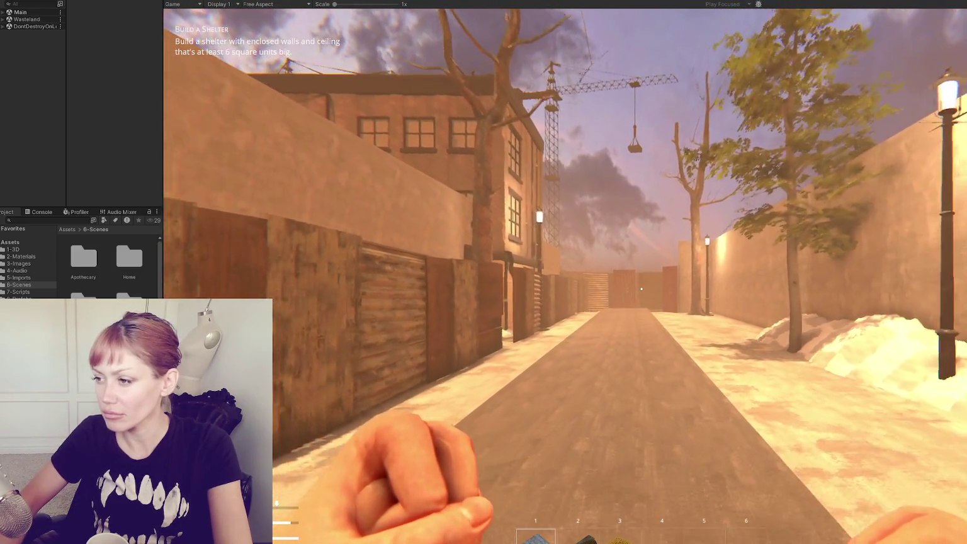
{"action": "key", "text": "s"}
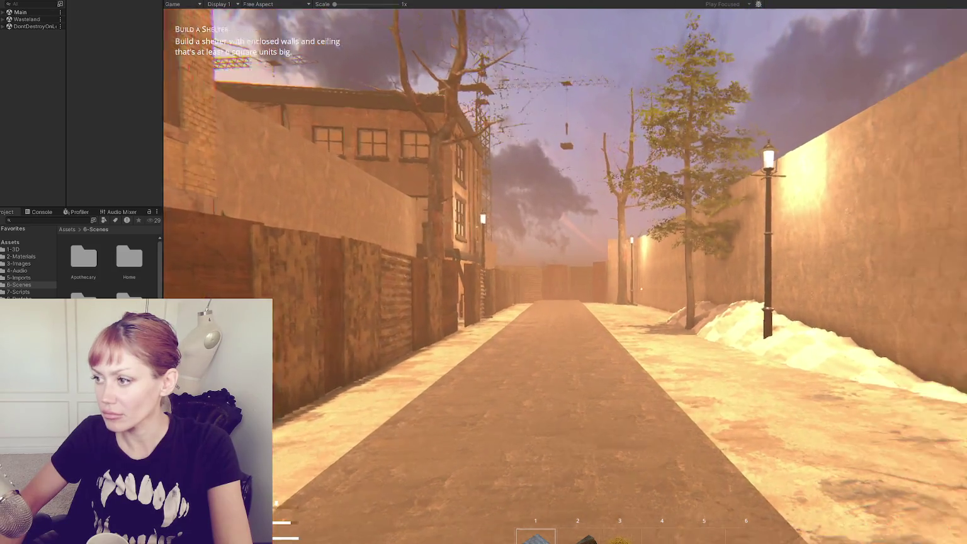
{"action": "key", "text": "w"}
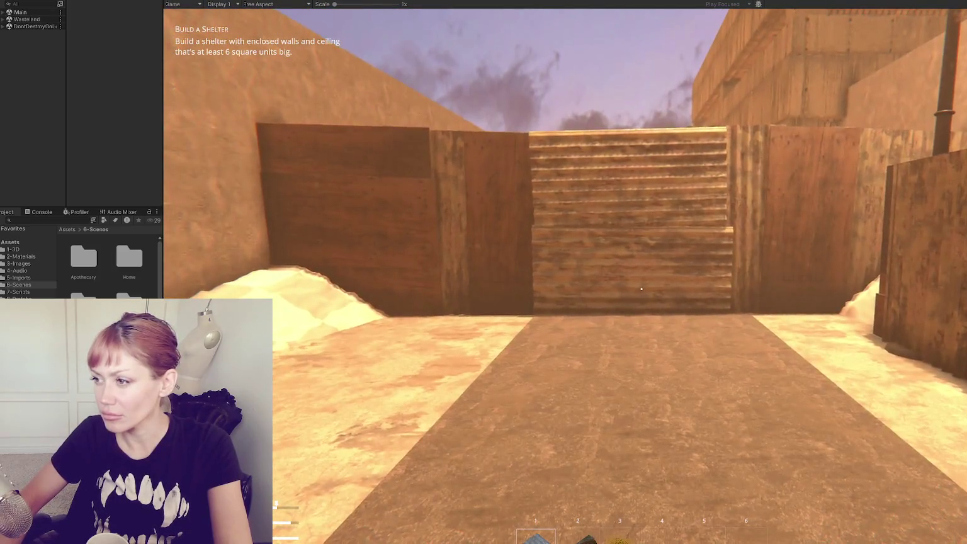
{"action": "key", "text": "s"}
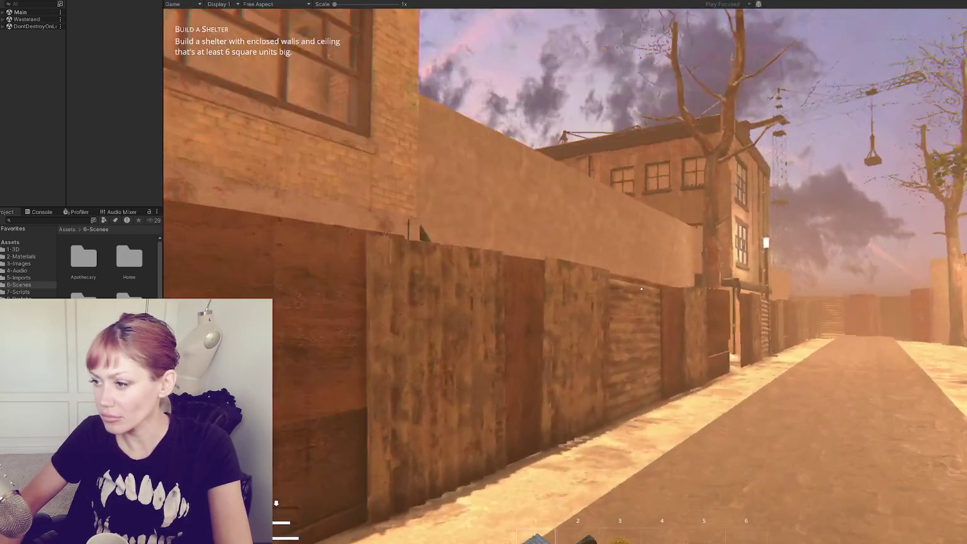
{"action": "key", "text": "w"}
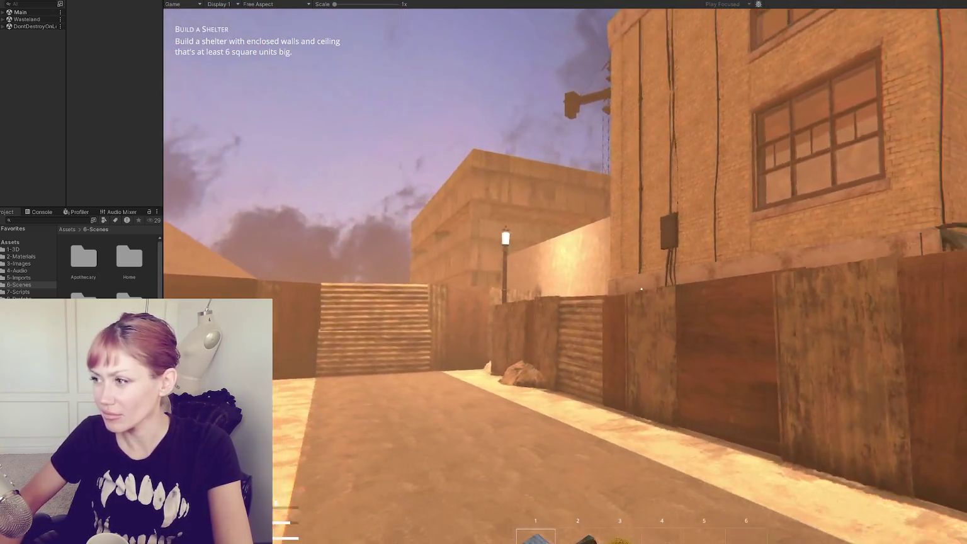
{"action": "key", "text": "w"}
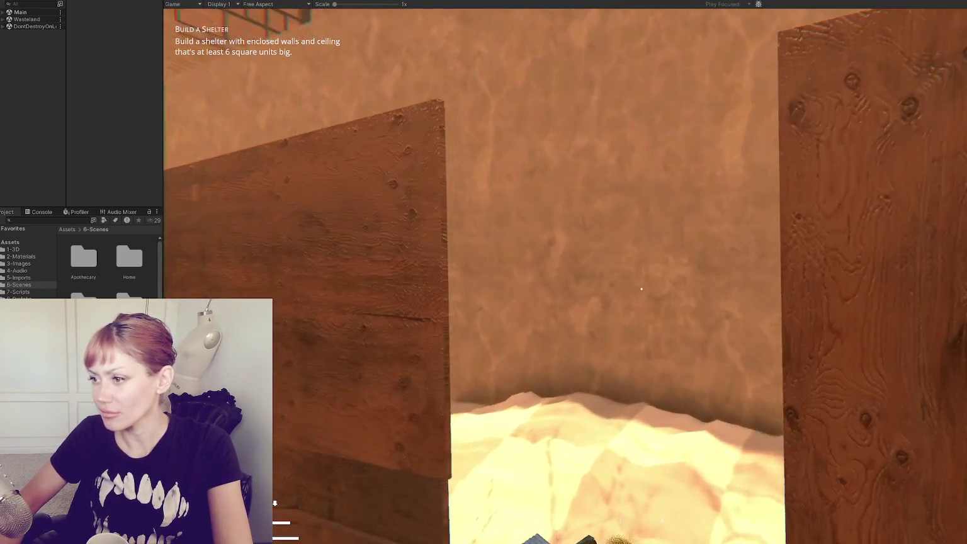
{"action": "key", "text": "s"}
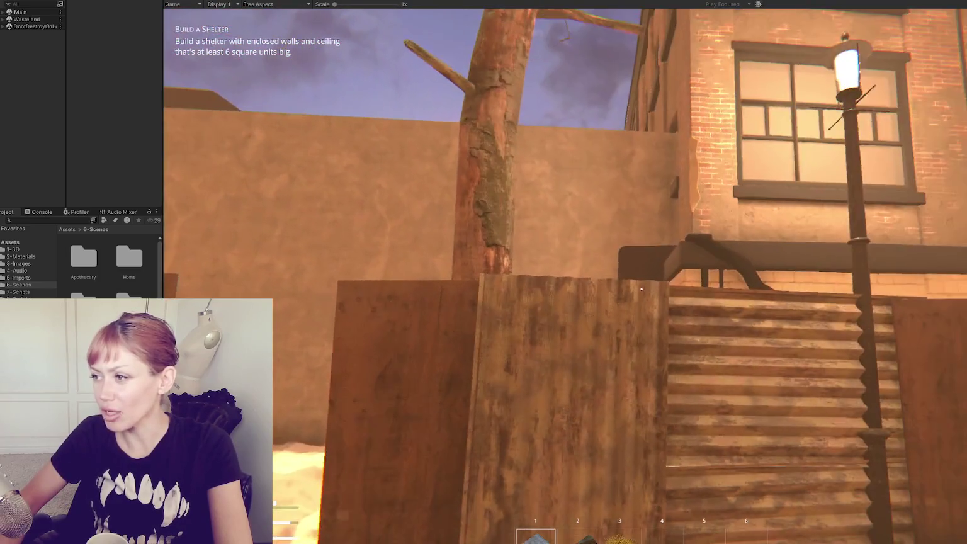
{"action": "key", "text": "w"}
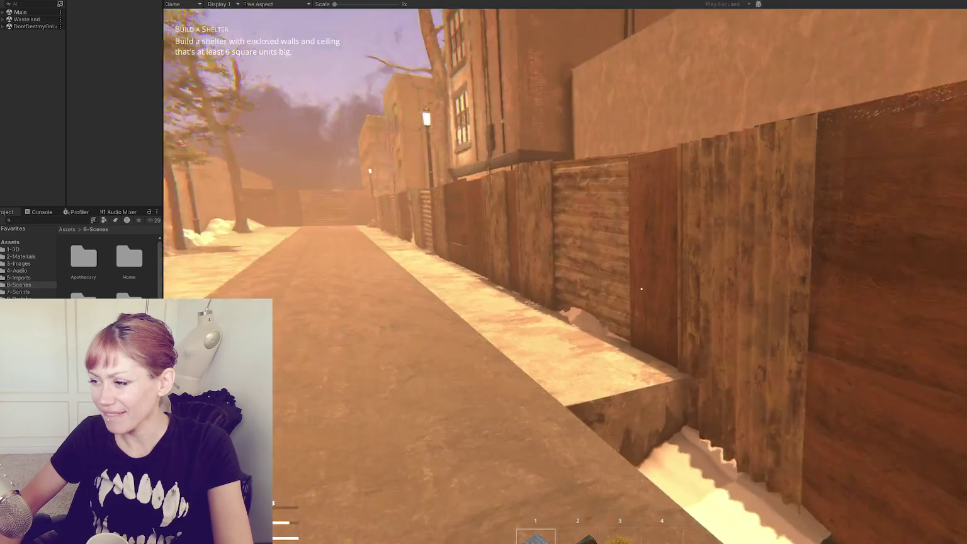
Walk out onto the street past the red door and open the Stats overlay.
{"action": "key", "text": "w"}
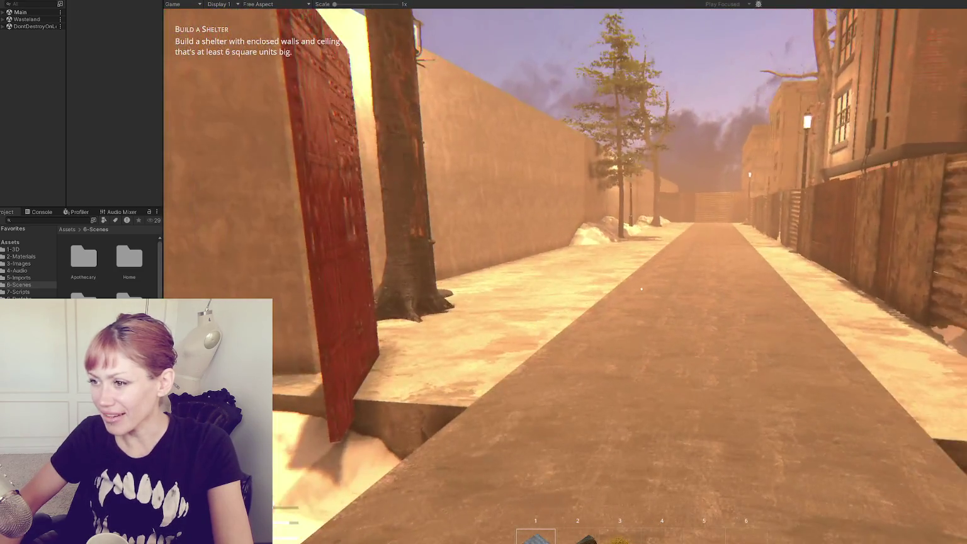
{"action": "key", "text": "w"}
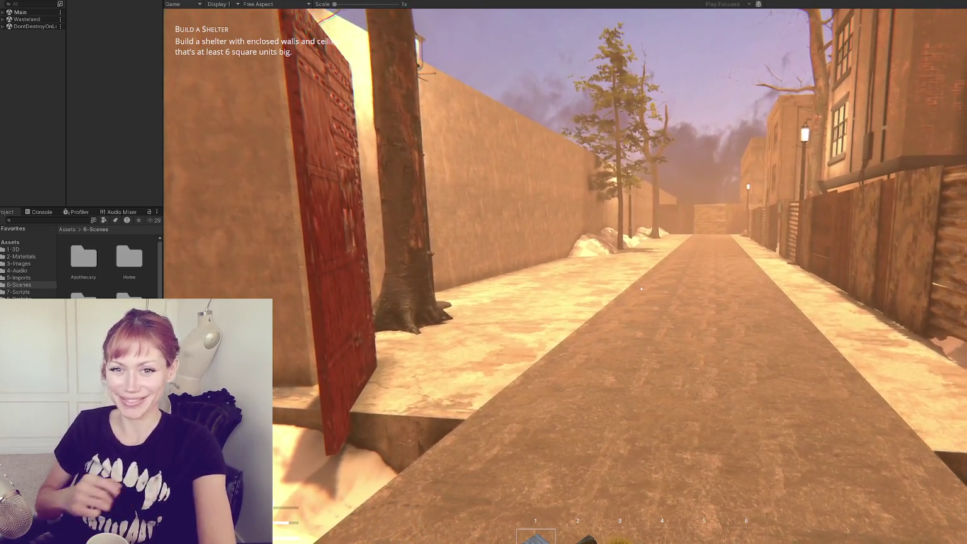
{"action": "key", "text": "w"}
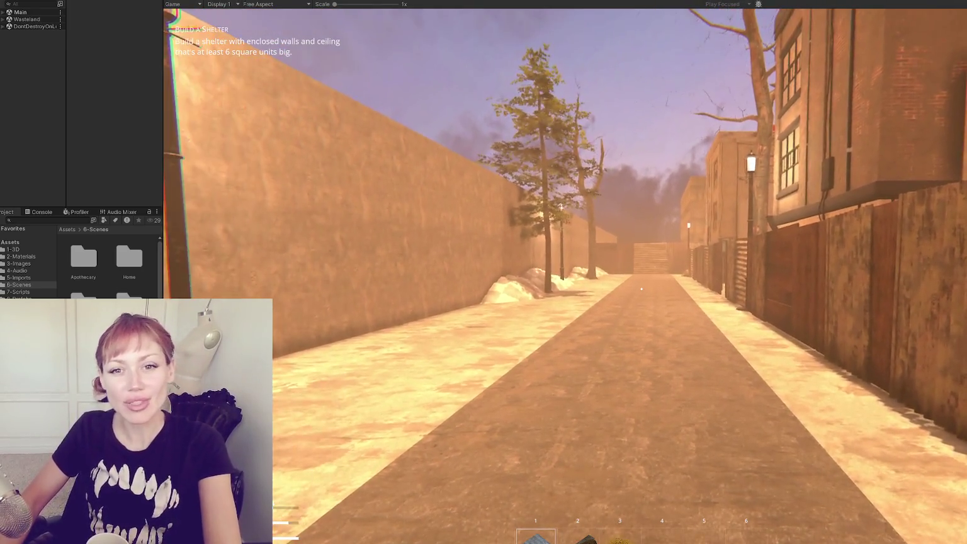
{"action": "key", "text": "Tab"}
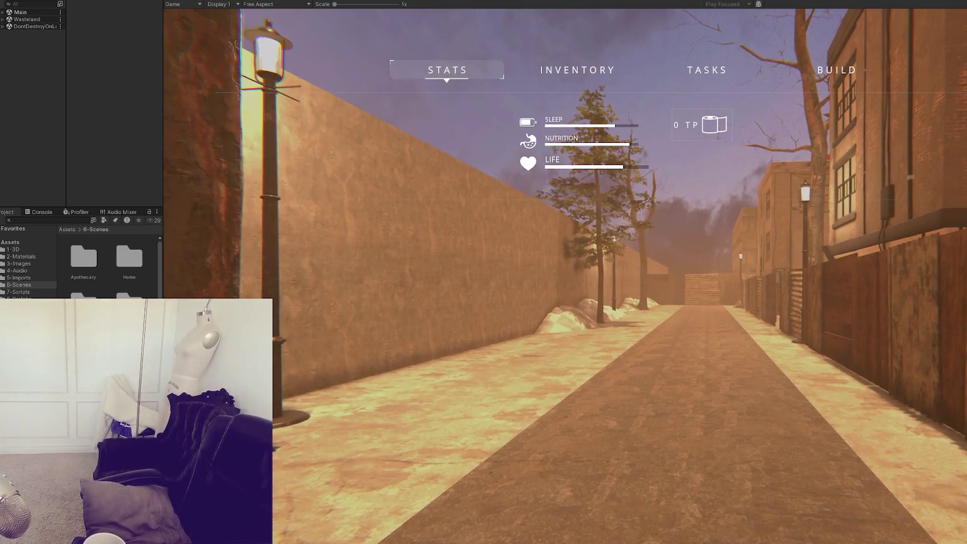
{"action": "key", "text": "w"}
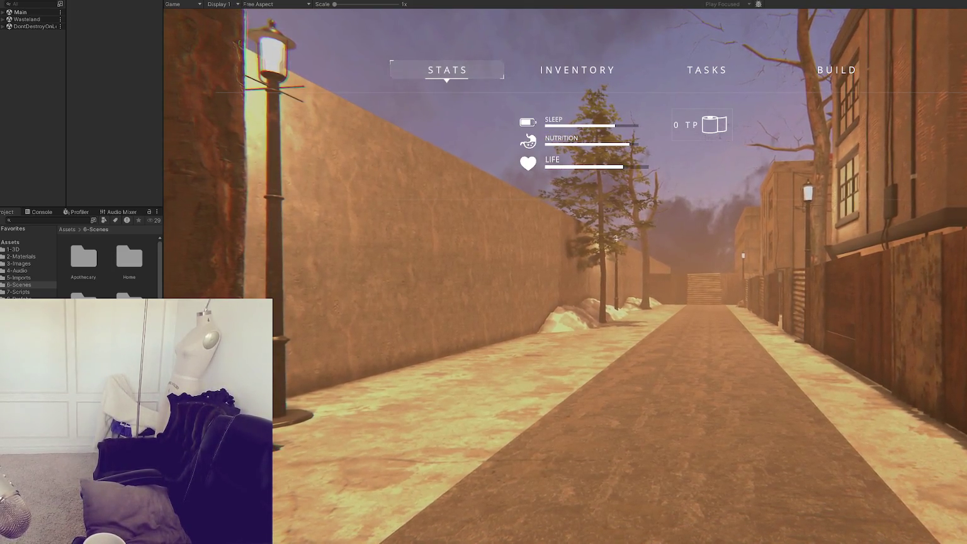
{"action": "key", "text": "w"}
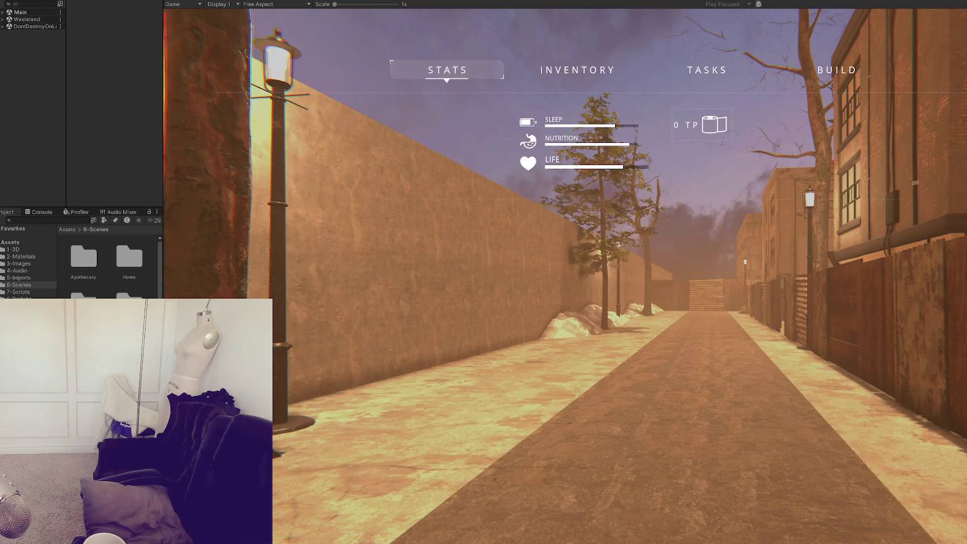
{"action": "key", "text": "w"}
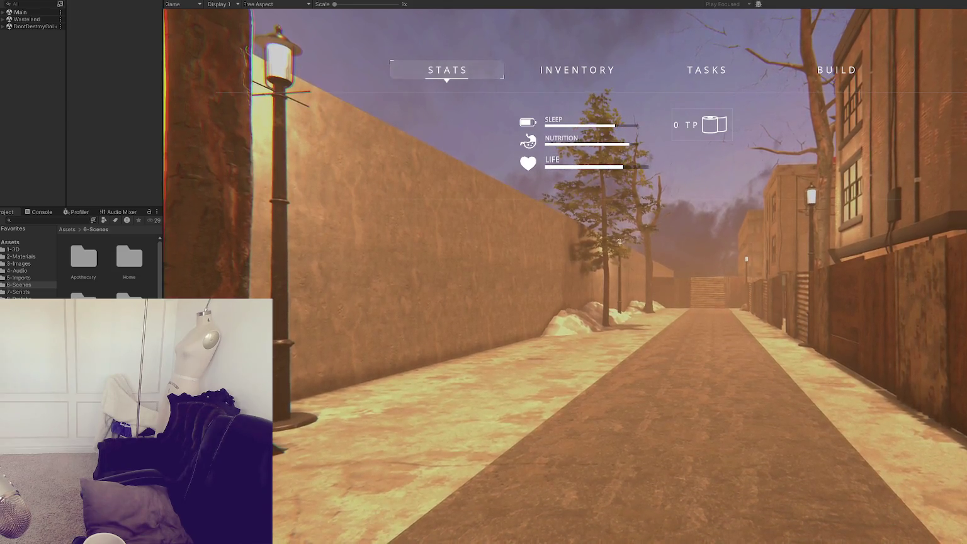
{"action": "key", "text": "w"}
{"action": "key", "text": "w"}
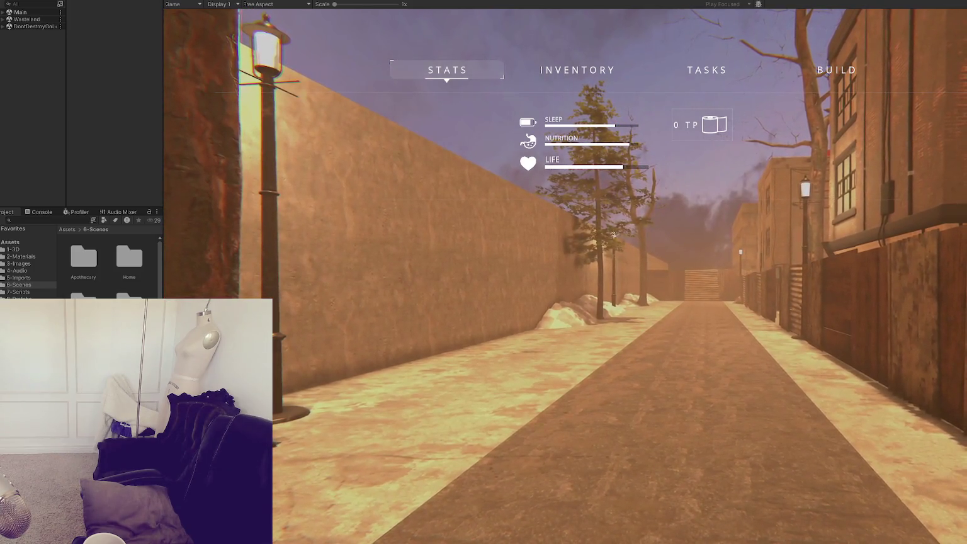
{"action": "key", "text": "w"}
{"action": "key", "text": "w"}
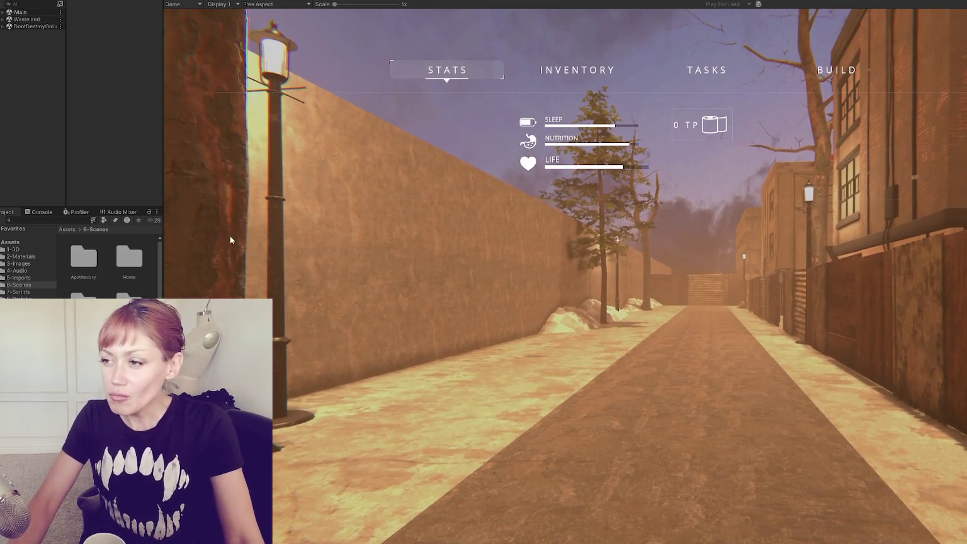
{"action": "key", "text": "Tab"}
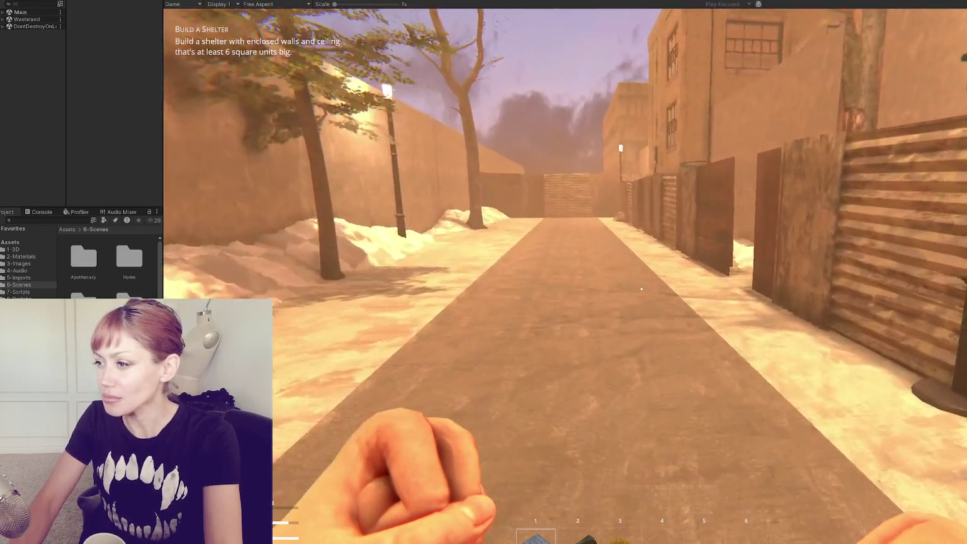
Reopen the stats menu, then exit Play mode with Ctrl+P.
{"action": "key", "text": "Tab"}
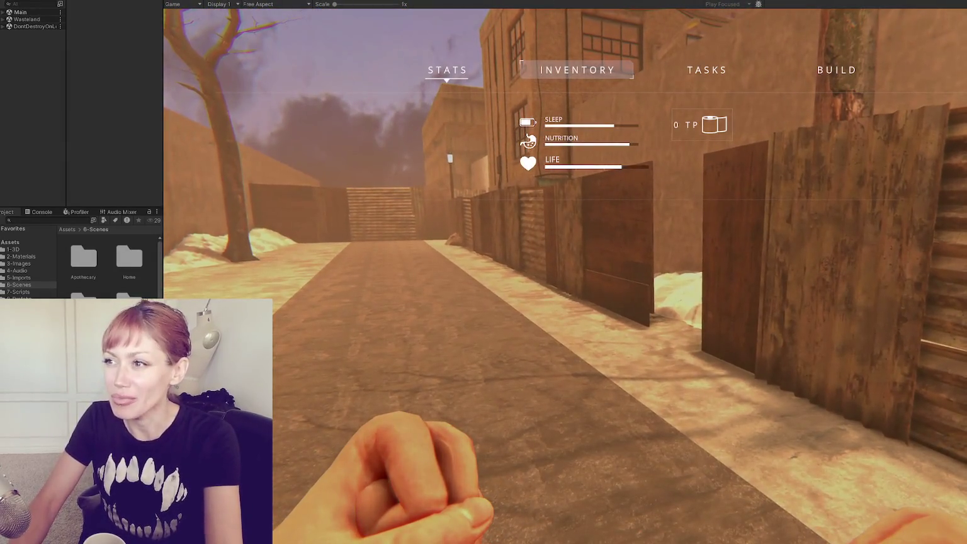
{"action": "key", "text": "ctrl+p"}
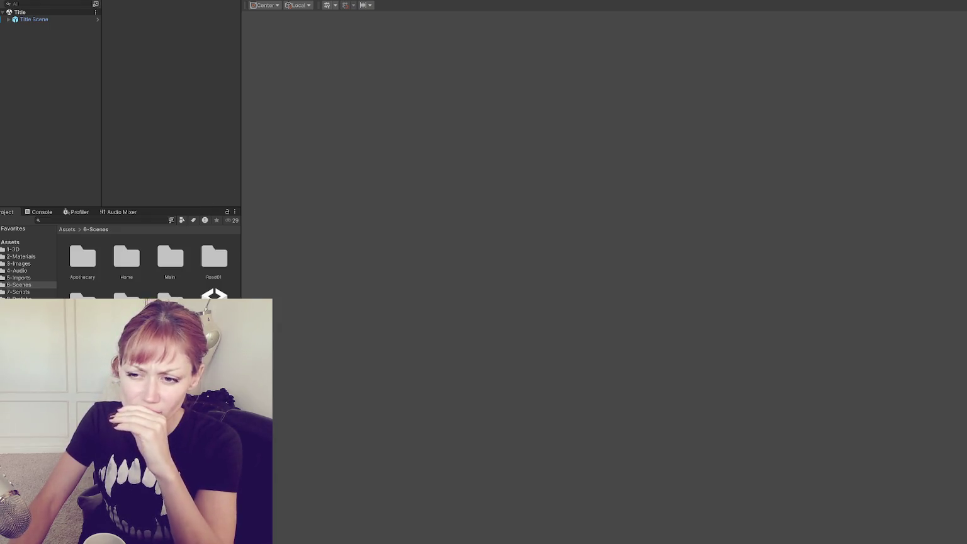
Load the Wasteland scene alongside Main and frame the Environment over the walled road.
{"action": "left_click", "coordinate": [214, 302]}
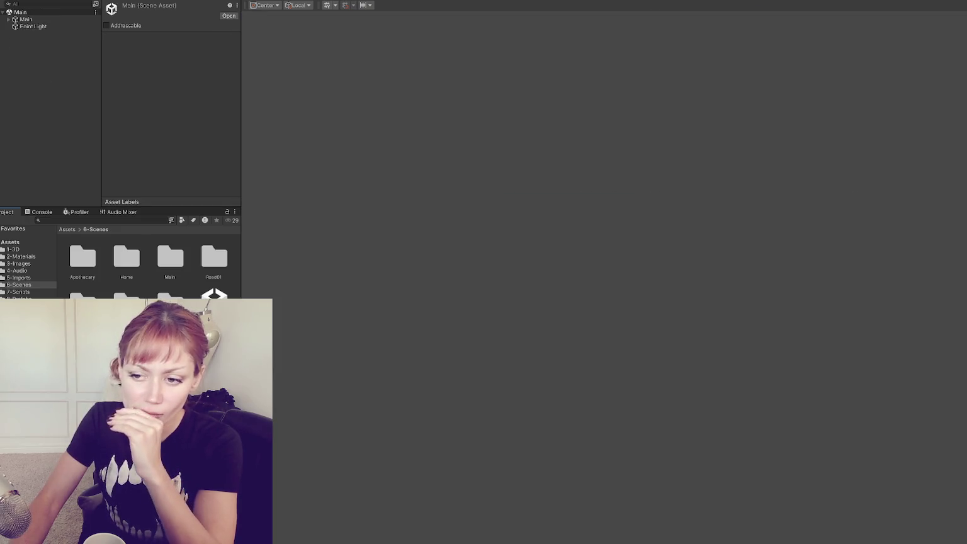
{"action": "right_click", "coordinate": [213, 396]}
{"action": "left_click", "coordinate": [270, 197]}
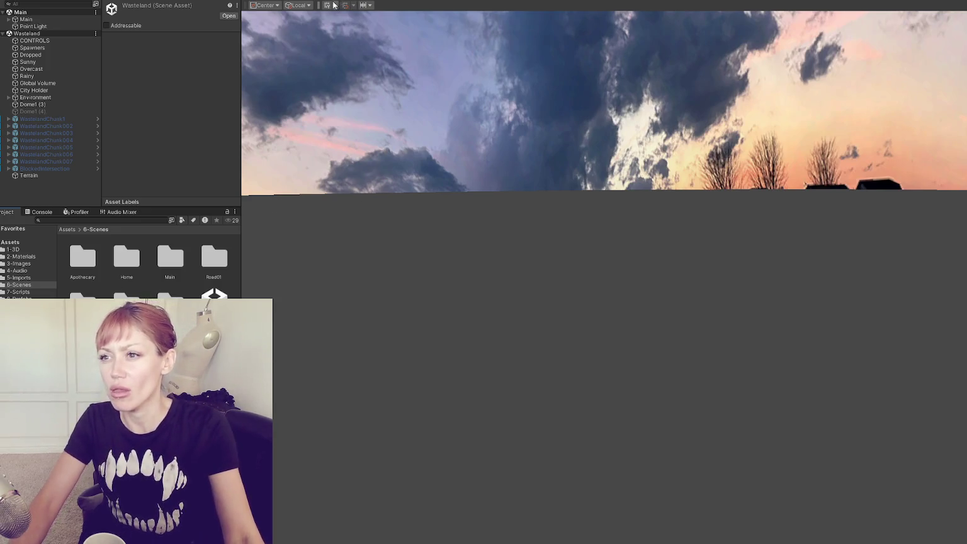
{"action": "double_click", "coordinate": [63, 101]}
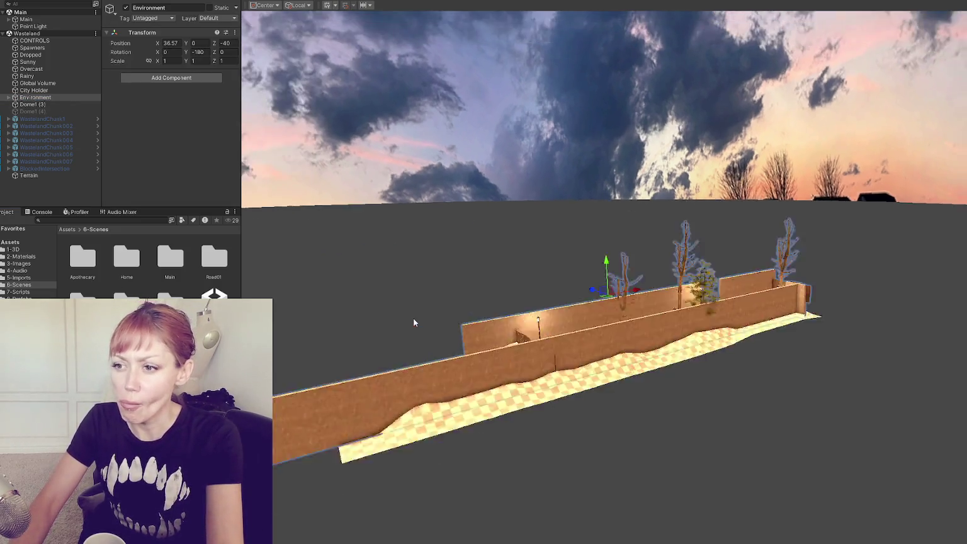
{"action": "mouse_move", "coordinate": [414, 319]}
{"action": "left_mouse_down"}
{"action": "mouse_move", "coordinate": [648, 371]}
{"action": "mouse_move", "coordinate": [651, 334]}
{"action": "mouse_move", "coordinate": [686, 255]}
{"action": "mouse_move", "coordinate": [830, 293]}
{"action": "mouse_move", "coordinate": [894, 277]}
{"action": "mouse_move", "coordinate": [577, 308]}
{"action": "left_mouse_up"}
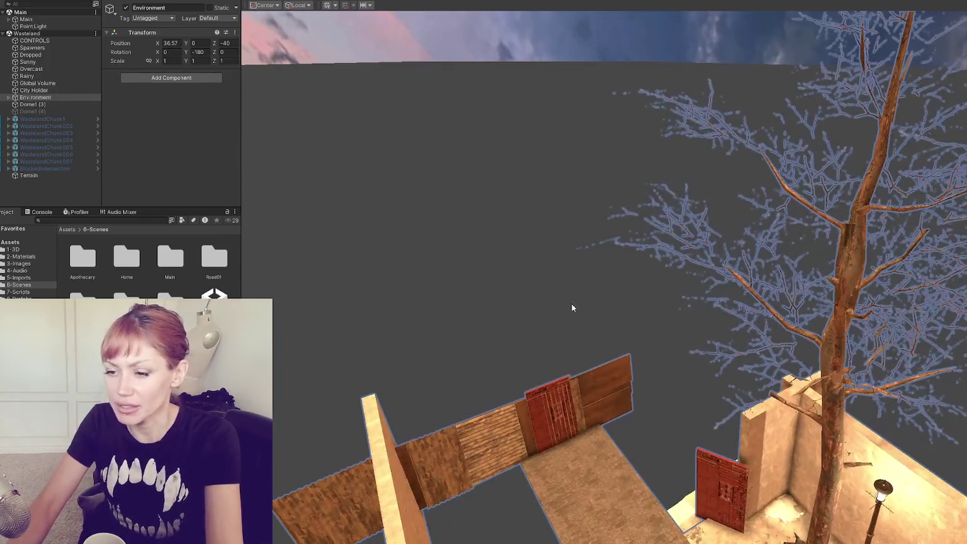
Load the Home scene, toggle the wall cube's visibility, and duplicate it into the Wasteland scene.
{"action": "right_click", "coordinate": [82, 296]}
{"action": "left_click", "coordinate": [151, 153]}
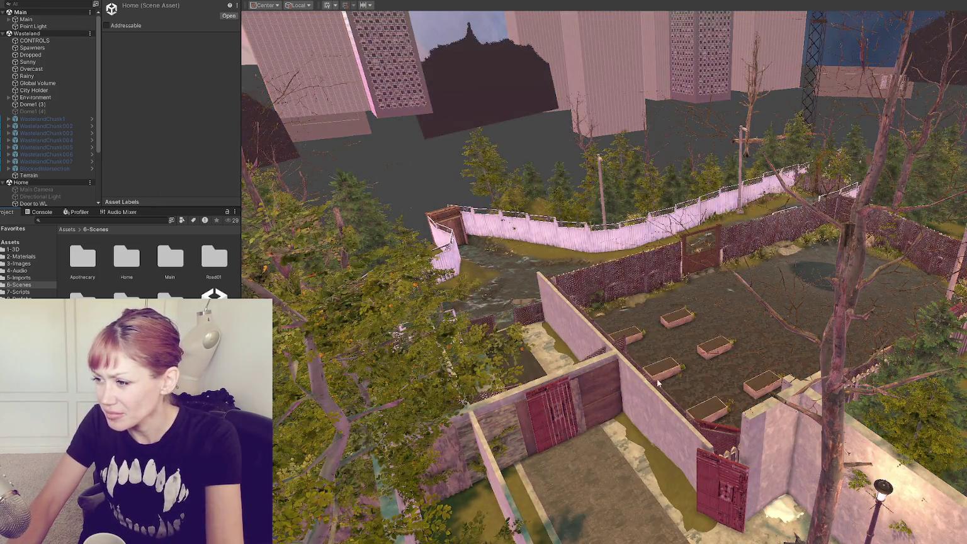
{"action": "left_click", "coordinate": [619, 416]}
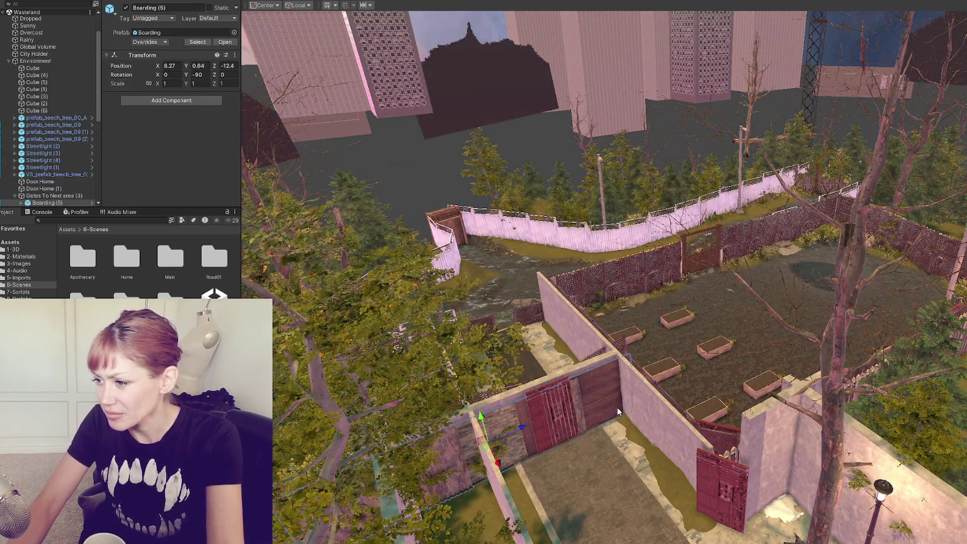
{"action": "scroll", "coordinate": [60, 159], "scroll_direction": "down", "scroll_amount": 3}
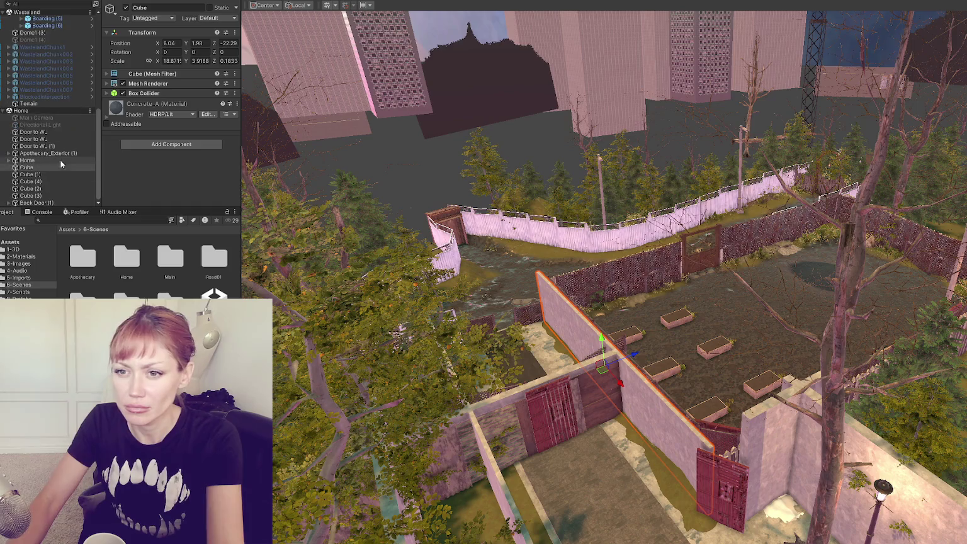
{"action": "left_click", "coordinate": [126, 9]}
{"action": "left_click", "coordinate": [126, 9]}
{"action": "left_click", "coordinate": [125, 8]}
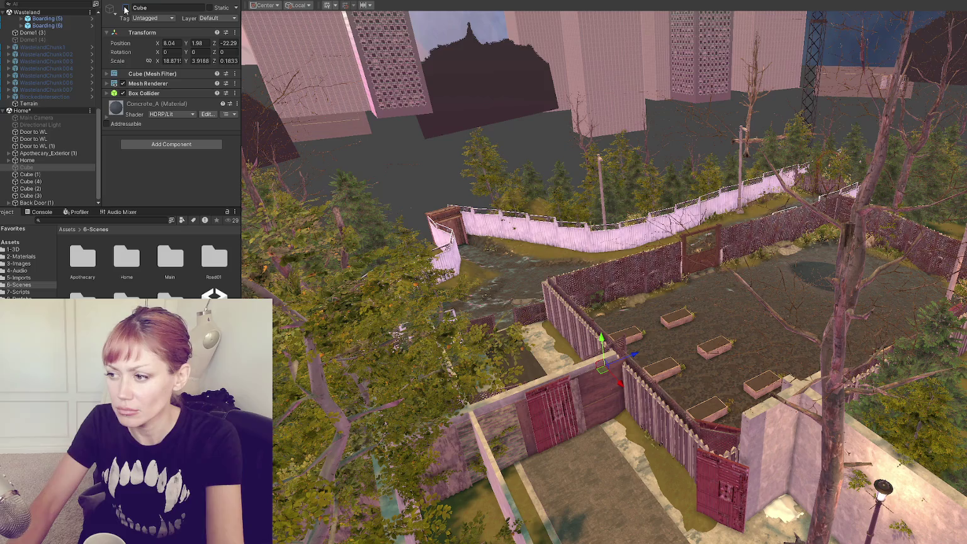
{"action": "left_click", "coordinate": [125, 9]}
{"action": "key", "text": "ctrl+d"}
{"action": "left_click_drag", "start_coordinate": [54, 171], "coordinate": [50, 41]}
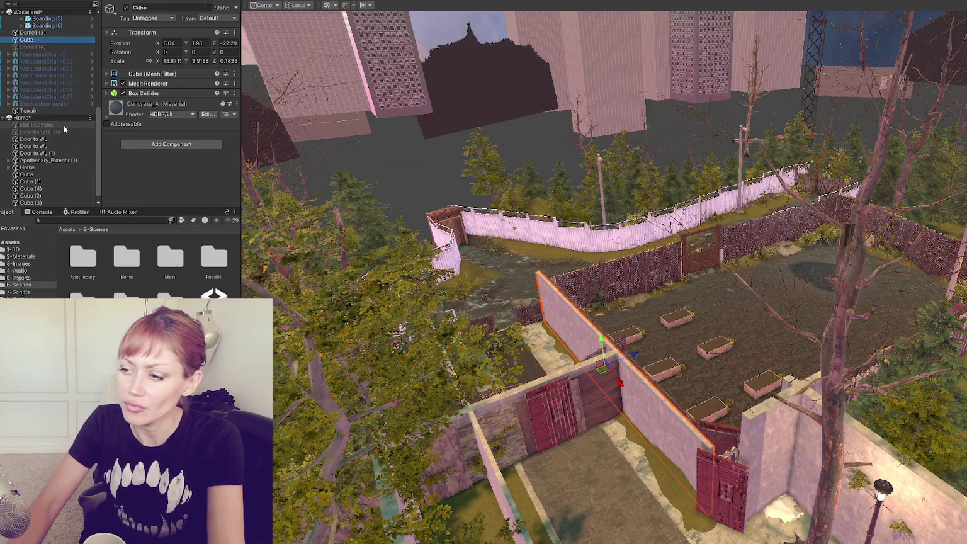
{"action": "scroll", "coordinate": [486, 182], "scroll_direction": "up", "scroll_amount": 5}
Select the Home door beside the lamp post, then the wall piece next to it.
{"action": "left_click", "coordinate": [597, 374]}
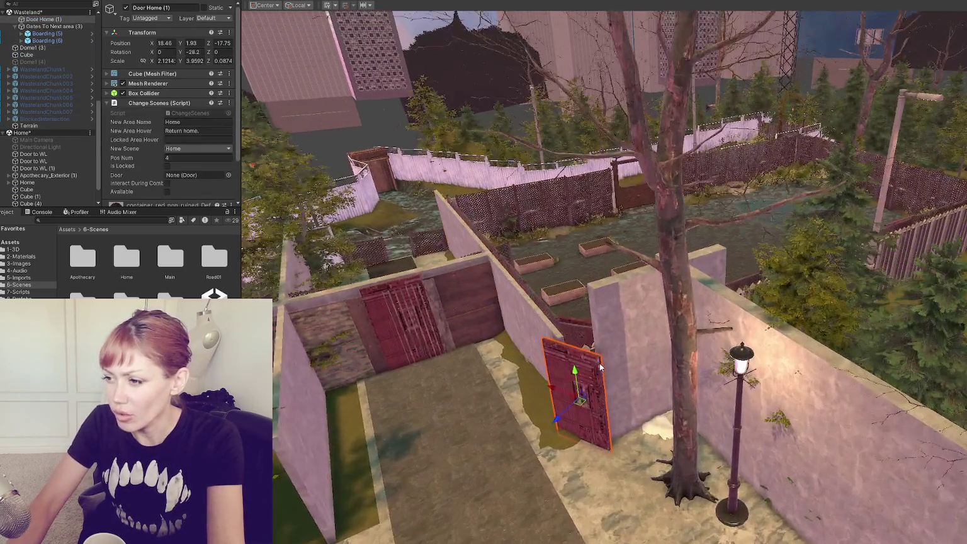
{"action": "scroll", "coordinate": [661, 364], "scroll_direction": "up", "scroll_amount": 5}
{"action": "scroll", "coordinate": [661, 364], "scroll_direction": "down", "scroll_amount": 5}
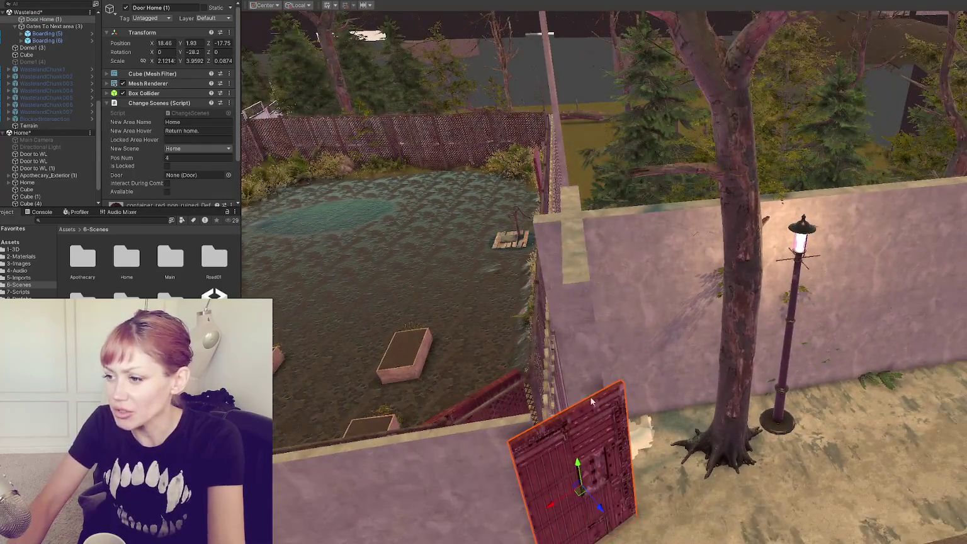
{"action": "scroll", "coordinate": [588, 405], "scroll_direction": "down", "scroll_amount": 3}
{"action": "scroll", "coordinate": [628, 331], "scroll_direction": "up", "scroll_amount": 10}
{"action": "scroll", "coordinate": [725, 284], "scroll_direction": "down", "scroll_amount": 10}
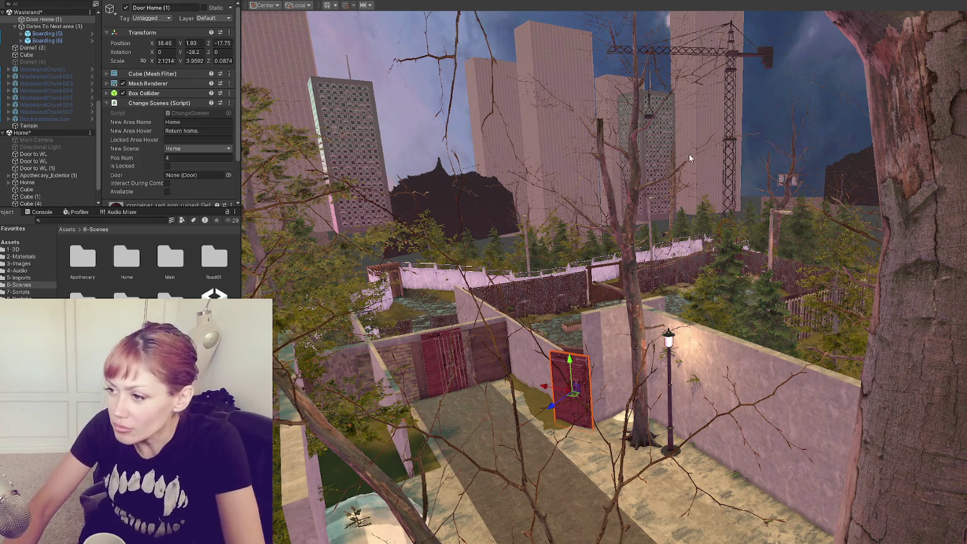
{"action": "left_click", "coordinate": [615, 332]}
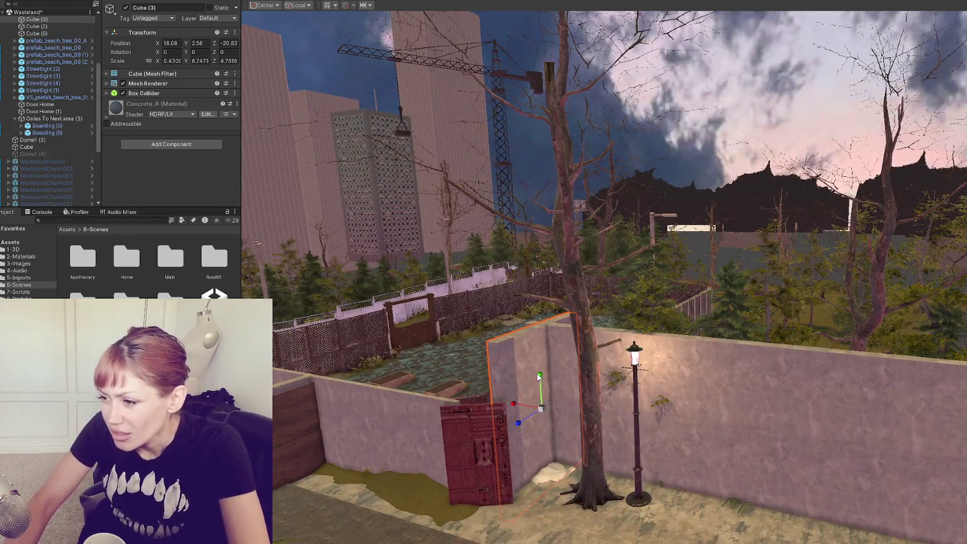
Lower Cube (3) toward the ground and scale it thinner along X.
{"action": "mouse_move", "coordinate": [539, 386]}
{"action": "left_mouse_down"}
{"action": "mouse_move", "coordinate": [543, 408]}
{"action": "mouse_move", "coordinate": [540, 393]}
{"action": "left_mouse_up"}
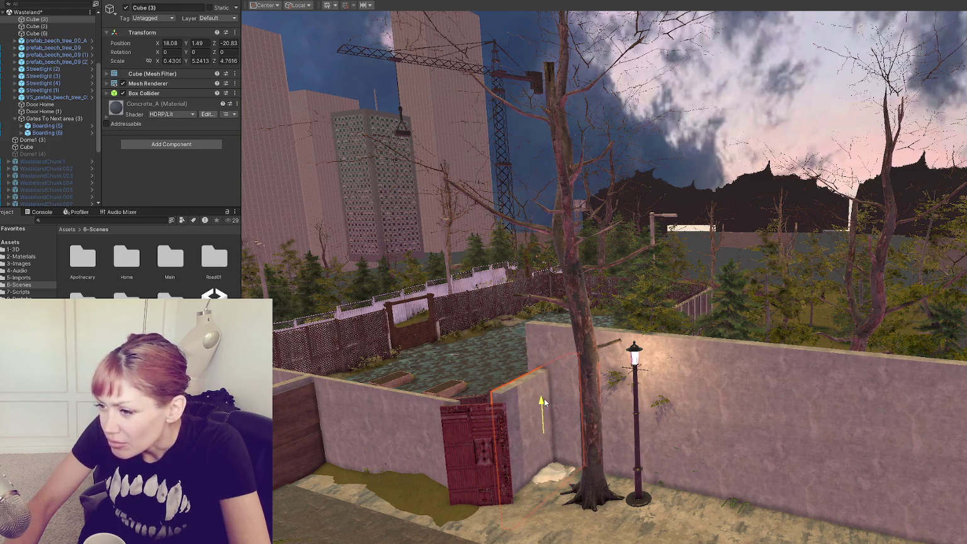
{"action": "scroll", "coordinate": [558, 382], "scroll_direction": "down", "scroll_amount": 3}
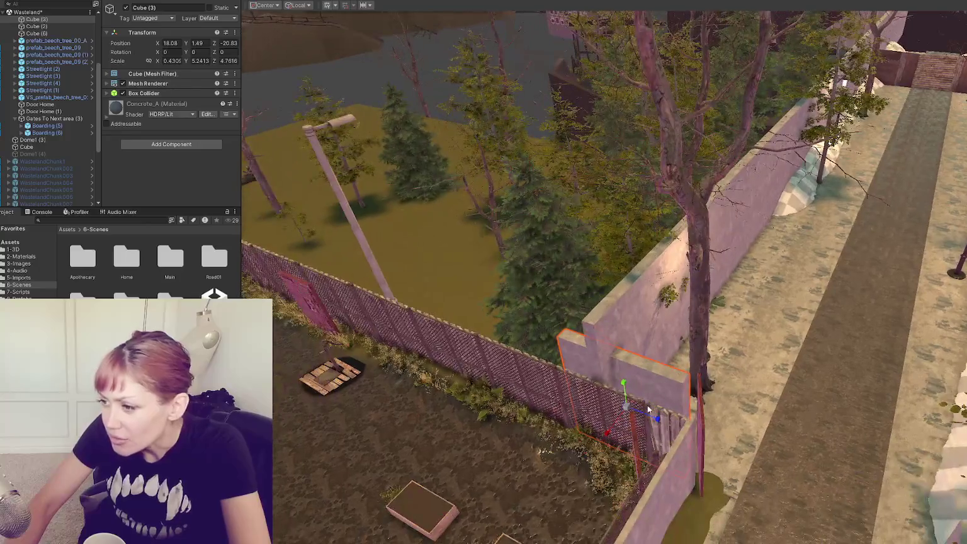
{"action": "mouse_move", "coordinate": [658, 419]}
{"action": "left_mouse_down"}
{"action": "mouse_move", "coordinate": [665, 425]}
{"action": "mouse_move", "coordinate": [608, 435]}
{"action": "mouse_move", "coordinate": [603, 447]}
{"action": "mouse_move", "coordinate": [350, 387]}
{"action": "mouse_move", "coordinate": [373, 307]}
{"action": "mouse_move", "coordinate": [550, 404]}
{"action": "left_mouse_up"}
{"action": "key", "text": "w"}
{"action": "key", "text": "r"}
Select Door Home (1), frame it, and rotate it to Y -37.3 against the wall.
{"action": "left_click", "coordinate": [641, 395]}
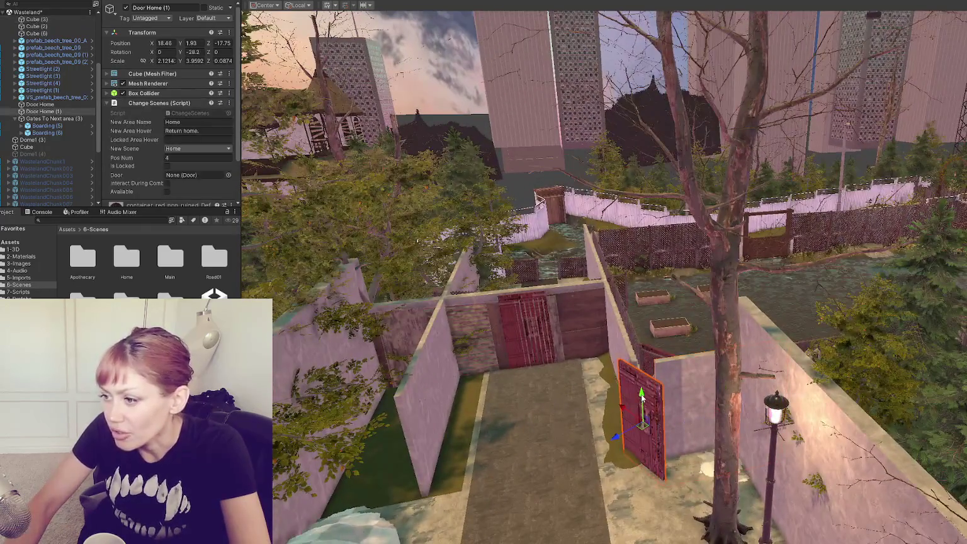
{"action": "key", "text": "f"}
{"action": "key", "text": "e"}
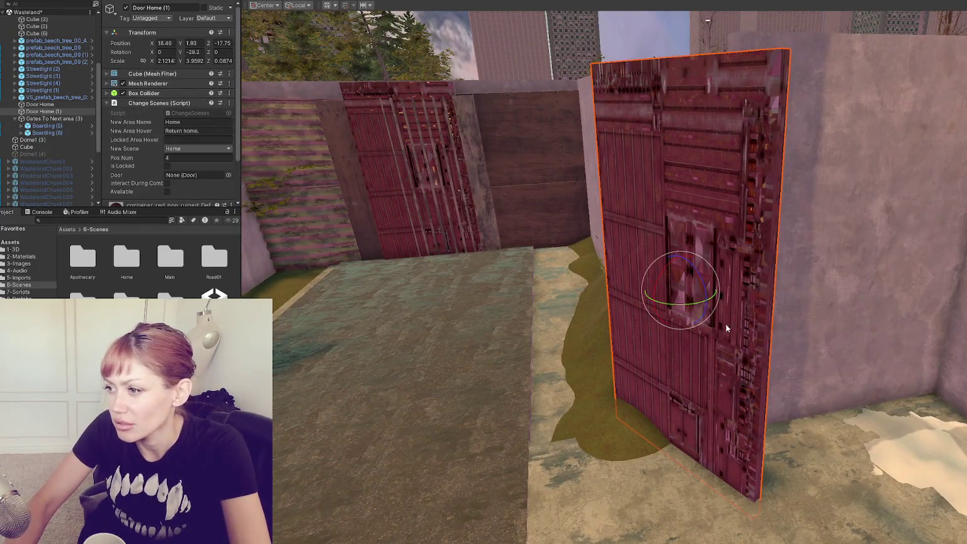
{"action": "mouse_move", "coordinate": [688, 305]}
{"action": "left_mouse_down"}
{"action": "mouse_move", "coordinate": [672, 307]}
{"action": "mouse_move", "coordinate": [695, 281]}
{"action": "mouse_move", "coordinate": [769, 255]}
{"action": "mouse_move", "coordinate": [670, 292]}
{"action": "mouse_move", "coordinate": [844, 257]}
{"action": "mouse_move", "coordinate": [768, 271]}
{"action": "mouse_move", "coordinate": [377, 294]}
{"action": "mouse_move", "coordinate": [761, 316]}
{"action": "mouse_move", "coordinate": [680, 346]}
{"action": "mouse_move", "coordinate": [639, 378]}
{"action": "mouse_move", "coordinate": [650, 381]}
{"action": "left_mouse_up"}
{"action": "key", "text": "w"}
Move the selected chainlink fence sections into the Wasteland scene below Terrain.
{"action": "left_click", "coordinate": [677, 349]}
{"action": "left_click", "coordinate": [658, 359]}
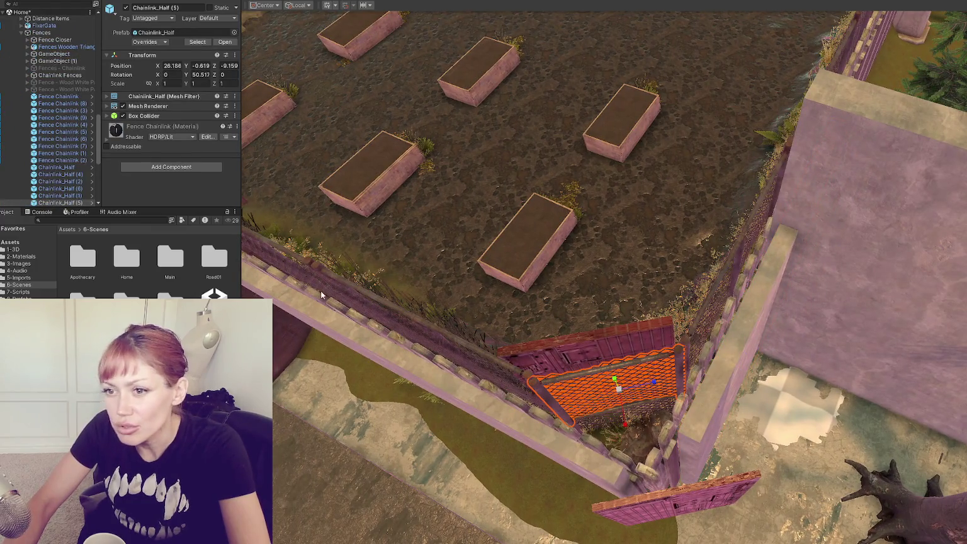
{"action": "left_click", "coordinate": [699, 320], "text": "ctrl"}
{"action": "left_click", "coordinate": [522, 373], "text": "ctrl"}
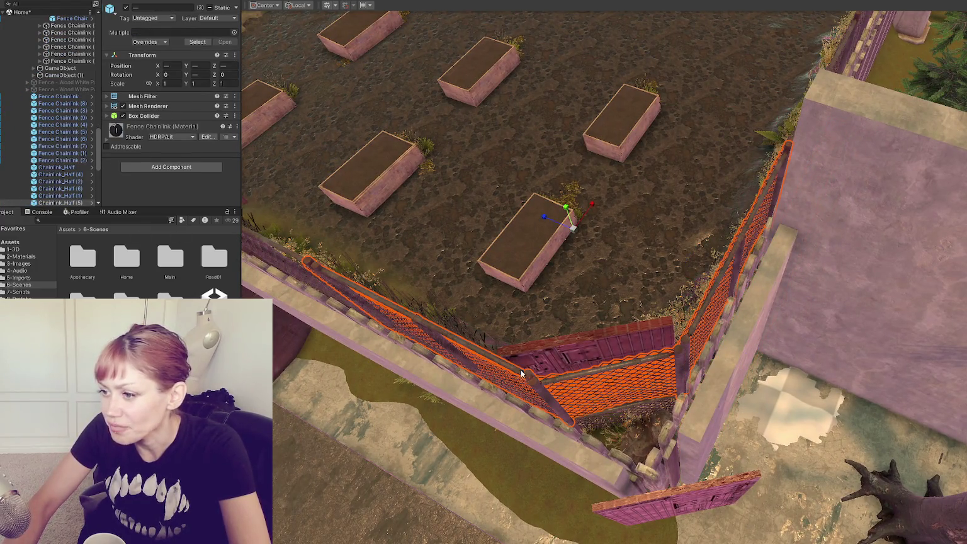
{"action": "scroll", "coordinate": [73, 176], "scroll_direction": "down", "scroll_amount": 5}
{"action": "scroll", "coordinate": [73, 164], "scroll_direction": "up", "scroll_amount": 5}
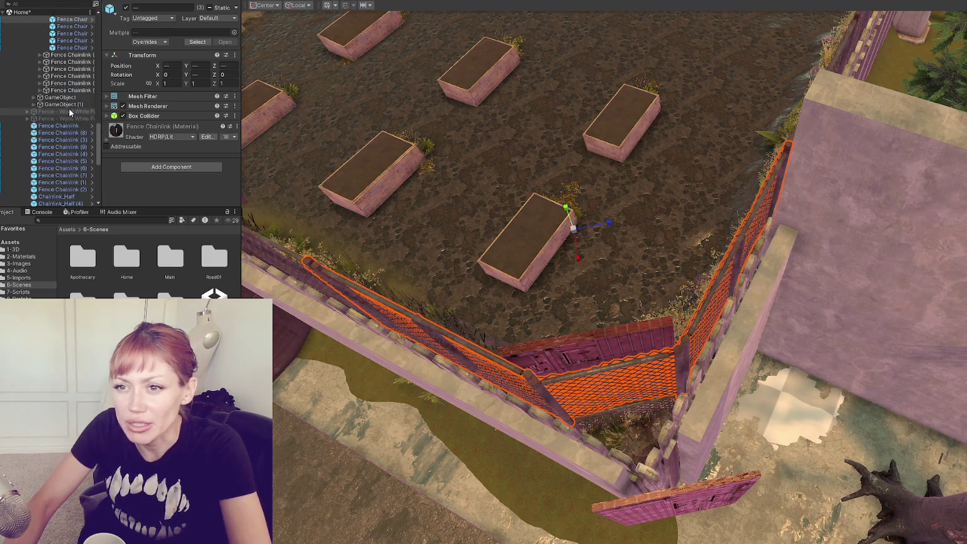
{"action": "mouse_move", "coordinate": [75, 150]}
{"action": "left_mouse_down"}
{"action": "mouse_move", "coordinate": [53, 90]}
{"action": "mouse_move", "coordinate": [57, 59]}
{"action": "left_mouse_up"}
{"action": "scroll", "coordinate": [69, 93], "scroll_direction": "up", "scroll_amount": 5}
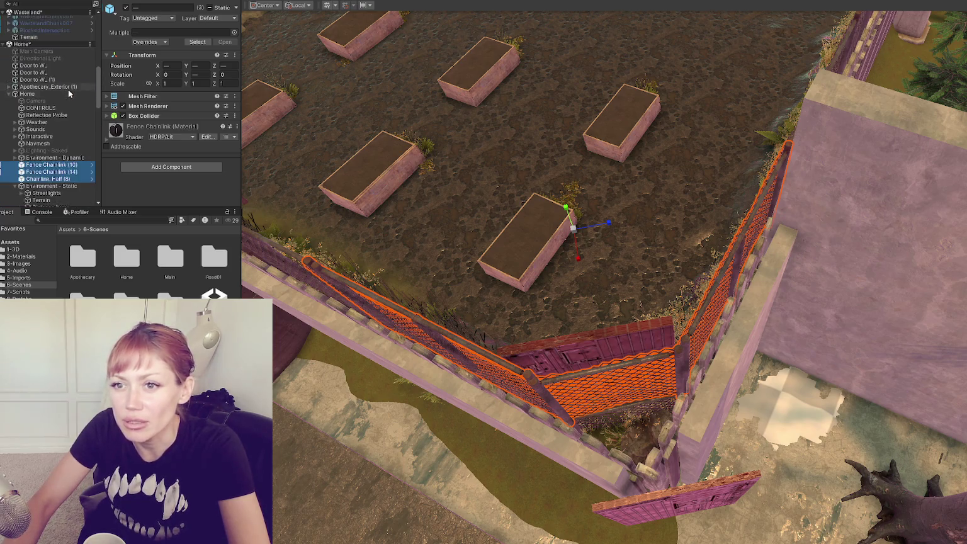
{"action": "left_click_drag", "start_coordinate": [63, 172], "coordinate": [61, 57]}
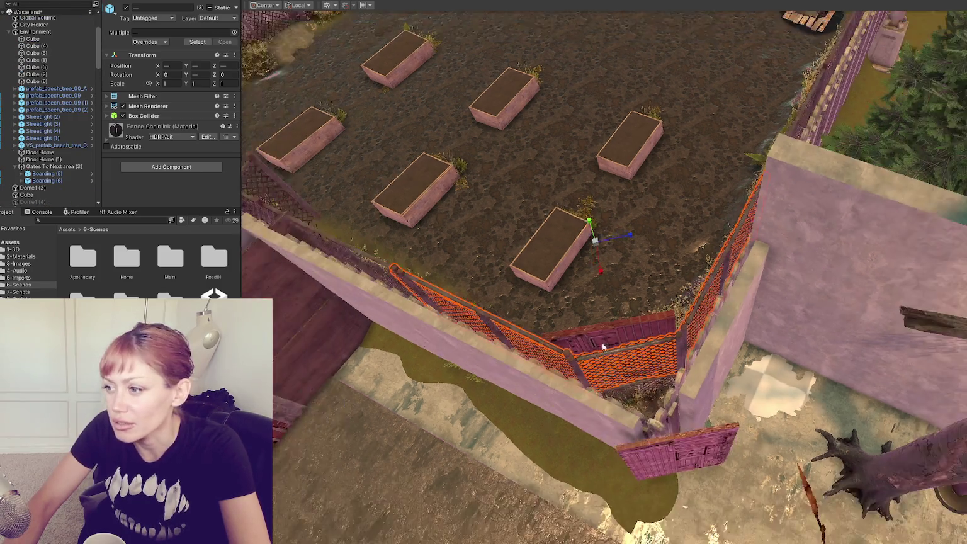
Shorten the long wall cube to an X scale of 16.481.
{"action": "left_click_drag", "start_coordinate": [603, 346], "coordinate": [623, 384]}
{"action": "left_click", "coordinate": [646, 423]}
{"action": "mouse_move", "coordinate": [646, 422]}
{"action": "left_mouse_down"}
{"action": "mouse_move", "coordinate": [526, 397]}
{"action": "mouse_move", "coordinate": [585, 411]}
{"action": "left_mouse_up"}
{"action": "left_click_drag", "start_coordinate": [455, 271], "coordinate": [456, 271]}
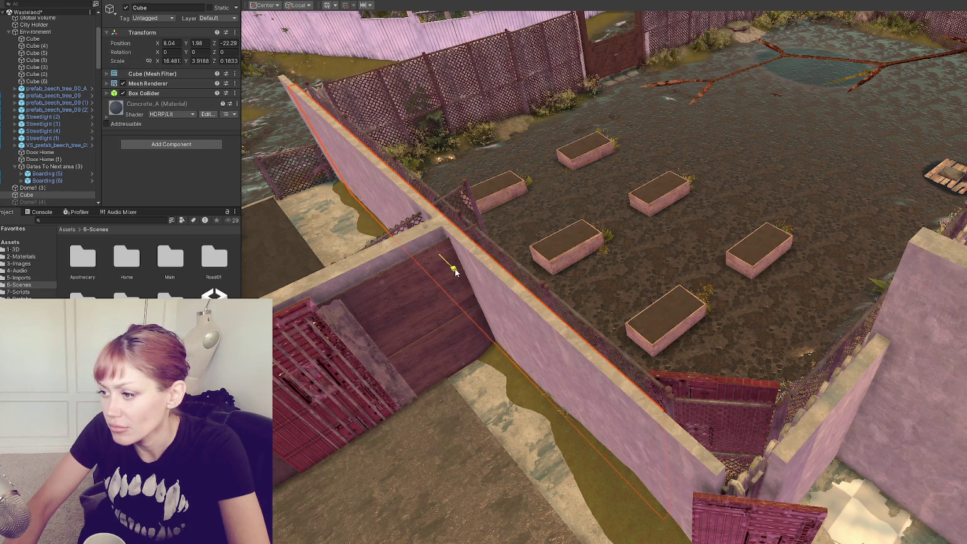
{"action": "left_click", "coordinate": [786, 456]}
{"action": "key", "text": "f"}
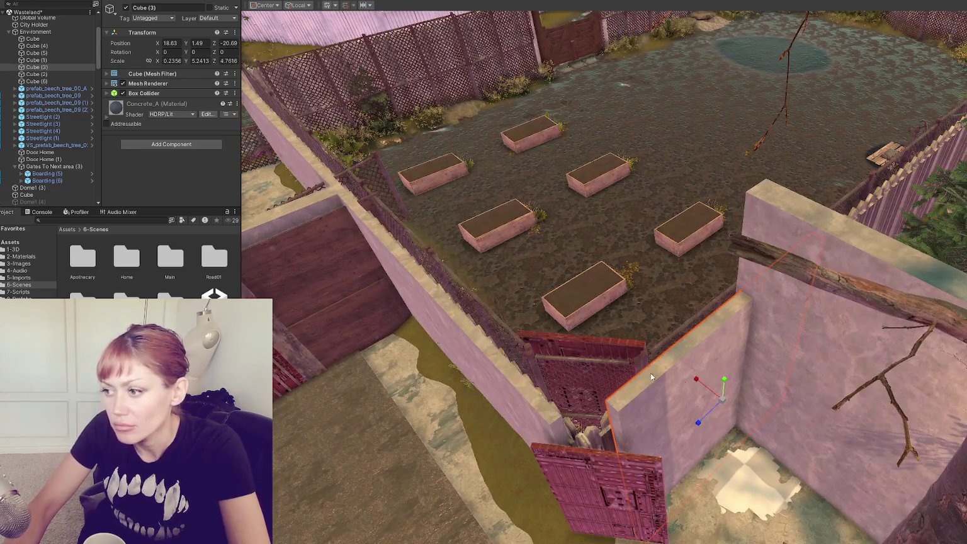
Remove the Home scene from the Hierarchy, saving its changes first.
{"action": "left_click", "coordinate": [29, 12]}
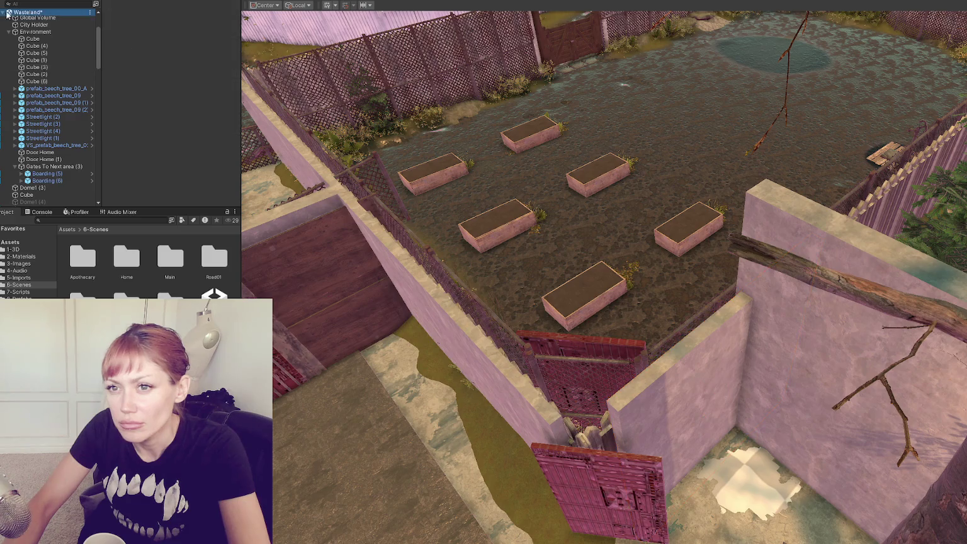
{"action": "key", "text": "Left"}
{"action": "right_click", "coordinate": [30, 19]}
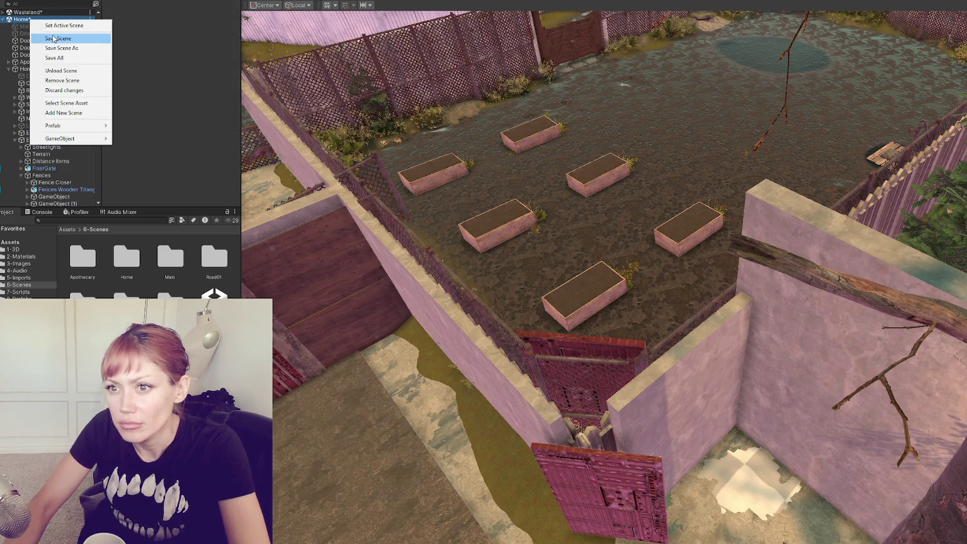
{"action": "left_click", "coordinate": [62, 80]}
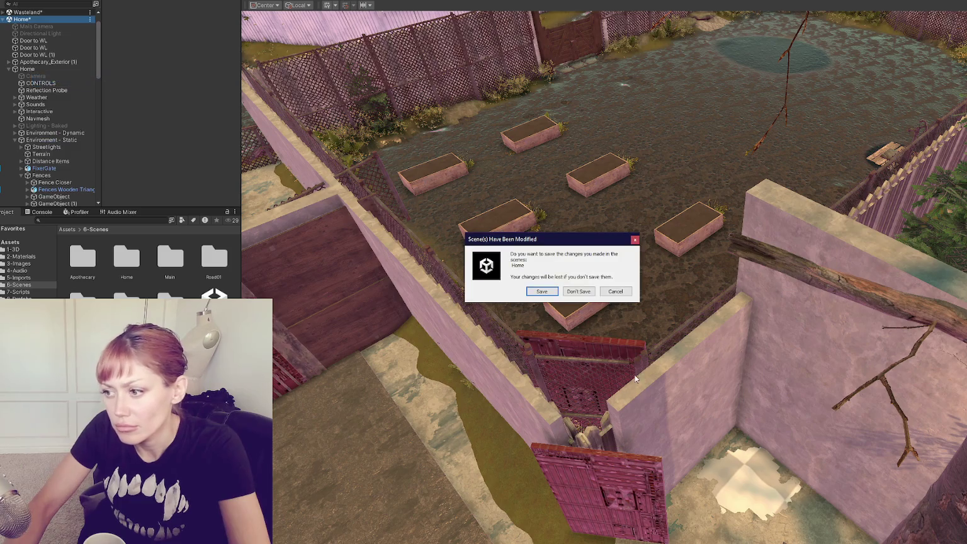
{"action": "left_click", "coordinate": [557, 294]}
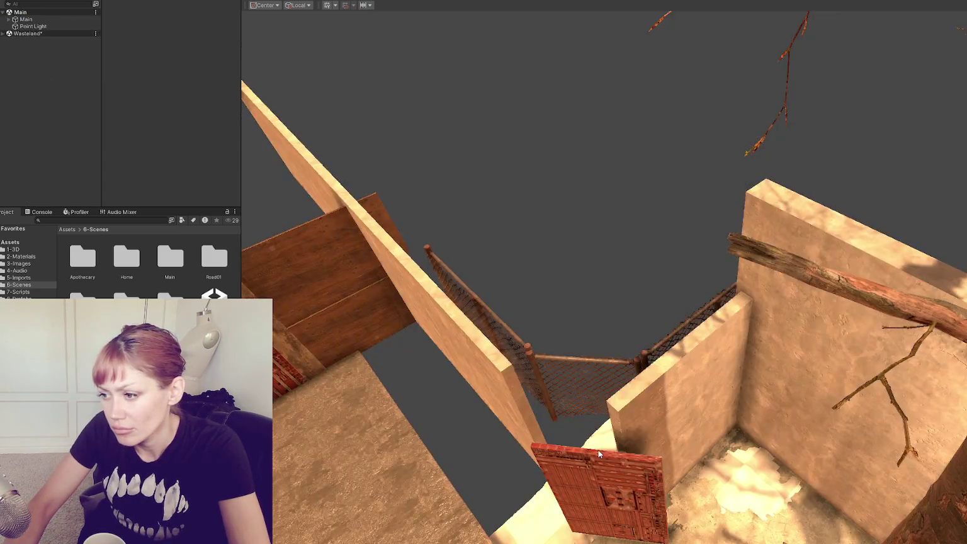
Slide the Door Home (1) door into the gap between the walls.
{"action": "left_click", "coordinate": [590, 464]}
{"action": "left_click_drag", "start_coordinate": [601, 539], "coordinate": [616, 480]}
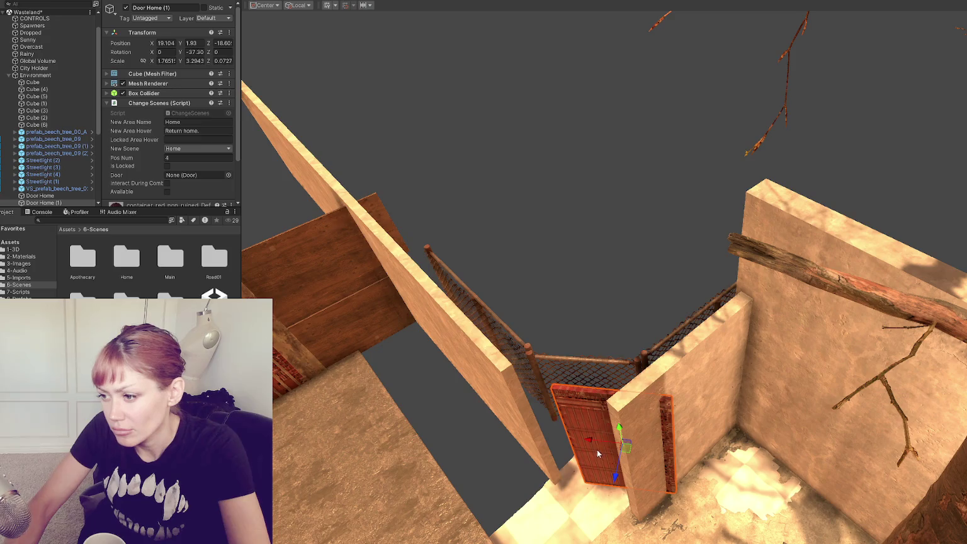
{"action": "left_click_drag", "start_coordinate": [622, 447], "coordinate": [592, 443]}
{"action": "left_click_drag", "start_coordinate": [583, 475], "coordinate": [586, 466]}
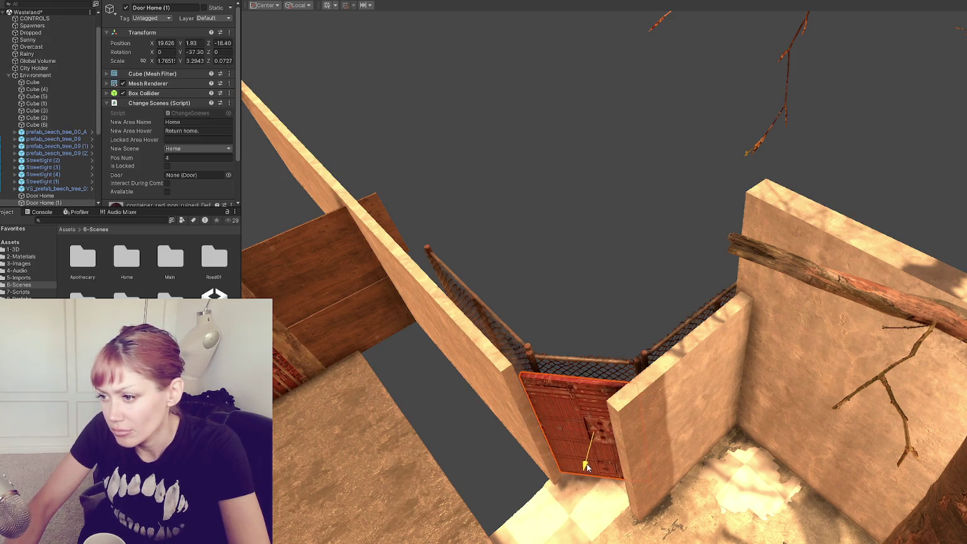
Nudge the slanted wall and tall plank cube to line up with the door.
{"action": "left_click", "coordinate": [527, 420]}
{"action": "left_click_drag", "start_coordinate": [366, 241], "coordinate": [368, 245]}
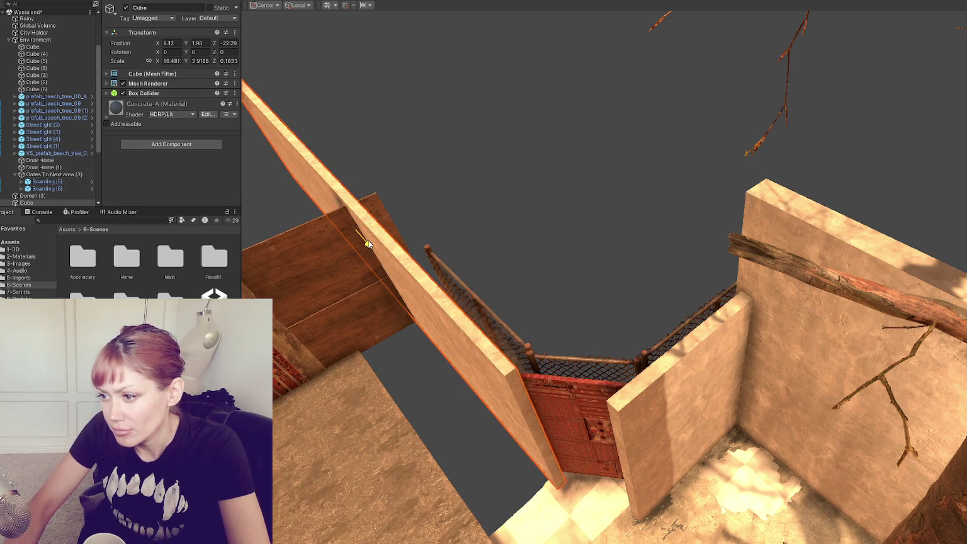
{"action": "left_click", "coordinate": [662, 420]}
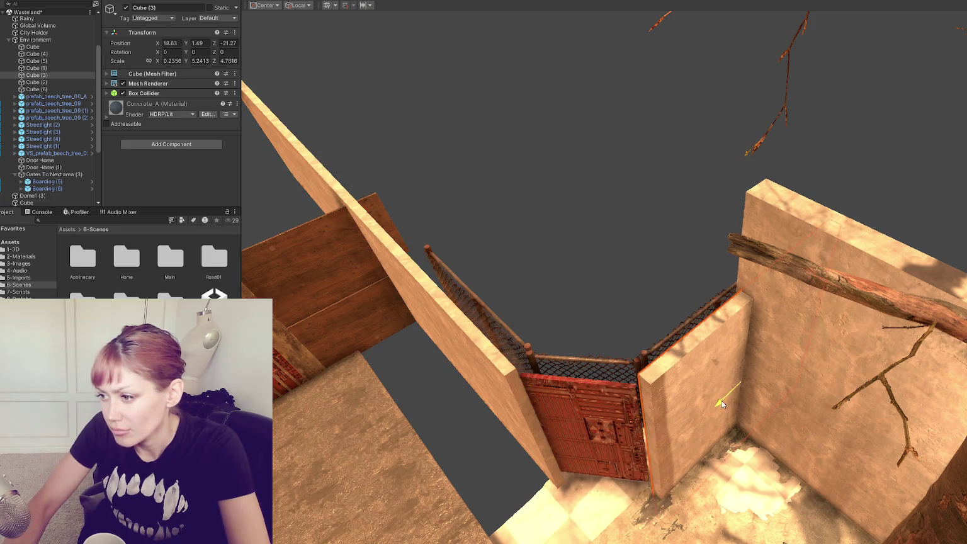
{"action": "mouse_move", "coordinate": [630, 420]}
{"action": "left_mouse_down"}
{"action": "mouse_move", "coordinate": [725, 408]}
{"action": "mouse_move", "coordinate": [684, 406]}
{"action": "mouse_move", "coordinate": [723, 427]}
{"action": "mouse_move", "coordinate": [693, 404]}
{"action": "mouse_move", "coordinate": [605, 441]}
{"action": "mouse_move", "coordinate": [567, 409]}
{"action": "left_mouse_up"}
{"action": "left_click", "coordinate": [527, 374]}
{"action": "left_click", "coordinate": [498, 324]}
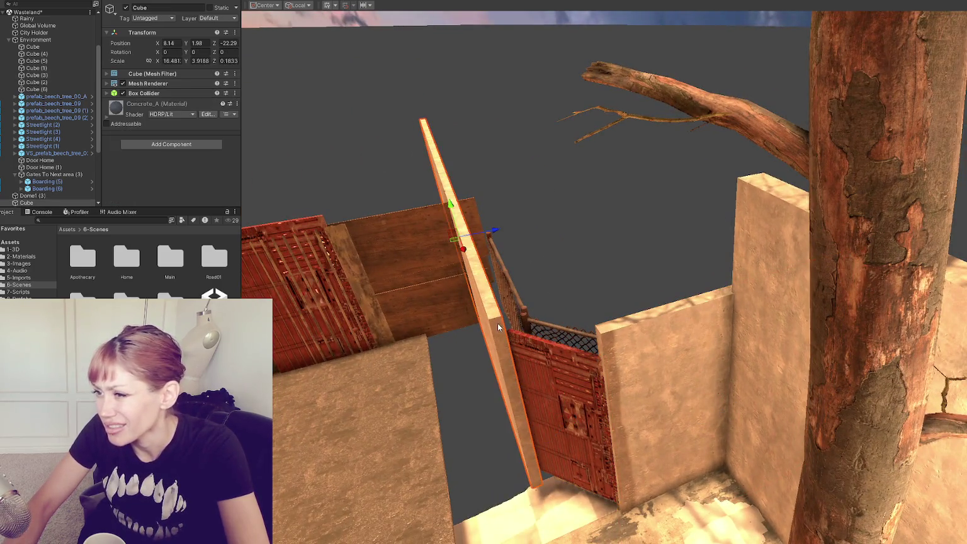
{"action": "mouse_move", "coordinate": [494, 234]}
{"action": "left_mouse_down"}
{"action": "mouse_move", "coordinate": [632, 301]}
{"action": "mouse_move", "coordinate": [675, 310]}
{"action": "mouse_move", "coordinate": [591, 258]}
{"action": "left_mouse_up"}
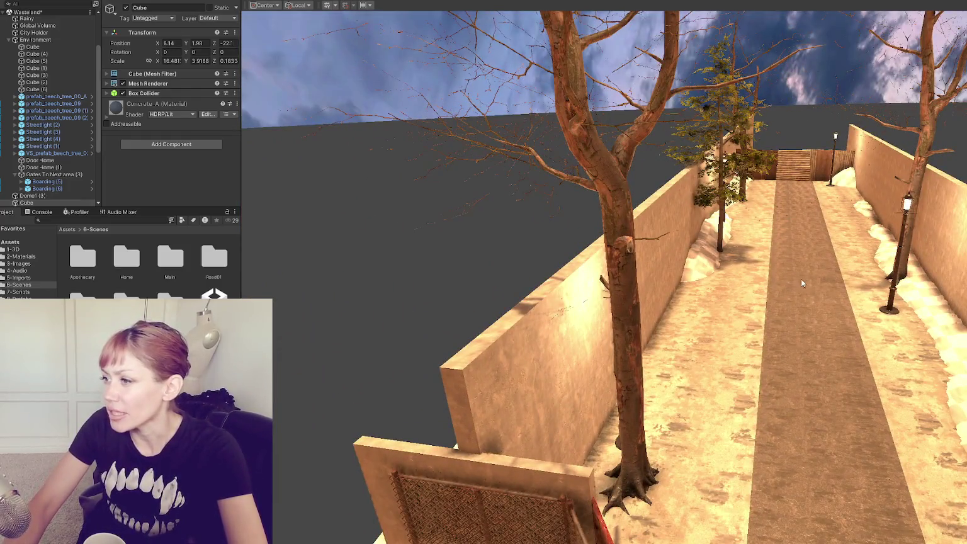
{"action": "mouse_move", "coordinate": [652, 368]}
{"action": "left_mouse_down"}
{"action": "mouse_move", "coordinate": [770, 312]}
{"action": "mouse_move", "coordinate": [732, 330]}
{"action": "mouse_move", "coordinate": [890, 335]}
{"action": "mouse_move", "coordinate": [841, 333]}
{"action": "left_mouse_up"}
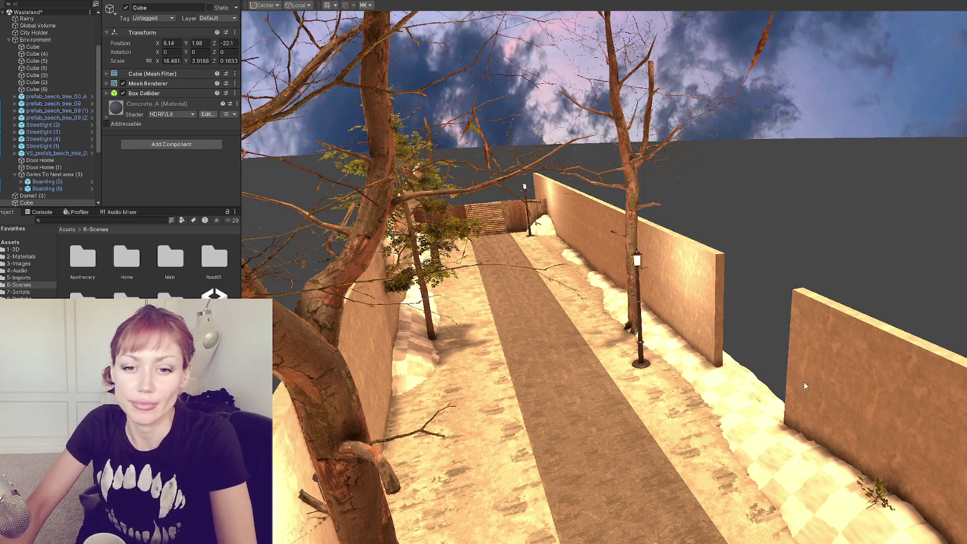
Select the Terrain while viewing down the walled street.
{"action": "left_click", "coordinate": [373, 318]}
{"action": "key", "text": "f"}
{"action": "left_click_drag", "start_coordinate": [482, 273], "coordinate": [609, 284]}
{"action": "left_click", "coordinate": [631, 320]}
{"action": "mouse_move", "coordinate": [631, 319]}
{"action": "left_mouse_down"}
{"action": "mouse_move", "coordinate": [877, 272]}
{"action": "mouse_move", "coordinate": [923, 245]}
{"action": "left_mouse_up"}
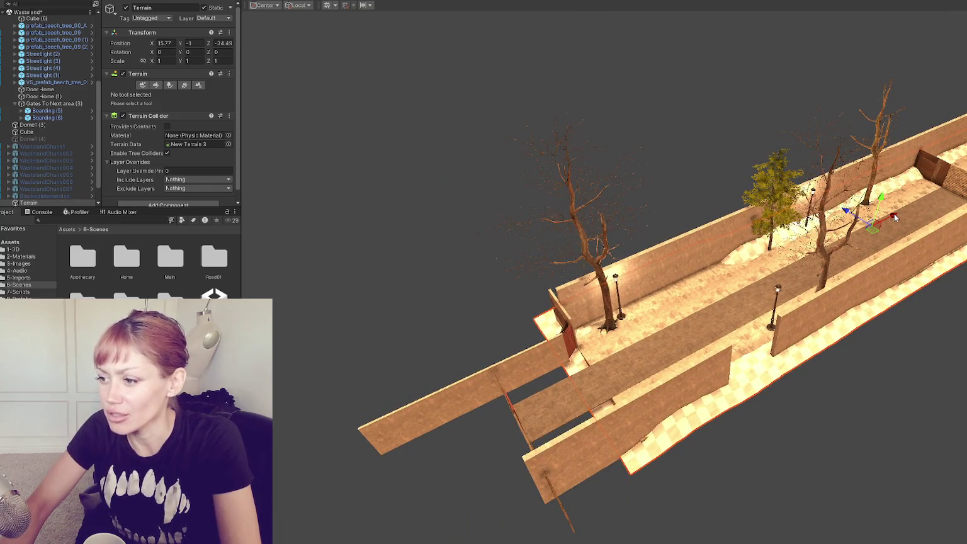
{"action": "left_click_drag", "start_coordinate": [894, 213], "coordinate": [308, 159]}
{"action": "scroll", "coordinate": [189, 134], "scroll_direction": "down", "scroll_amount": 1}
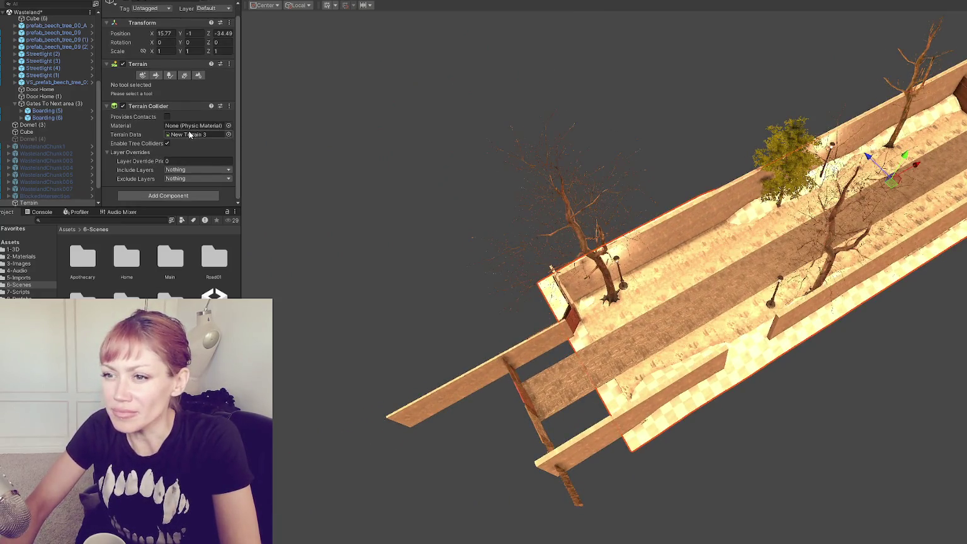
Widen the terrain to about 103 and shift it along its X axis.
{"action": "left_click", "coordinate": [199, 75]}
{"action": "scroll", "coordinate": [191, 150], "scroll_direction": "down", "scroll_amount": 10}
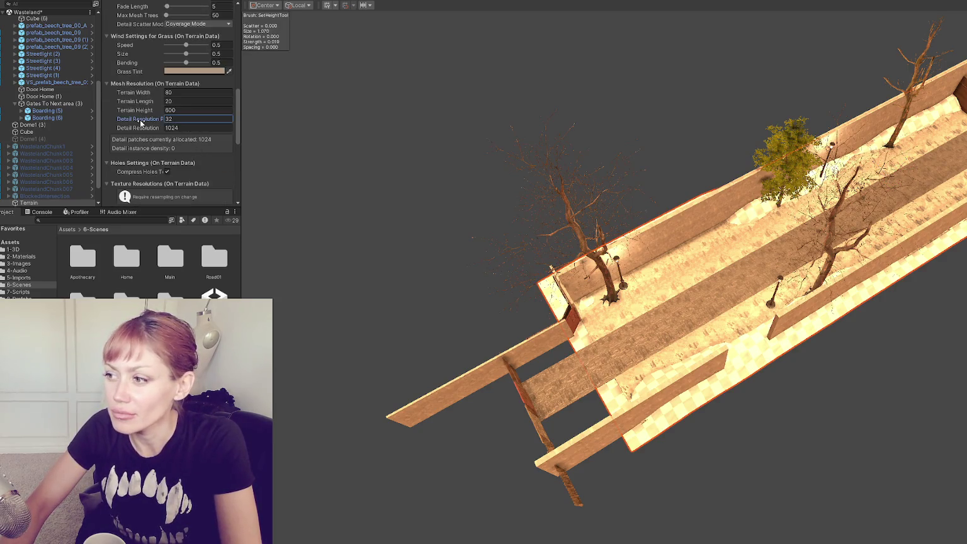
{"action": "left_click_drag", "start_coordinate": [138, 102], "coordinate": [292, 97]}
{"action": "key", "text": "Escape"}
{"action": "left_click_drag", "start_coordinate": [122, 93], "coordinate": [219, 95]}
{"action": "key", "text": "w"}
{"action": "left_click_drag", "start_coordinate": [925, 167], "coordinate": [802, 227]}
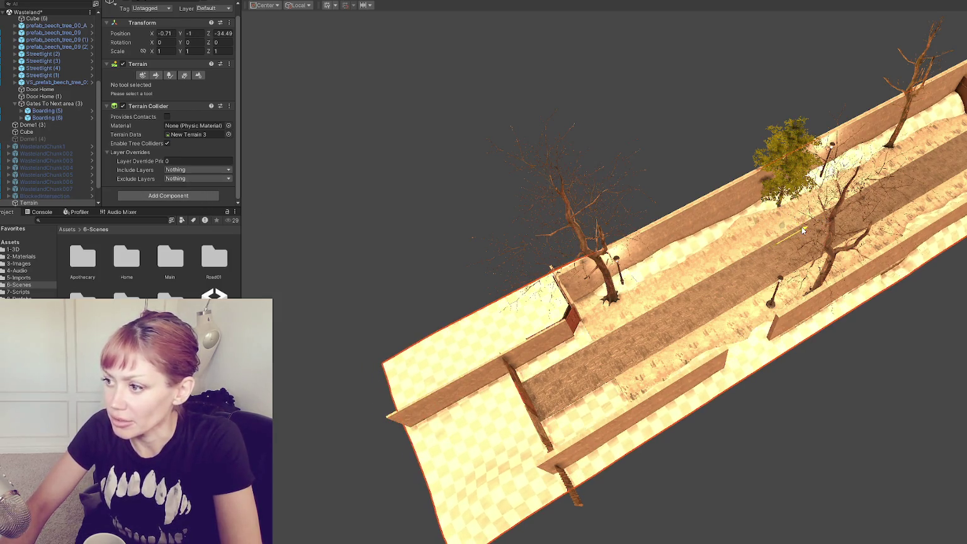
Set the Terrain Width and Terrain Height both to 100.
{"action": "scroll", "coordinate": [138, 115], "scroll_direction": "up", "scroll_amount": 1}
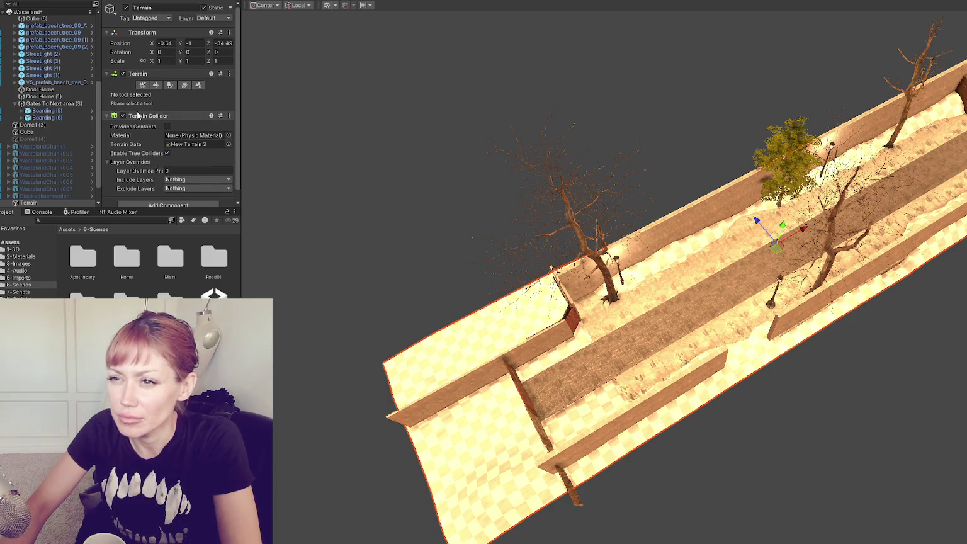
{"action": "left_click", "coordinate": [198, 85]}
{"action": "scroll", "coordinate": [182, 118], "scroll_direction": "down", "scroll_amount": 10}
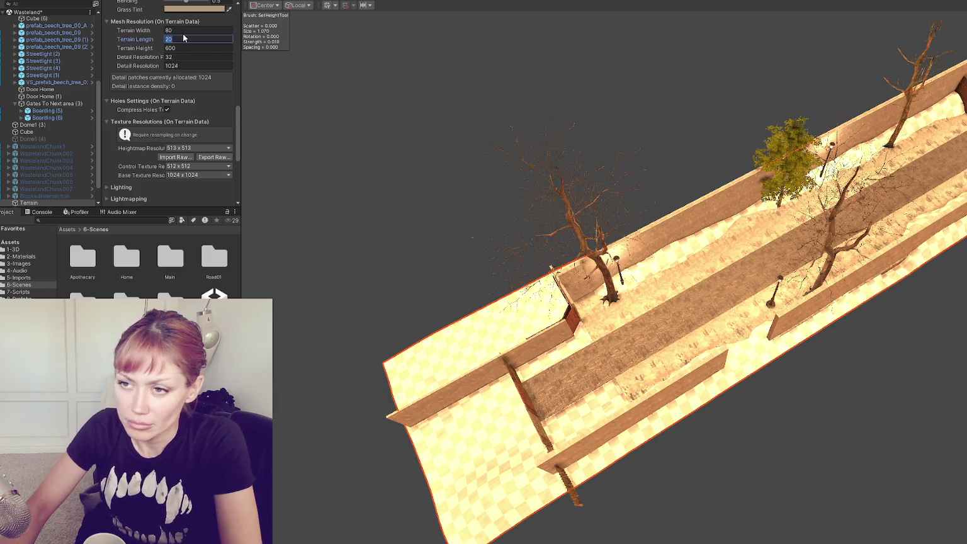
{"action": "left_click", "coordinate": [189, 30]}
{"action": "type", "text": "100"}
{"action": "key", "text": "Return"}
{"action": "mouse_move", "coordinate": [531, 144]}
{"action": "left_mouse_down"}
{"action": "mouse_move", "coordinate": [557, 139]}
{"action": "mouse_move", "coordinate": [484, 112]}
{"action": "mouse_move", "coordinate": [340, 139]}
{"action": "left_mouse_up"}
{"action": "left_click", "coordinate": [195, 48]}
{"action": "type", "text": "100"}
{"action": "key", "text": "Return"}
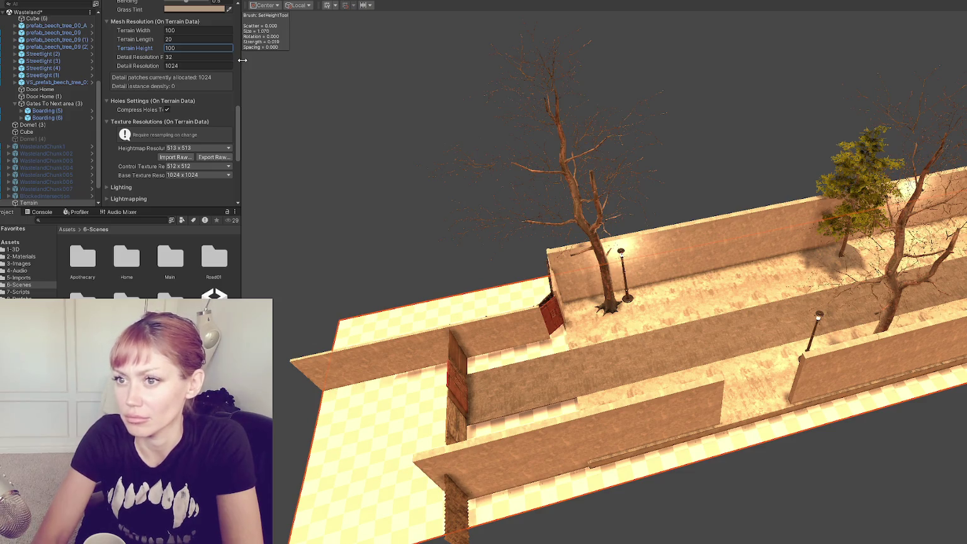
{"action": "left_click_drag", "start_coordinate": [567, 265], "coordinate": [270, 93]}
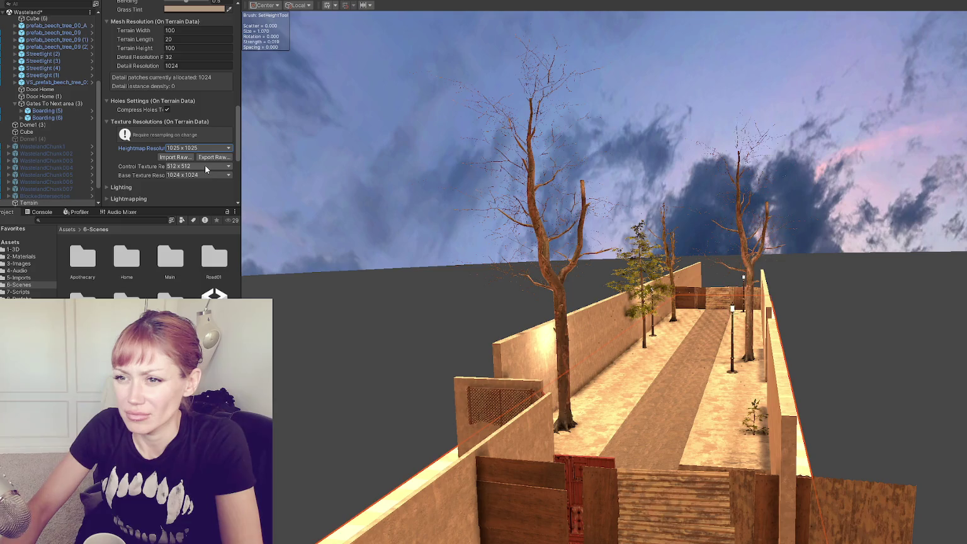
Set control and base texture resolutions to 1024x1024.
{"action": "left_click", "coordinate": [204, 167]}
{"action": "left_click", "coordinate": [196, 235]}
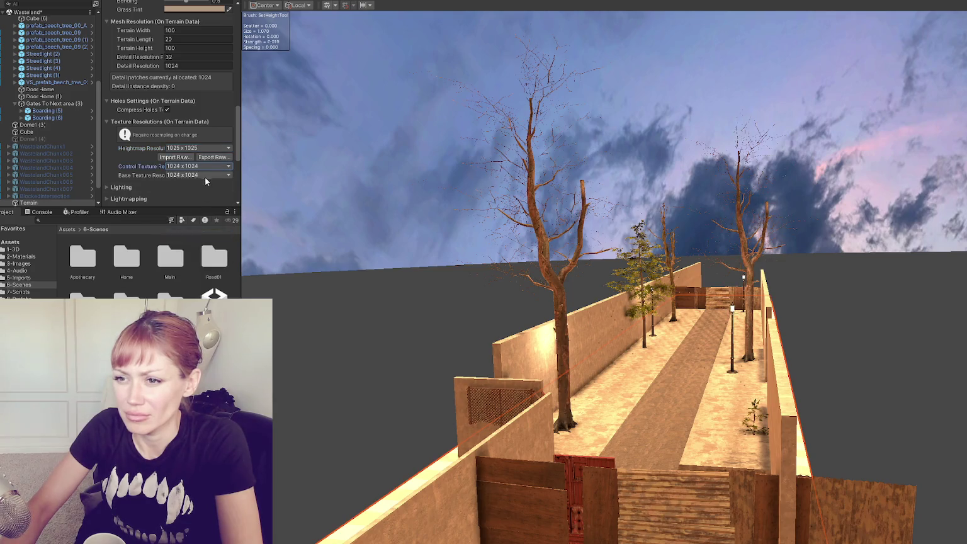
{"action": "left_click", "coordinate": [197, 244]}
{"action": "scroll", "coordinate": [183, 125], "scroll_direction": "up", "scroll_amount": 10}
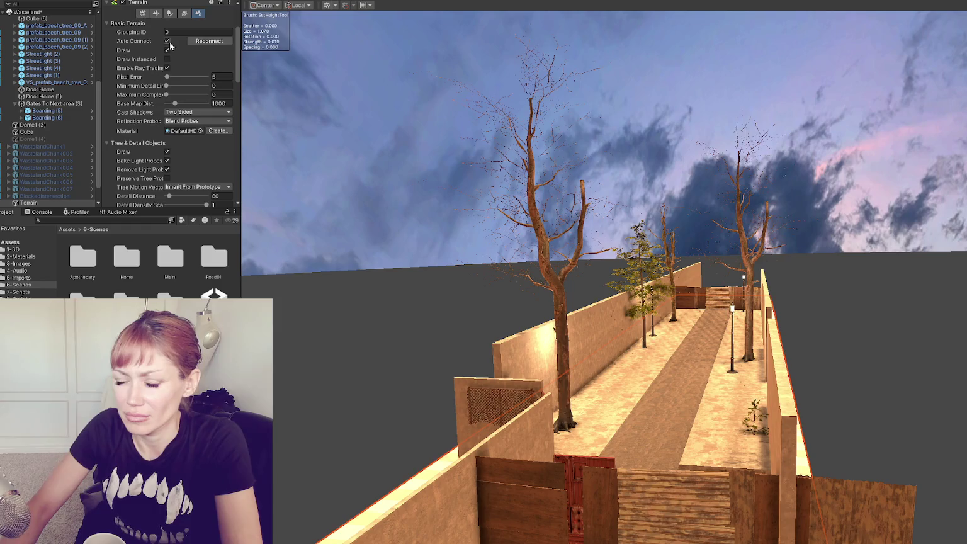
{"action": "scroll", "coordinate": [167, 41], "scroll_direction": "up", "scroll_amount": 3}
Set the Terrain's Position Y to -5 and orbit to check it.
{"action": "left_click", "coordinate": [189, 42]}
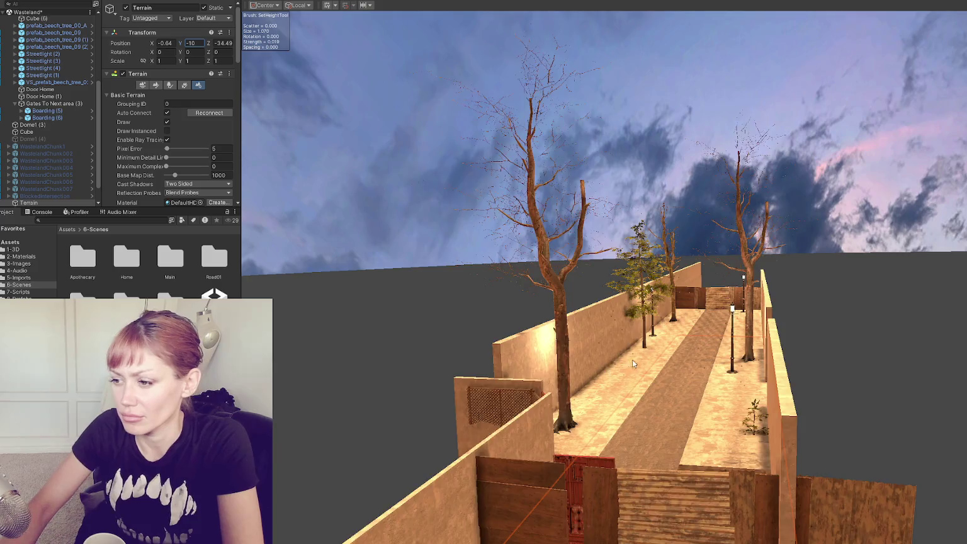
{"action": "scroll", "coordinate": [631, 360], "scroll_direction": "up", "scroll_amount": 2}
{"action": "scroll", "coordinate": [761, 353], "scroll_direction": "up", "scroll_amount": 1}
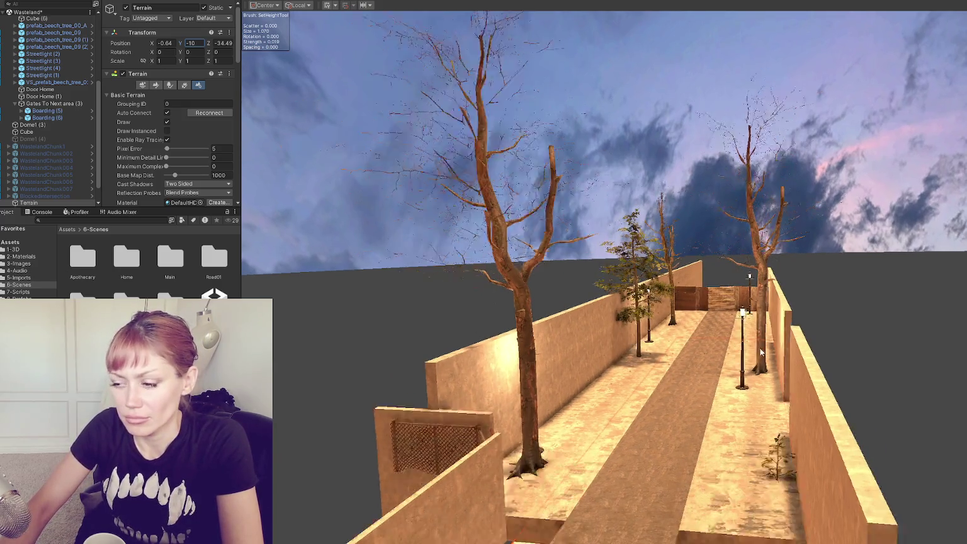
{"action": "key", "text": "f"}
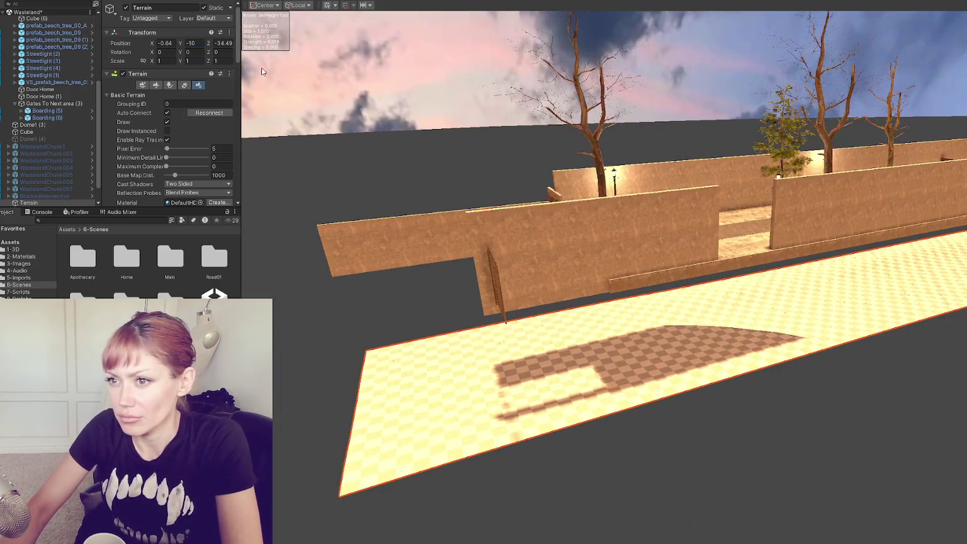
{"action": "type", "text": "5"}
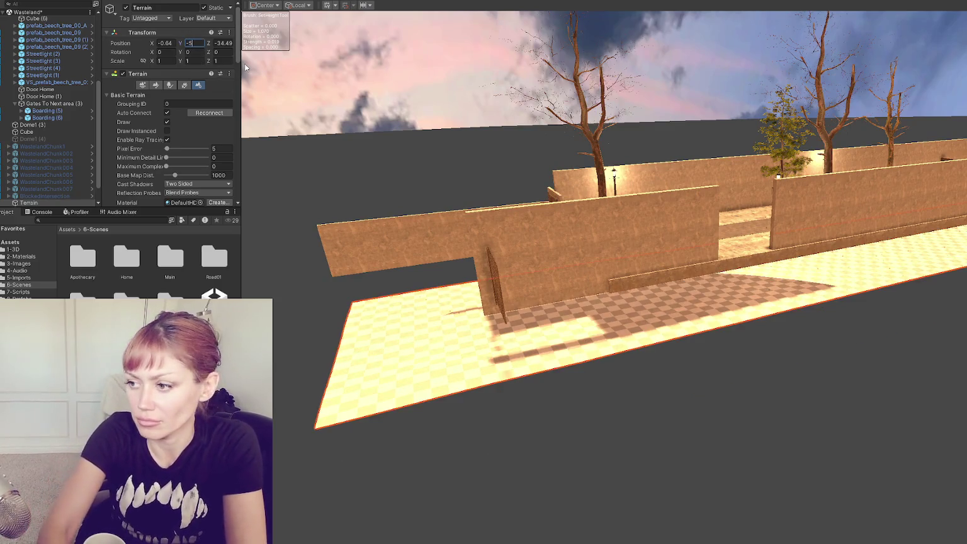
{"action": "mouse_move", "coordinate": [479, 163]}
{"action": "left_mouse_down"}
{"action": "mouse_move", "coordinate": [615, 243]}
{"action": "mouse_move", "coordinate": [655, 239]}
{"action": "mouse_move", "coordinate": [687, 265]}
{"action": "mouse_move", "coordinate": [702, 224]}
{"action": "mouse_move", "coordinate": [770, 256]}
{"action": "left_mouse_up"}
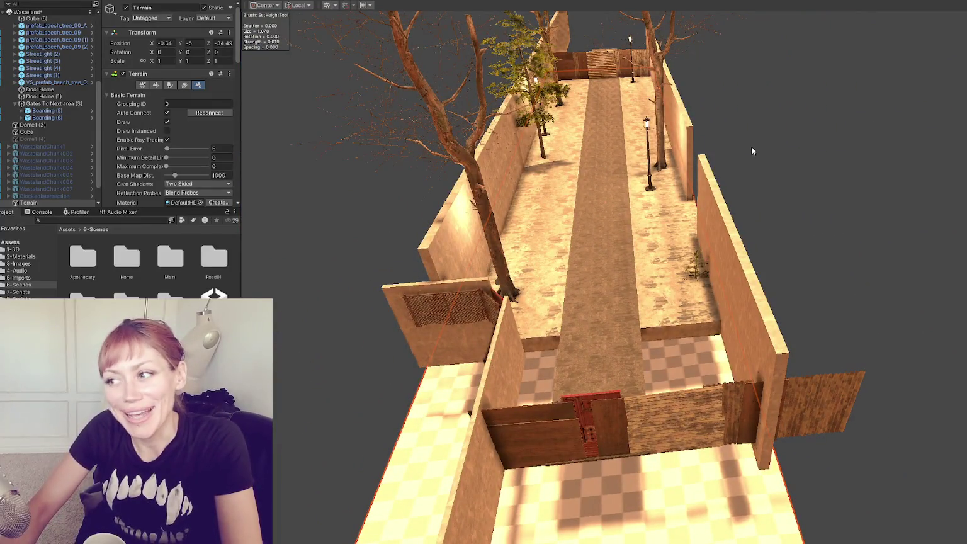
{"action": "mouse_move", "coordinate": [749, 151]}
{"action": "left_mouse_down"}
{"action": "mouse_move", "coordinate": [422, 116]}
{"action": "mouse_move", "coordinate": [510, 91]}
{"action": "mouse_move", "coordinate": [491, 93]}
{"action": "left_mouse_up"}
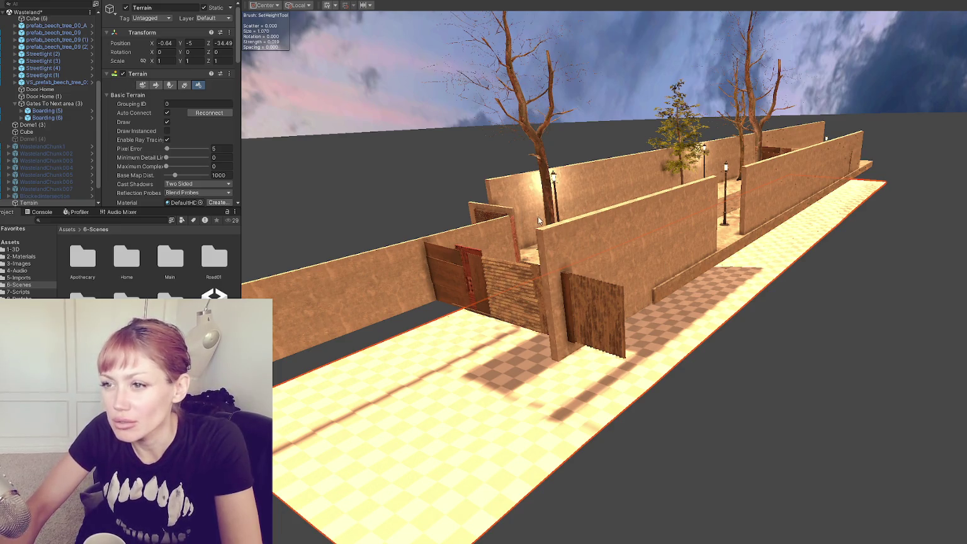
Choose the Raise or Lower Terrain tool with Brush Strength 2.
{"action": "left_click", "coordinate": [157, 85]}
{"action": "left_click", "coordinate": [155, 94]}
{"action": "left_click", "coordinate": [157, 126]}
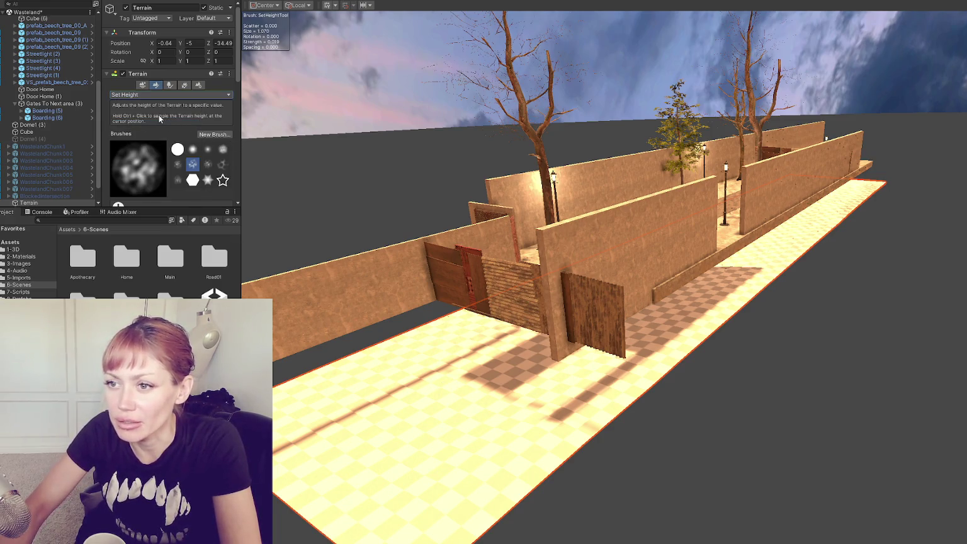
{"action": "left_click", "coordinate": [154, 94]}
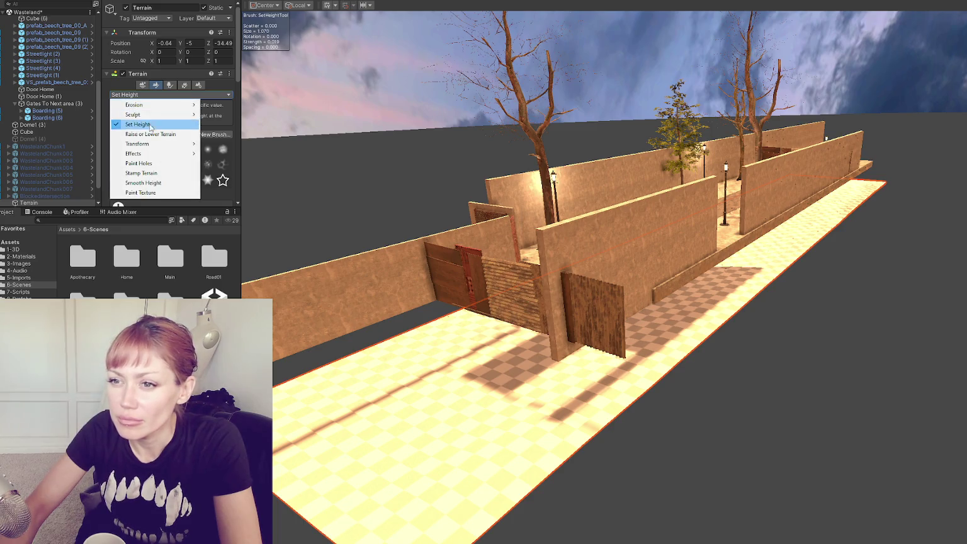
{"action": "left_click", "coordinate": [152, 135]}
{"action": "scroll", "coordinate": [158, 92], "scroll_direction": "down", "scroll_amount": 5}
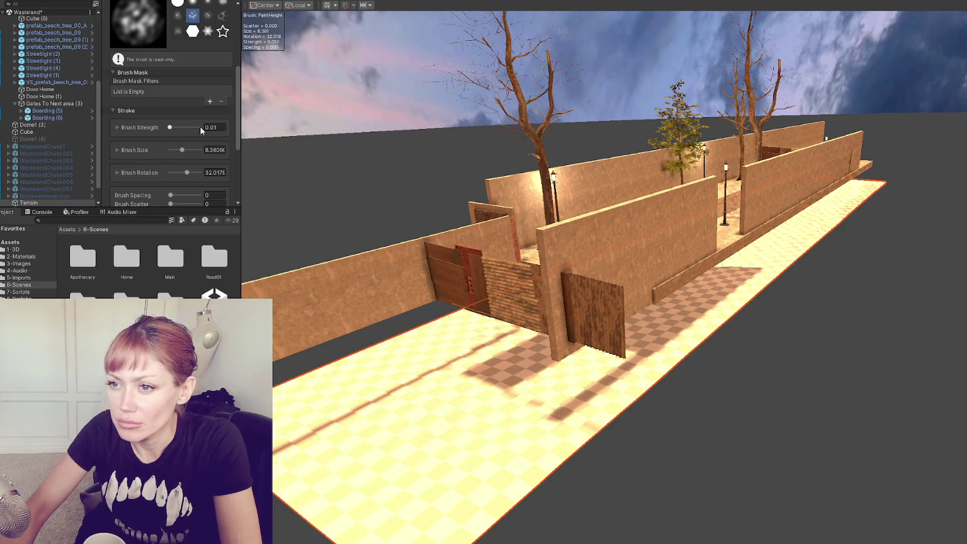
{"action": "left_click", "coordinate": [200, 127]}
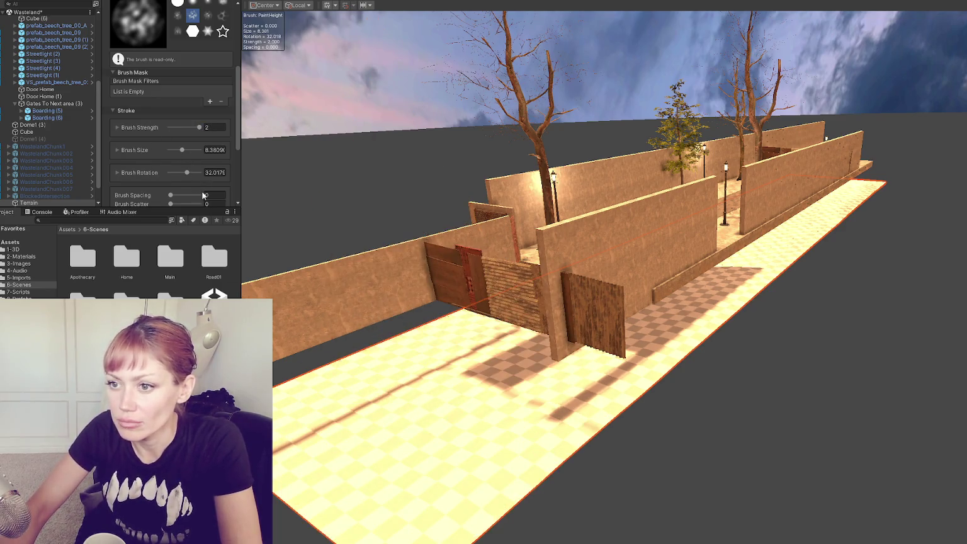
Paint raised spikes beside the wall with the soft round brush, undoing the last stroke.
{"action": "mouse_move", "coordinate": [388, 313]}
{"action": "left_mouse_down"}
{"action": "mouse_move", "coordinate": [466, 328]}
{"action": "mouse_move", "coordinate": [486, 367]}
{"action": "mouse_move", "coordinate": [687, 389]}
{"action": "mouse_move", "coordinate": [581, 362]}
{"action": "mouse_move", "coordinate": [611, 334]}
{"action": "mouse_move", "coordinate": [558, 331]}
{"action": "left_mouse_up"}
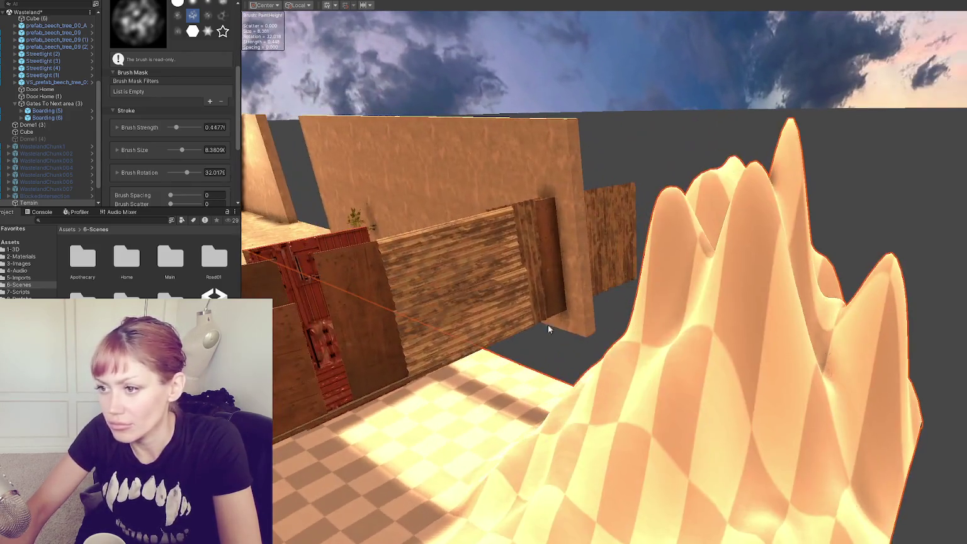
{"action": "scroll", "coordinate": [158, 89], "scroll_direction": "up", "scroll_amount": 5}
{"action": "left_click", "coordinate": [193, 144]}
{"action": "mouse_move", "coordinate": [661, 315]}
{"action": "left_mouse_down"}
{"action": "mouse_move", "coordinate": [707, 325]}
{"action": "mouse_move", "coordinate": [671, 341]}
{"action": "mouse_move", "coordinate": [686, 328]}
{"action": "mouse_move", "coordinate": [656, 333]}
{"action": "mouse_move", "coordinate": [656, 301]}
{"action": "left_mouse_up"}
{"action": "key", "text": "ctrl+z"}
{"action": "key", "text": "ctrl+z"}
{"action": "left_click", "coordinate": [171, 94]}
{"action": "left_click", "coordinate": [145, 134]}
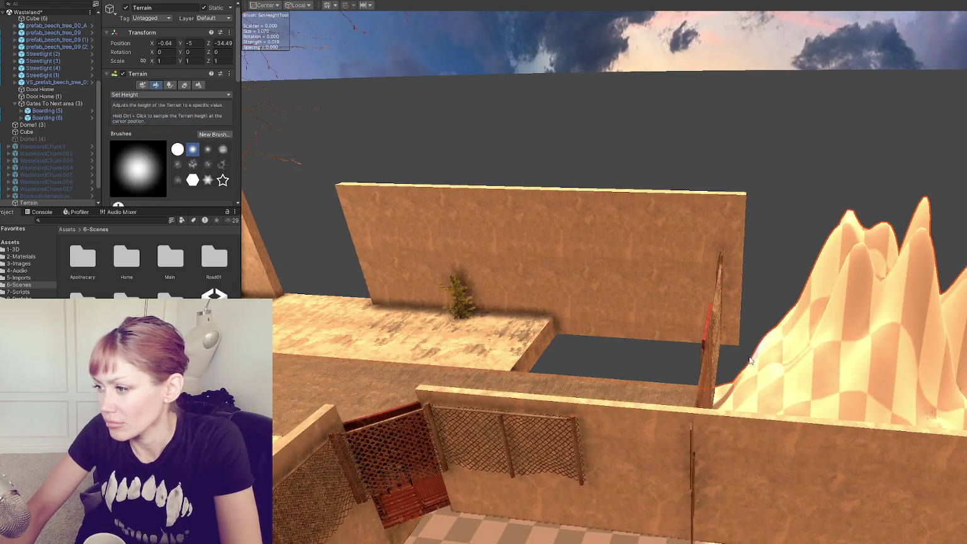
Flatten the mound's peaks with Set Height, brush size about 9.9 and strength 0.167.
{"action": "left_click_drag", "start_coordinate": [768, 368], "coordinate": [629, 353]}
{"action": "scroll", "coordinate": [176, 147], "scroll_direction": "down", "scroll_amount": 5}
{"action": "left_click", "coordinate": [184, 81]}
{"action": "mouse_move", "coordinate": [578, 377]}
{"action": "left_mouse_down"}
{"action": "mouse_move", "coordinate": [630, 390]}
{"action": "mouse_move", "coordinate": [645, 315]}
{"action": "mouse_move", "coordinate": [619, 291]}
{"action": "left_mouse_up"}
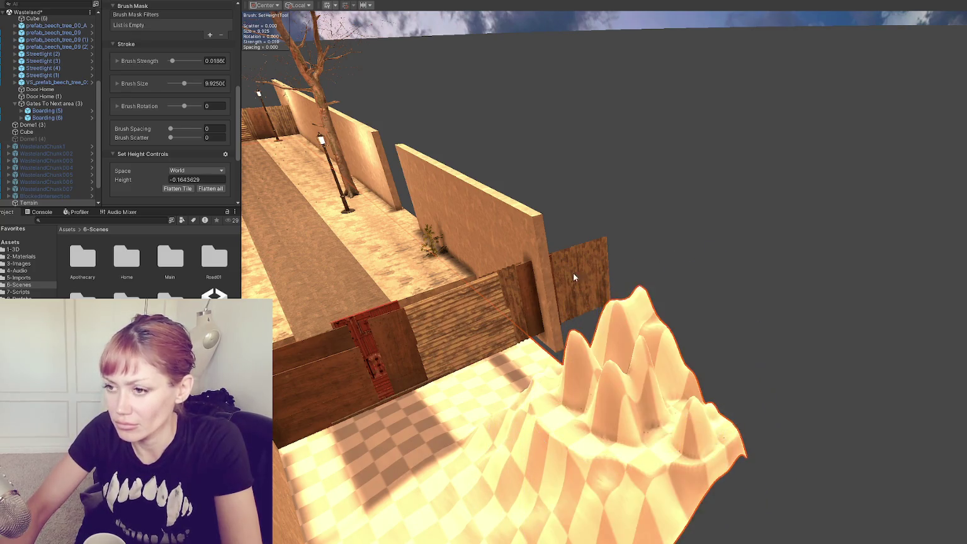
{"action": "left_click_drag", "start_coordinate": [189, 63], "coordinate": [195, 61]}
{"action": "mouse_move", "coordinate": [567, 353]}
{"action": "left_mouse_down"}
{"action": "mouse_move", "coordinate": [634, 370]}
{"action": "mouse_move", "coordinate": [389, 497]}
{"action": "left_mouse_up"}
{"action": "mouse_move", "coordinate": [541, 461]}
{"action": "left_mouse_down"}
{"action": "mouse_move", "coordinate": [561, 501]}
{"action": "mouse_move", "coordinate": [581, 502]}
{"action": "mouse_move", "coordinate": [636, 301]}
{"action": "mouse_move", "coordinate": [520, 371]}
{"action": "mouse_move", "coordinate": [530, 359]}
{"action": "left_mouse_up"}
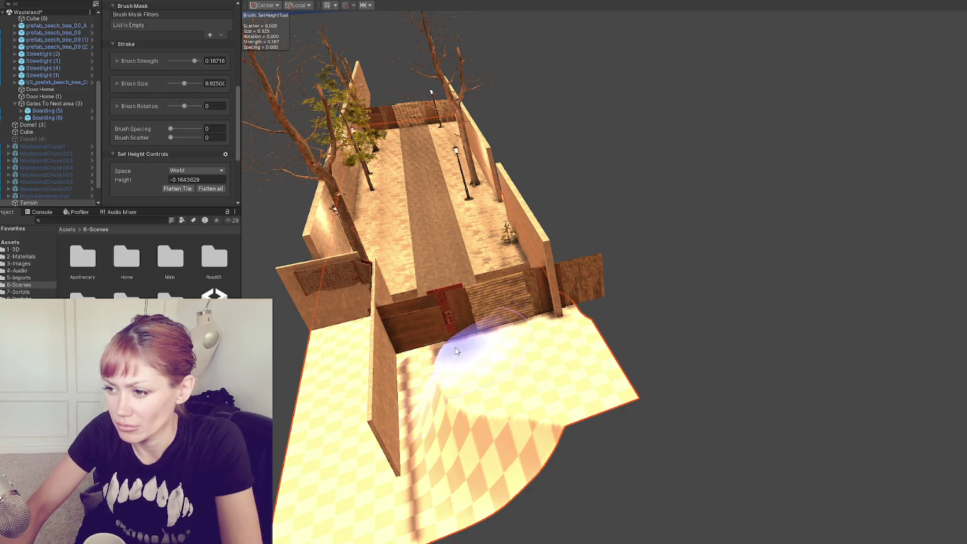
Level the near-end slope, wall edges and terrain's left end to the same height.
{"action": "mouse_move", "coordinate": [540, 497]}
{"action": "left_mouse_down"}
{"action": "mouse_move", "coordinate": [410, 497]}
{"action": "mouse_move", "coordinate": [483, 431]}
{"action": "mouse_move", "coordinate": [371, 474]}
{"action": "mouse_move", "coordinate": [327, 507]}
{"action": "mouse_move", "coordinate": [347, 513]}
{"action": "mouse_move", "coordinate": [397, 378]}
{"action": "mouse_move", "coordinate": [384, 285]}
{"action": "mouse_move", "coordinate": [392, 398]}
{"action": "mouse_move", "coordinate": [422, 271]}
{"action": "mouse_move", "coordinate": [528, 300]}
{"action": "mouse_move", "coordinate": [534, 311]}
{"action": "mouse_move", "coordinate": [464, 281]}
{"action": "mouse_move", "coordinate": [591, 301]}
{"action": "mouse_move", "coordinate": [648, 399]}
{"action": "mouse_move", "coordinate": [547, 371]}
{"action": "mouse_move", "coordinate": [516, 405]}
{"action": "mouse_move", "coordinate": [488, 409]}
{"action": "mouse_move", "coordinate": [422, 485]}
{"action": "mouse_move", "coordinate": [447, 307]}
{"action": "mouse_move", "coordinate": [447, 460]}
{"action": "mouse_move", "coordinate": [414, 348]}
{"action": "mouse_move", "coordinate": [638, 293]}
{"action": "mouse_move", "coordinate": [589, 257]}
{"action": "left_mouse_up"}
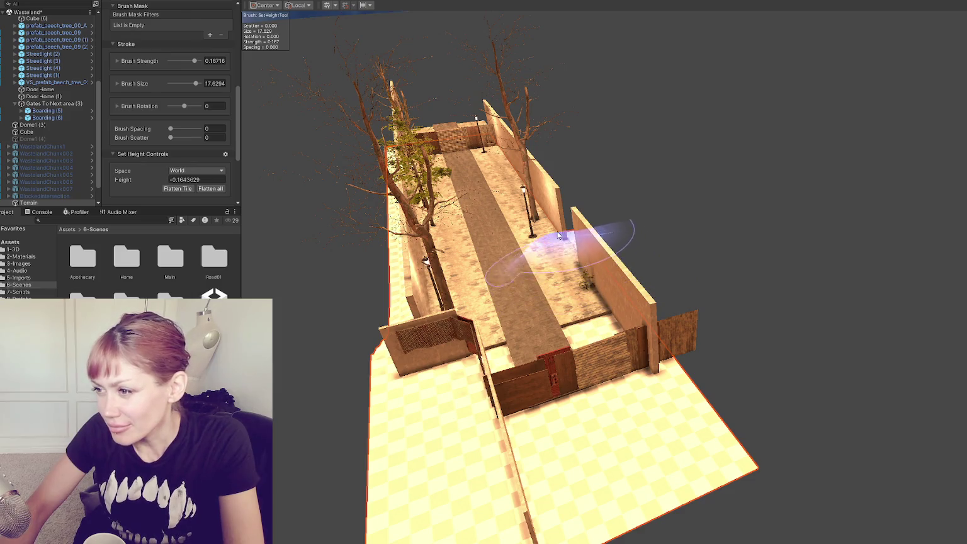
{"action": "mouse_move", "coordinate": [467, 273]}
{"action": "left_mouse_down"}
{"action": "mouse_move", "coordinate": [430, 336]}
{"action": "mouse_move", "coordinate": [399, 340]}
{"action": "mouse_move", "coordinate": [371, 277]}
{"action": "mouse_move", "coordinate": [437, 258]}
{"action": "left_mouse_up"}
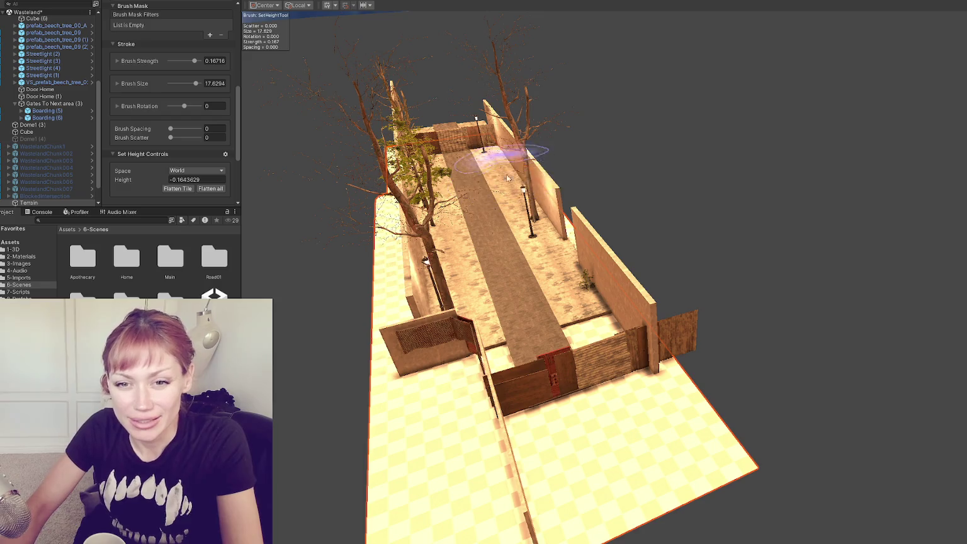
{"action": "mouse_move", "coordinate": [479, 169]}
{"action": "left_mouse_down"}
{"action": "mouse_move", "coordinate": [568, 205]}
{"action": "mouse_move", "coordinate": [749, 187]}
{"action": "left_mouse_up"}
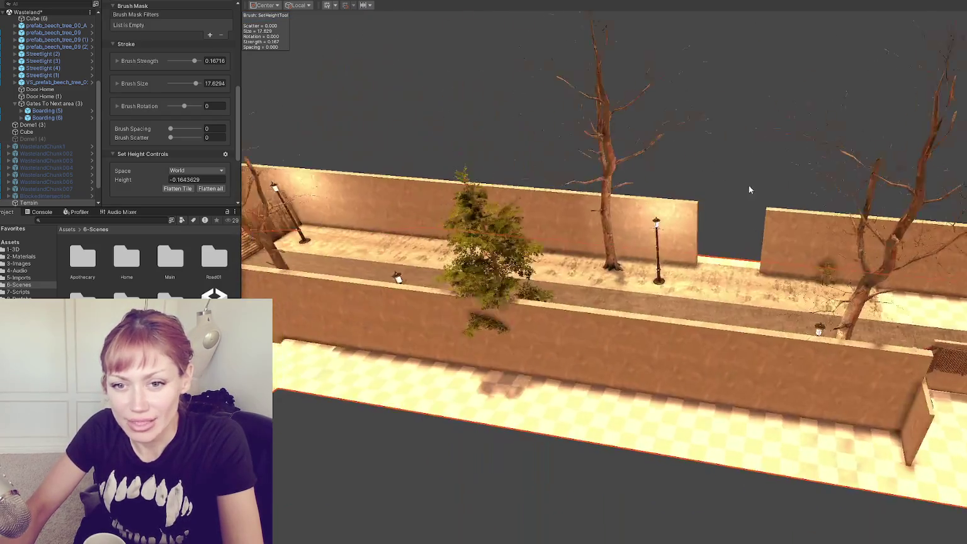
{"action": "mouse_move", "coordinate": [280, 294]}
{"action": "left_mouse_down"}
{"action": "mouse_move", "coordinate": [471, 346]}
{"action": "mouse_move", "coordinate": [388, 335]}
{"action": "mouse_move", "coordinate": [302, 346]}
{"action": "mouse_move", "coordinate": [474, 381]}
{"action": "left_mouse_up"}
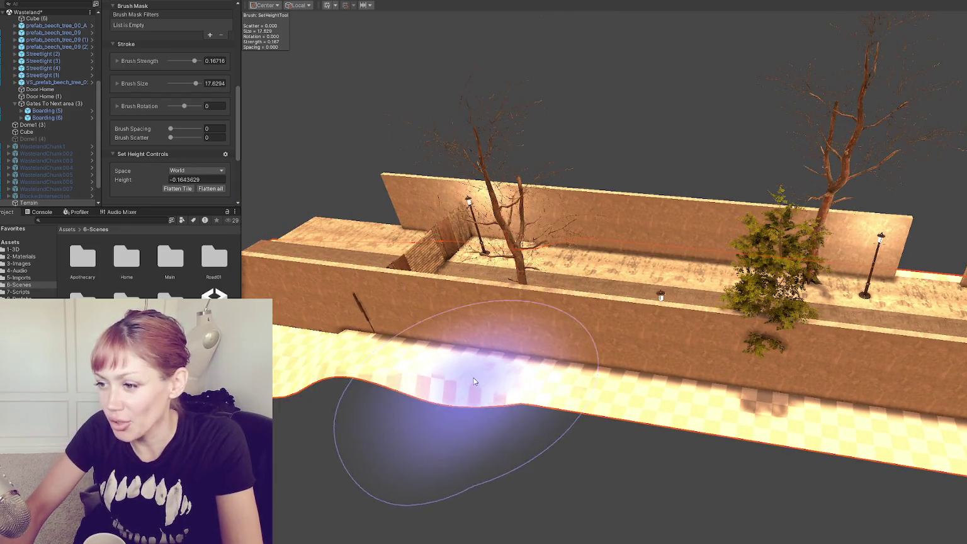
{"action": "key", "text": "ctrl+z"}
{"action": "mouse_move", "coordinate": [437, 270]}
{"action": "left_mouse_down"}
{"action": "mouse_move", "coordinate": [484, 247]}
{"action": "mouse_move", "coordinate": [402, 254]}
{"action": "mouse_move", "coordinate": [371, 234]}
{"action": "left_mouse_up"}
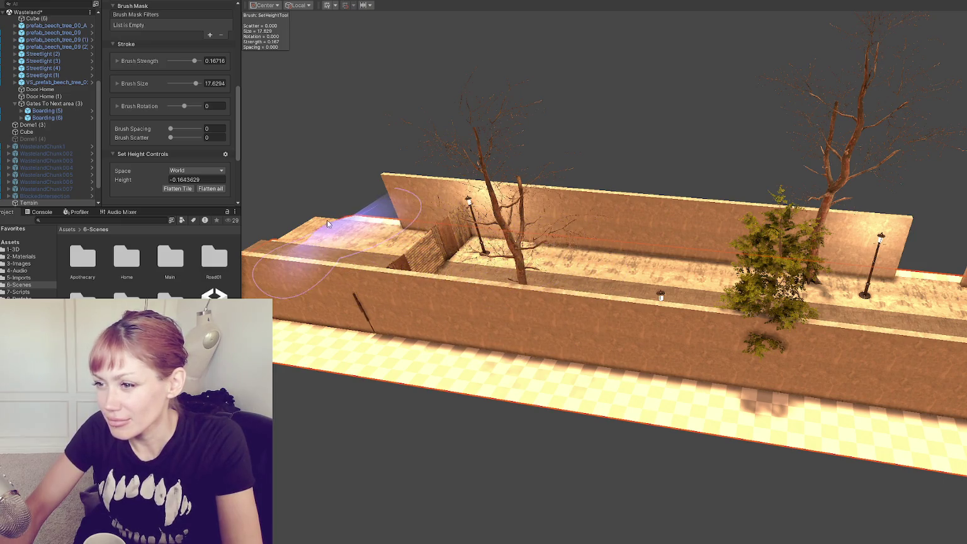
{"action": "left_click_drag", "start_coordinate": [323, 281], "coordinate": [422, 281]}
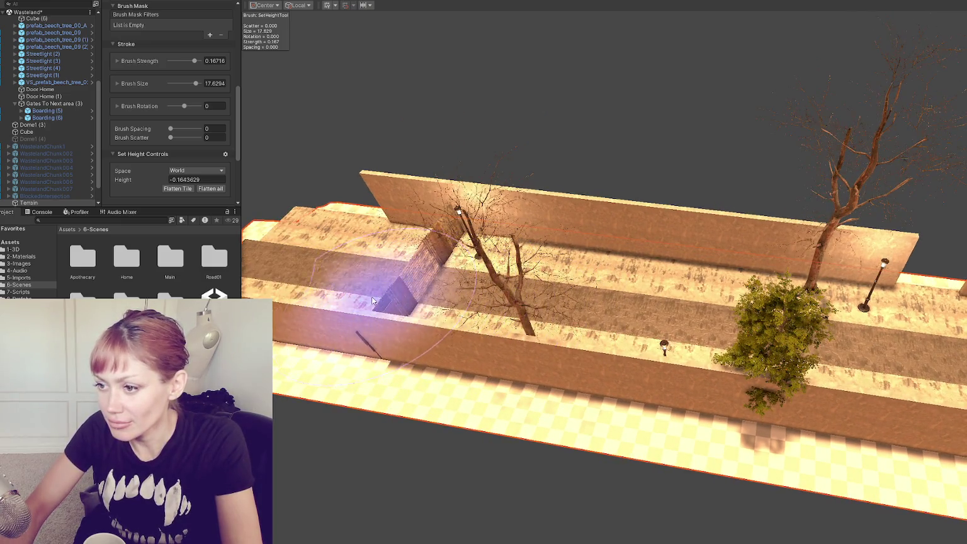
{"action": "mouse_move", "coordinate": [289, 258]}
{"action": "left_mouse_down"}
{"action": "mouse_move", "coordinate": [412, 318]}
{"action": "mouse_move", "coordinate": [333, 304]}
{"action": "mouse_move", "coordinate": [451, 253]}
{"action": "mouse_move", "coordinate": [444, 218]}
{"action": "mouse_move", "coordinate": [445, 325]}
{"action": "mouse_move", "coordinate": [333, 373]}
{"action": "mouse_move", "coordinate": [409, 279]}
{"action": "left_mouse_up"}
{"action": "mouse_move", "coordinate": [389, 239]}
{"action": "left_mouse_down"}
{"action": "mouse_move", "coordinate": [377, 232]}
{"action": "mouse_move", "coordinate": [309, 353]}
{"action": "mouse_move", "coordinate": [315, 315]}
{"action": "mouse_move", "coordinate": [296, 384]}
{"action": "mouse_move", "coordinate": [323, 410]}
{"action": "mouse_move", "coordinate": [454, 421]}
{"action": "mouse_move", "coordinate": [302, 388]}
{"action": "mouse_move", "coordinate": [382, 383]}
{"action": "left_mouse_up"}
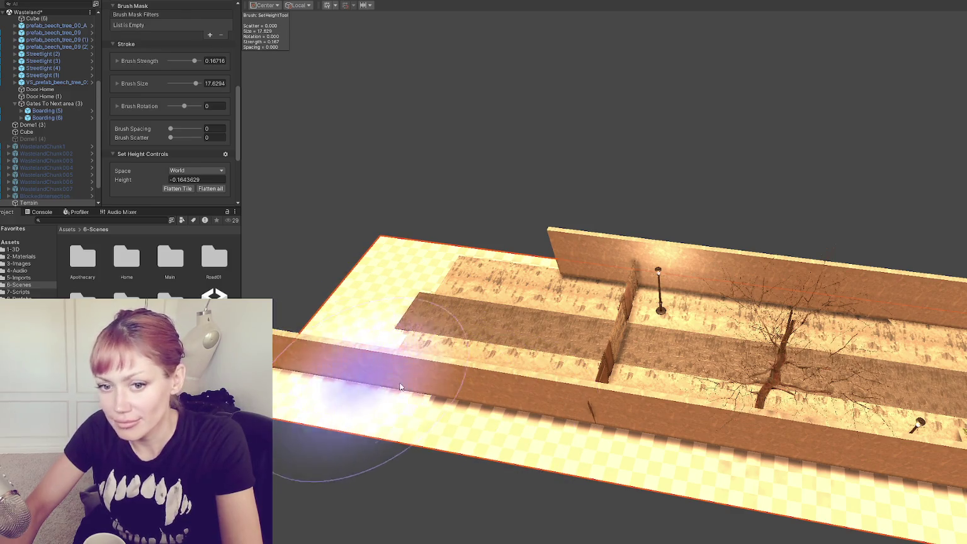
{"action": "scroll", "coordinate": [853, 406], "scroll_direction": "up", "scroll_amount": 5}
{"action": "mouse_move", "coordinate": [726, 348]}
{"action": "left_mouse_down"}
{"action": "mouse_move", "coordinate": [571, 311]}
{"action": "mouse_move", "coordinate": [415, 154]}
{"action": "left_mouse_up"}
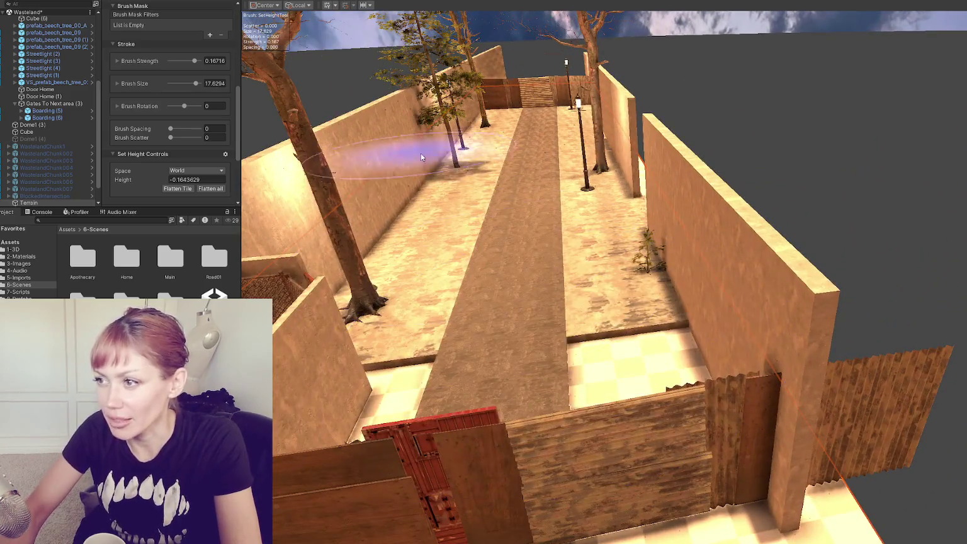
{"action": "scroll", "coordinate": [158, 63], "scroll_direction": "up", "scroll_amount": 10}
Switch the terrain tool to Raise or Lower Terrain.
{"action": "left_click", "coordinate": [151, 70]}
{"action": "left_click", "coordinate": [151, 110]}
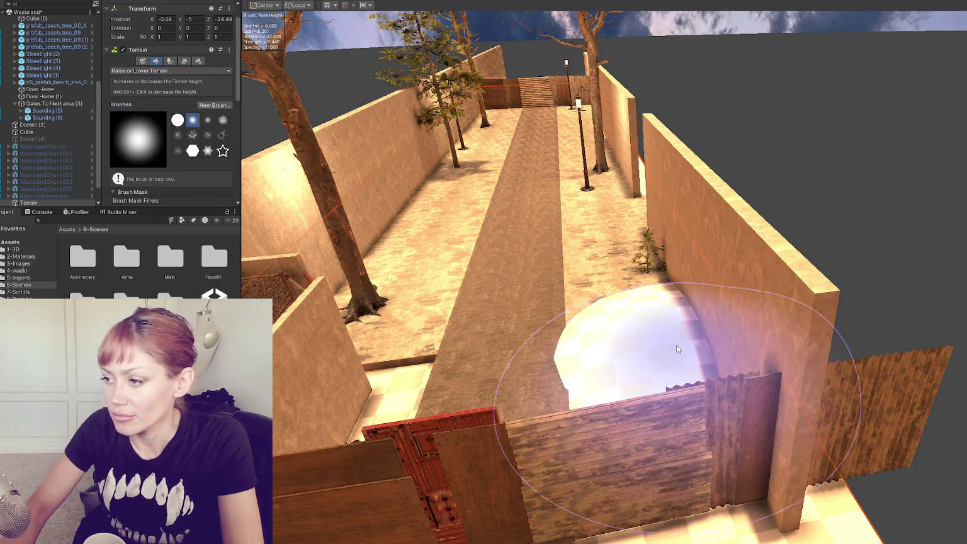
{"action": "left_click", "coordinate": [152, 71]}
{"action": "left_click", "coordinate": [145, 100]}
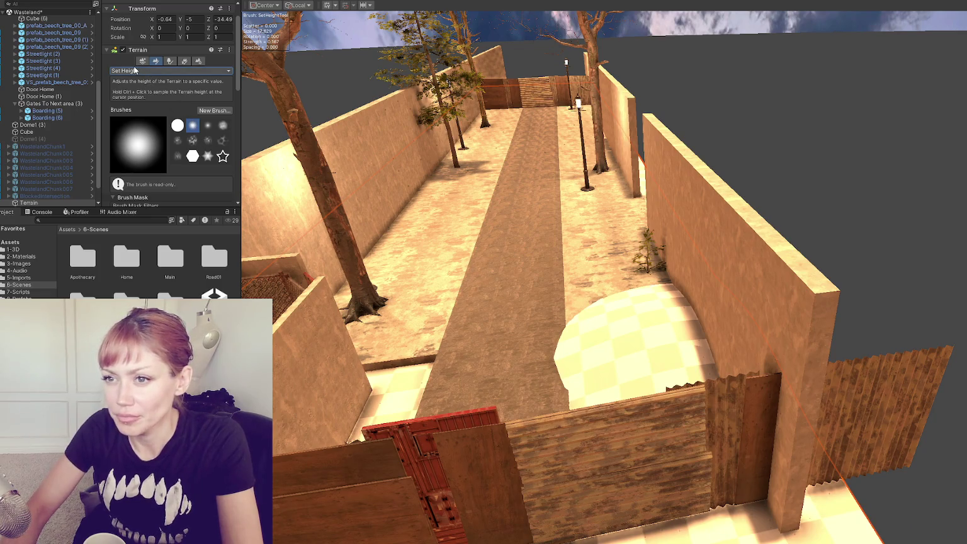
{"action": "left_click", "coordinate": [135, 70]}
{"action": "left_click", "coordinate": [150, 111]}
Raise sandy mounds by the right wall, along the left wall, and toward the streetlight.
{"action": "left_click_drag", "start_coordinate": [685, 321], "coordinate": [649, 333]}
{"action": "mouse_move", "coordinate": [369, 409]}
{"action": "left_mouse_down"}
{"action": "mouse_move", "coordinate": [349, 333]}
{"action": "mouse_move", "coordinate": [401, 261]}
{"action": "left_mouse_up"}
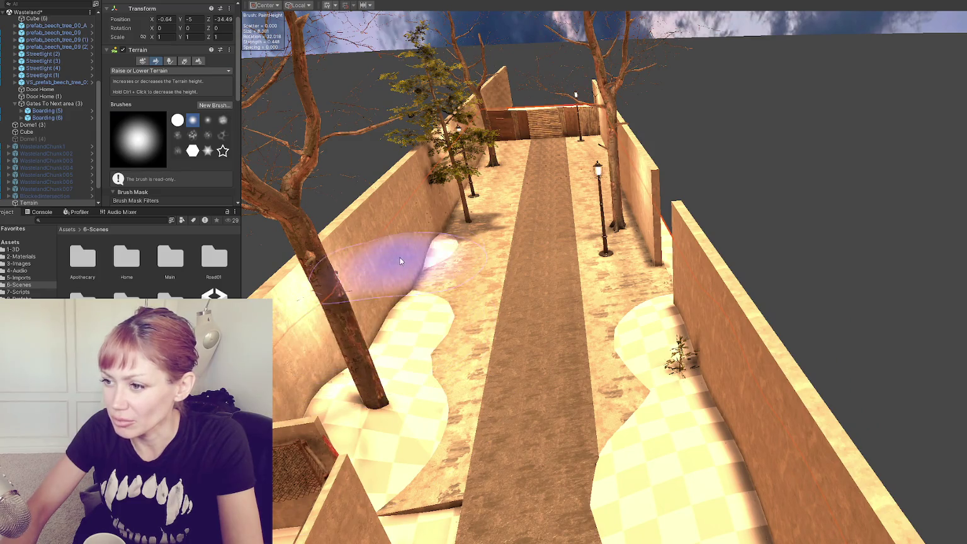
{"action": "scroll", "coordinate": [434, 249], "scroll_direction": "down", "scroll_amount": 3}
{"action": "mouse_move", "coordinate": [460, 241]}
{"action": "left_mouse_down"}
{"action": "mouse_move", "coordinate": [412, 278]}
{"action": "mouse_move", "coordinate": [481, 173]}
{"action": "left_mouse_up"}
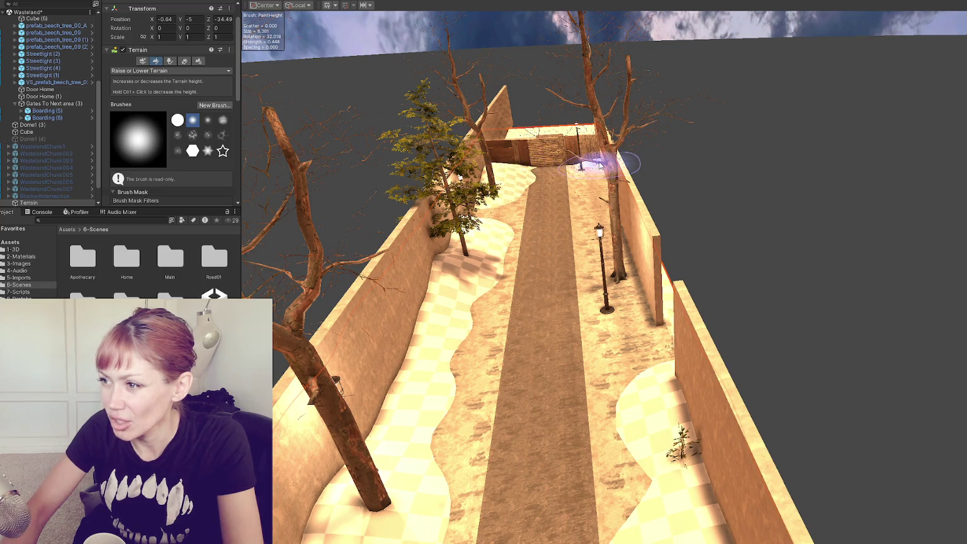
{"action": "scroll", "coordinate": [510, 182], "scroll_direction": "up", "scroll_amount": 3}
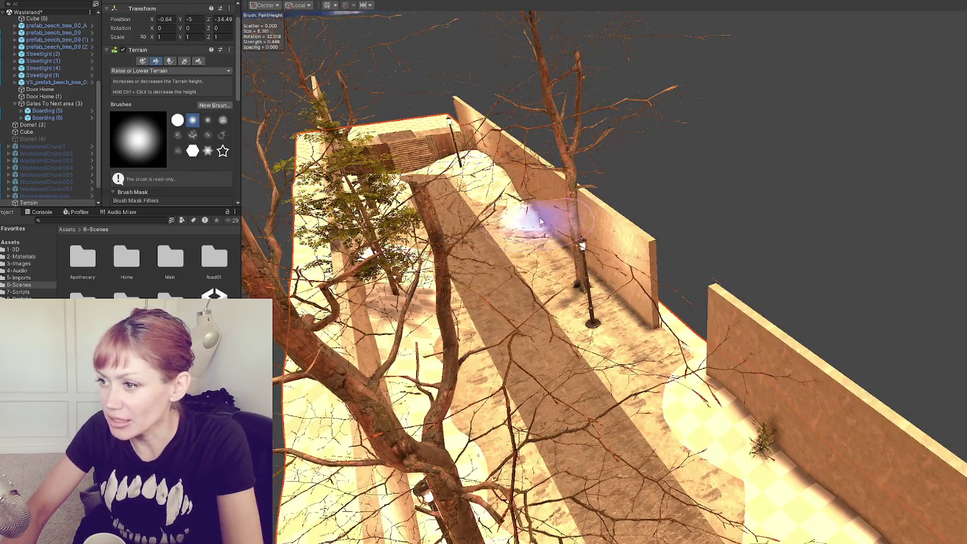
{"action": "left_click_drag", "start_coordinate": [540, 220], "coordinate": [604, 283]}
{"action": "scroll", "coordinate": [614, 291], "scroll_direction": "down", "scroll_amount": 3}
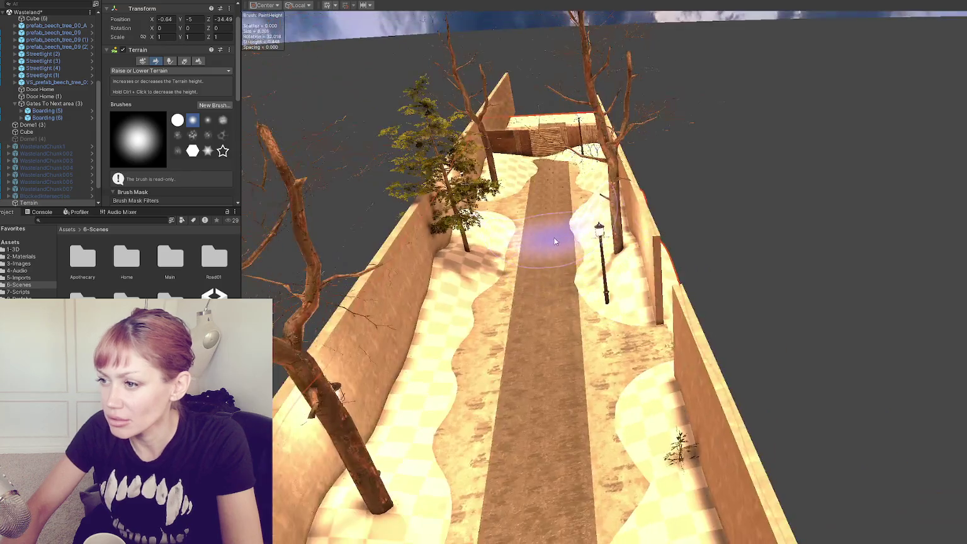
Enter 0.2 for a brush setting and inspect the corridor, gate and lamps.
{"action": "left_click_drag", "start_coordinate": [488, 244], "coordinate": [530, 217]}
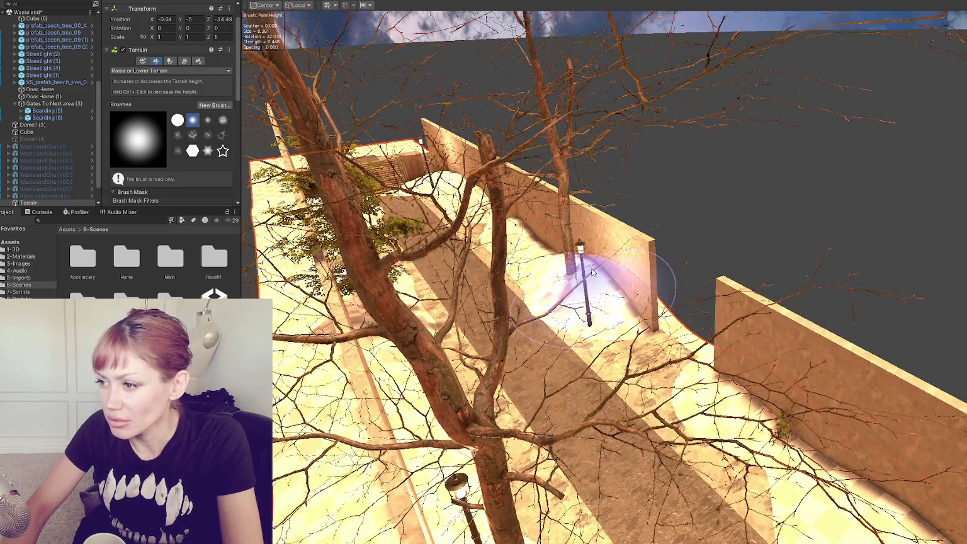
{"action": "left_click_drag", "start_coordinate": [584, 281], "coordinate": [577, 271]}
{"action": "scroll", "coordinate": [173, 160], "scroll_direction": "down", "scroll_amount": 3}
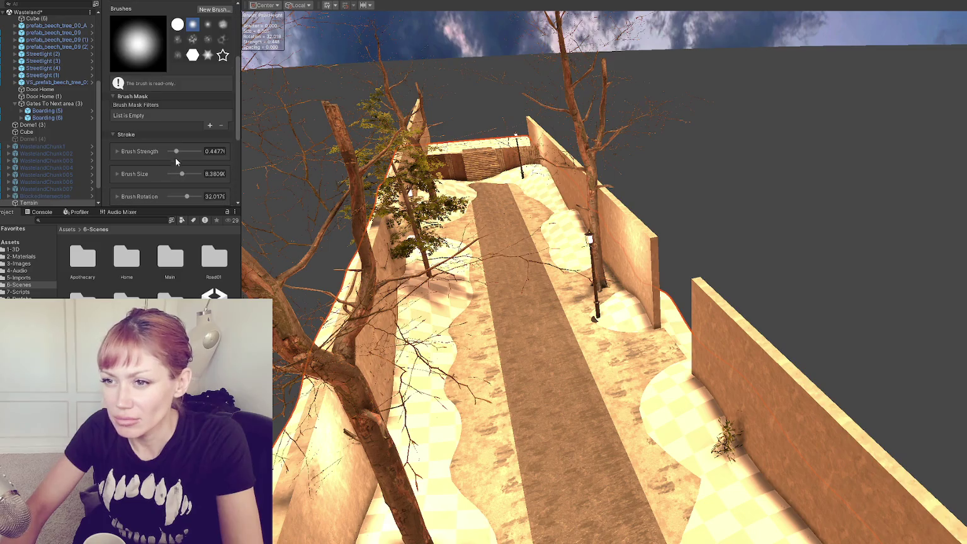
{"action": "type", "text": "0.2"}
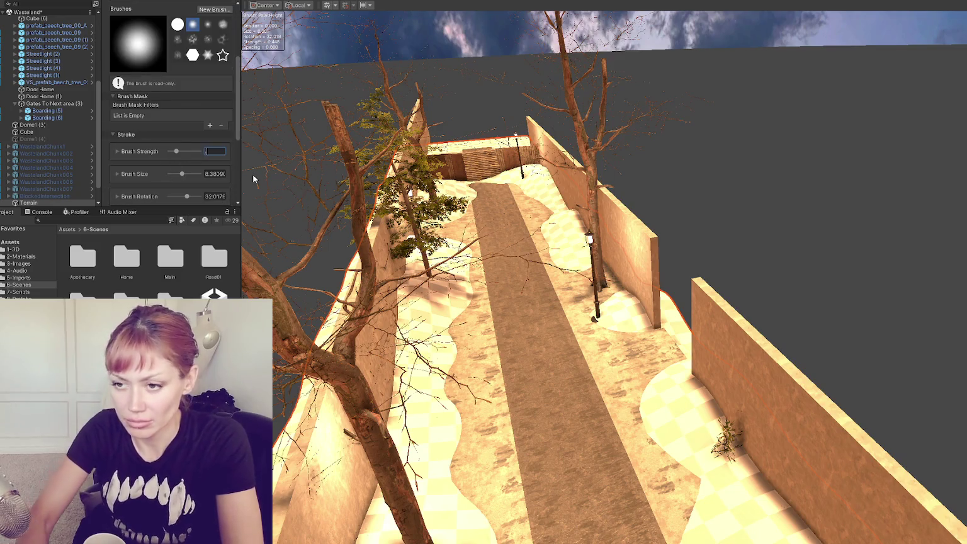
{"action": "mouse_move", "coordinate": [689, 424]}
{"action": "left_mouse_down"}
{"action": "mouse_move", "coordinate": [831, 471]}
{"action": "mouse_move", "coordinate": [882, 409]}
{"action": "left_mouse_up"}
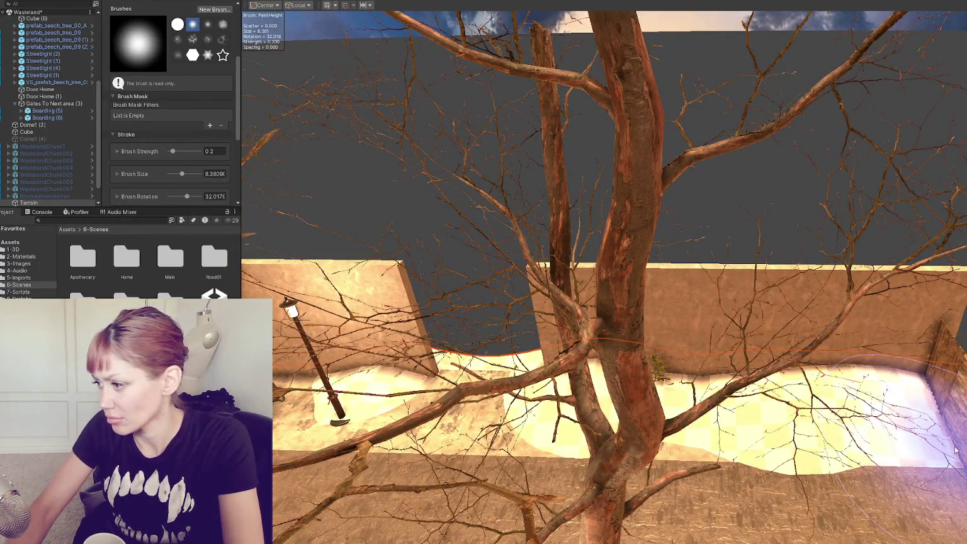
{"action": "mouse_move", "coordinate": [649, 377]}
{"action": "left_mouse_down"}
{"action": "mouse_move", "coordinate": [622, 446]}
{"action": "mouse_move", "coordinate": [647, 432]}
{"action": "mouse_move", "coordinate": [669, 346]}
{"action": "left_mouse_up"}
{"action": "mouse_move", "coordinate": [605, 323]}
{"action": "left_mouse_down"}
{"action": "mouse_move", "coordinate": [555, 365]}
{"action": "mouse_move", "coordinate": [435, 354]}
{"action": "mouse_move", "coordinate": [779, 403]}
{"action": "mouse_move", "coordinate": [485, 389]}
{"action": "mouse_move", "coordinate": [578, 345]}
{"action": "mouse_move", "coordinate": [492, 367]}
{"action": "mouse_move", "coordinate": [530, 369]}
{"action": "mouse_move", "coordinate": [709, 297]}
{"action": "left_mouse_up"}
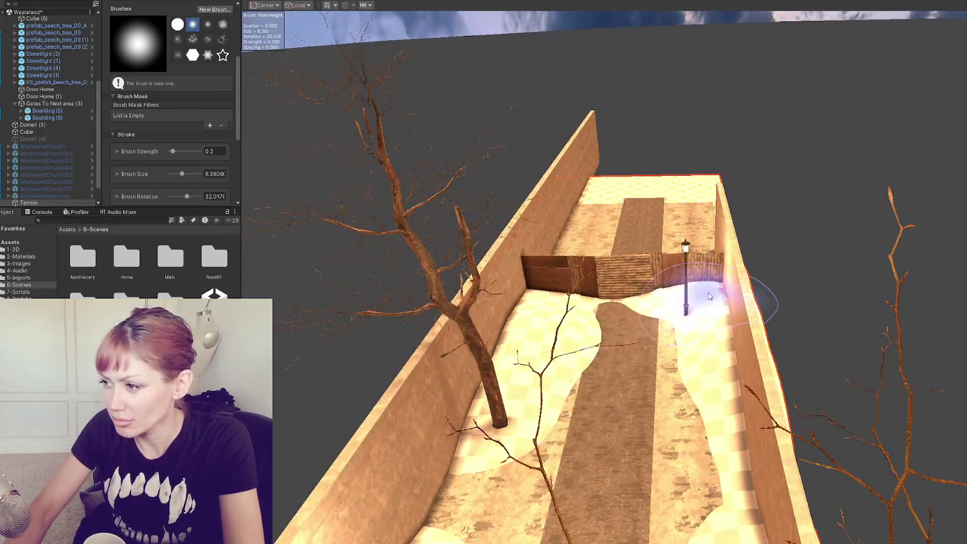
{"action": "mouse_move", "coordinate": [465, 277]}
{"action": "left_mouse_down"}
{"action": "mouse_move", "coordinate": [648, 308]}
{"action": "mouse_move", "coordinate": [686, 277]}
{"action": "mouse_move", "coordinate": [621, 284]}
{"action": "mouse_move", "coordinate": [686, 277]}
{"action": "left_mouse_up"}
{"action": "mouse_move", "coordinate": [636, 259]}
{"action": "left_mouse_down"}
{"action": "mouse_move", "coordinate": [803, 216]}
{"action": "mouse_move", "coordinate": [761, 263]}
{"action": "mouse_move", "coordinate": [682, 232]}
{"action": "mouse_move", "coordinate": [594, 334]}
{"action": "left_mouse_up"}
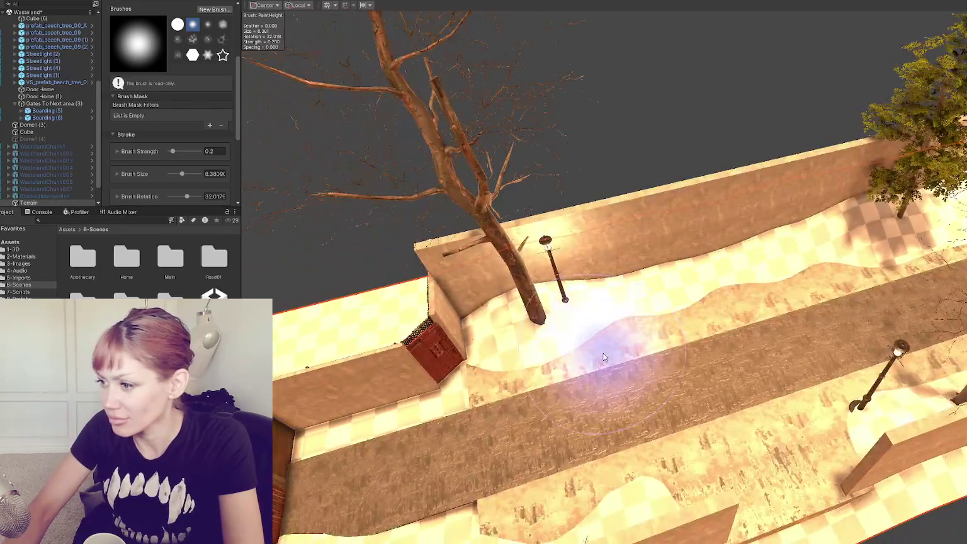
{"action": "mouse_move", "coordinate": [742, 335]}
{"action": "left_mouse_down"}
{"action": "mouse_move", "coordinate": [779, 284]}
{"action": "mouse_move", "coordinate": [767, 281]}
{"action": "left_mouse_up"}
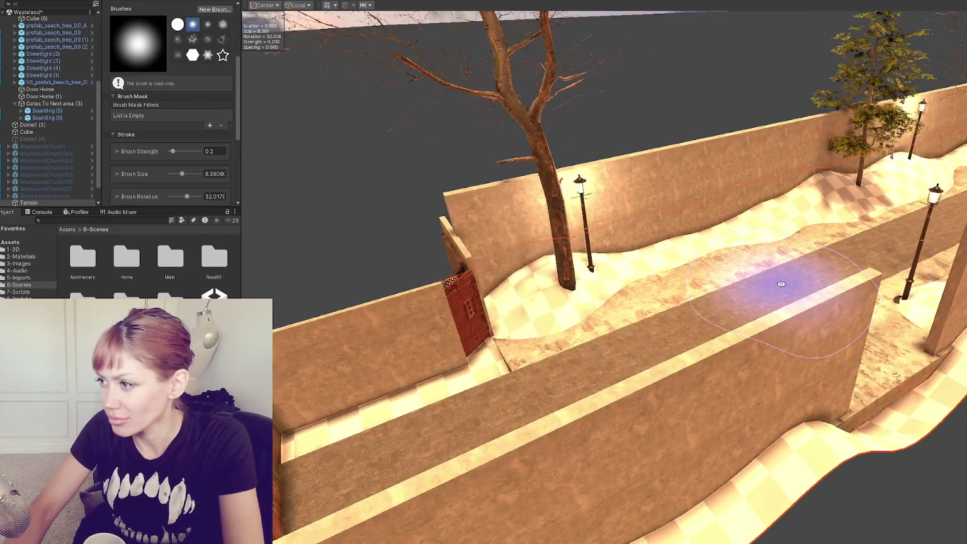
{"action": "mouse_move", "coordinate": [640, 298]}
{"action": "left_mouse_down"}
{"action": "mouse_move", "coordinate": [680, 281]}
{"action": "mouse_move", "coordinate": [455, 294]}
{"action": "left_mouse_up"}
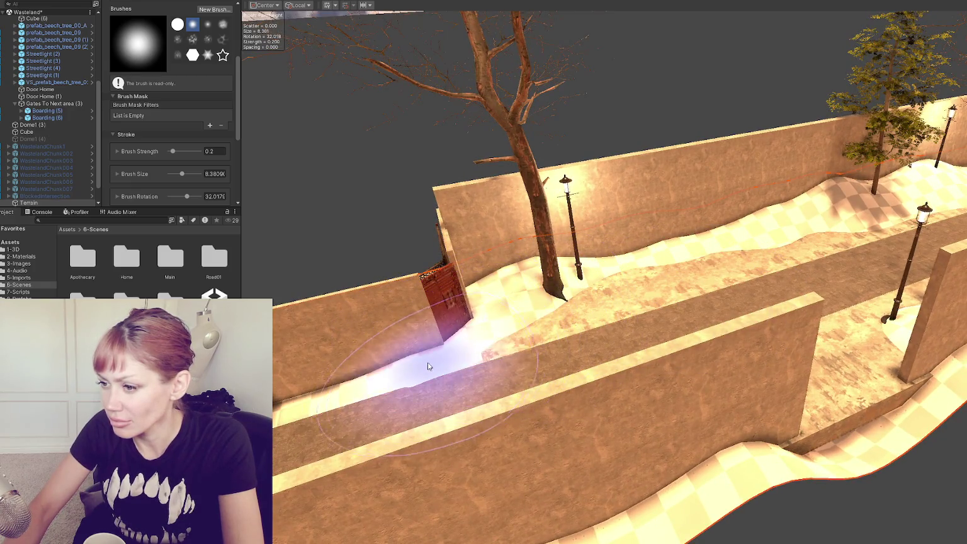
{"action": "mouse_move", "coordinate": [298, 428]}
{"action": "left_mouse_down"}
{"action": "mouse_move", "coordinate": [570, 359]}
{"action": "mouse_move", "coordinate": [735, 397]}
{"action": "mouse_move", "coordinate": [832, 337]}
{"action": "mouse_move", "coordinate": [660, 307]}
{"action": "left_mouse_up"}
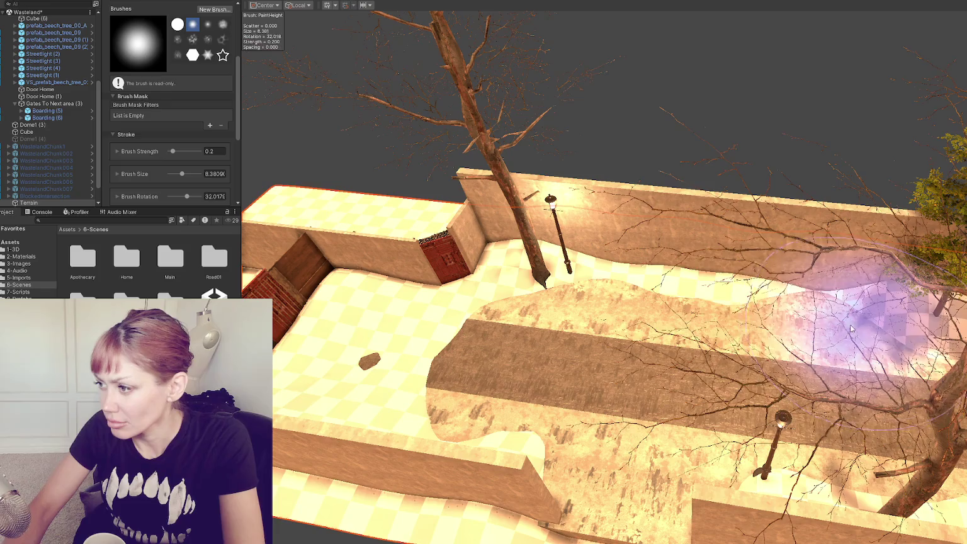
Reshape the raised ground near the back of the stone path.
{"action": "mouse_move", "coordinate": [626, 324]}
{"action": "left_mouse_down"}
{"action": "mouse_move", "coordinate": [626, 335]}
{"action": "mouse_move", "coordinate": [619, 289]}
{"action": "mouse_move", "coordinate": [582, 280]}
{"action": "mouse_move", "coordinate": [572, 341]}
{"action": "mouse_move", "coordinate": [603, 338]}
{"action": "left_mouse_up"}
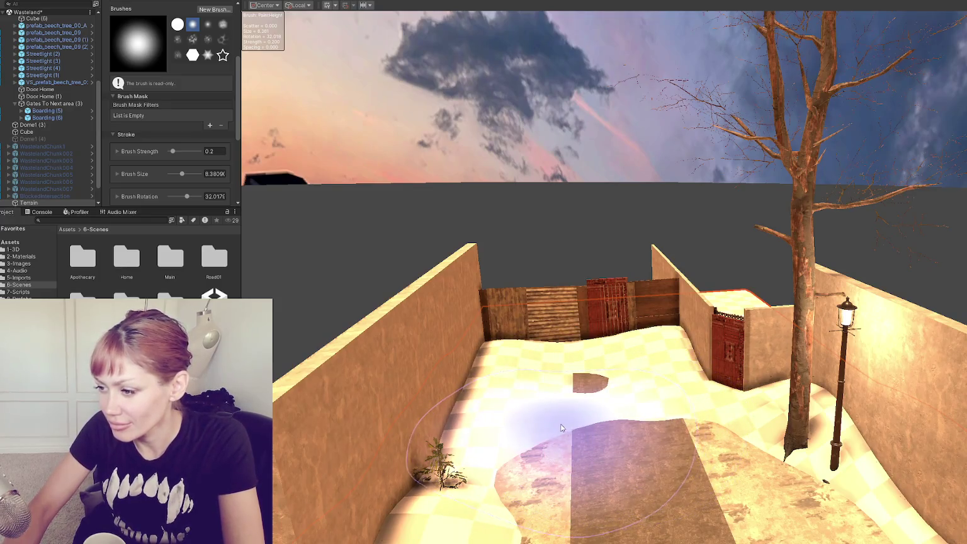
{"action": "mouse_move", "coordinate": [557, 432]}
{"action": "left_mouse_down"}
{"action": "mouse_move", "coordinate": [623, 414]}
{"action": "mouse_move", "coordinate": [529, 415]}
{"action": "mouse_move", "coordinate": [561, 399]}
{"action": "mouse_move", "coordinate": [633, 422]}
{"action": "mouse_move", "coordinate": [558, 449]}
{"action": "left_mouse_up"}
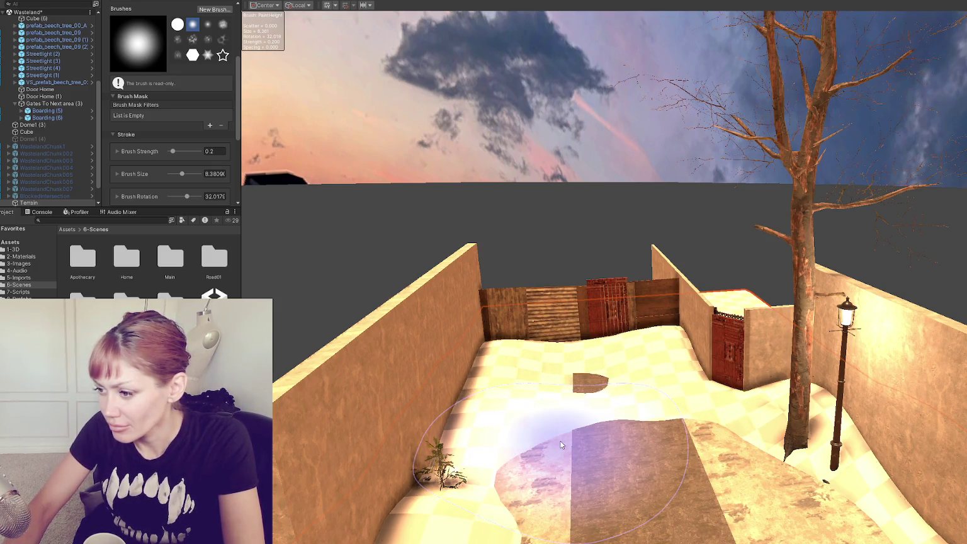
{"action": "scroll", "coordinate": [125, 60], "scroll_direction": "up", "scroll_amount": 3}
Switch to Set Height and paint the stone path back toward the gate, flattening its end edge.
{"action": "left_click", "coordinate": [158, 46]}
{"action": "left_click", "coordinate": [136, 63]}
{"action": "scroll", "coordinate": [172, 122], "scroll_direction": "down", "scroll_amount": 4}
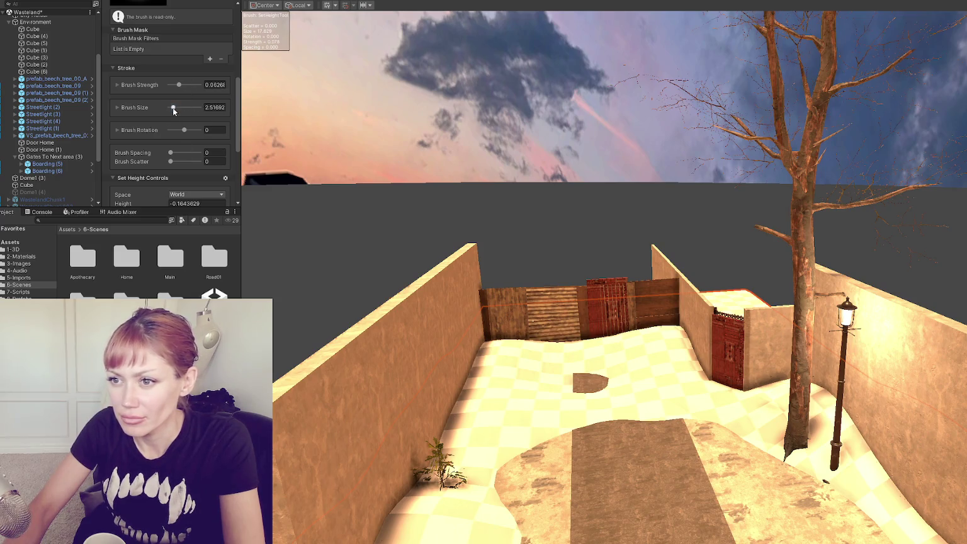
{"action": "mouse_move", "coordinate": [667, 416]}
{"action": "left_mouse_down"}
{"action": "mouse_move", "coordinate": [595, 402]}
{"action": "mouse_move", "coordinate": [621, 379]}
{"action": "left_mouse_up"}
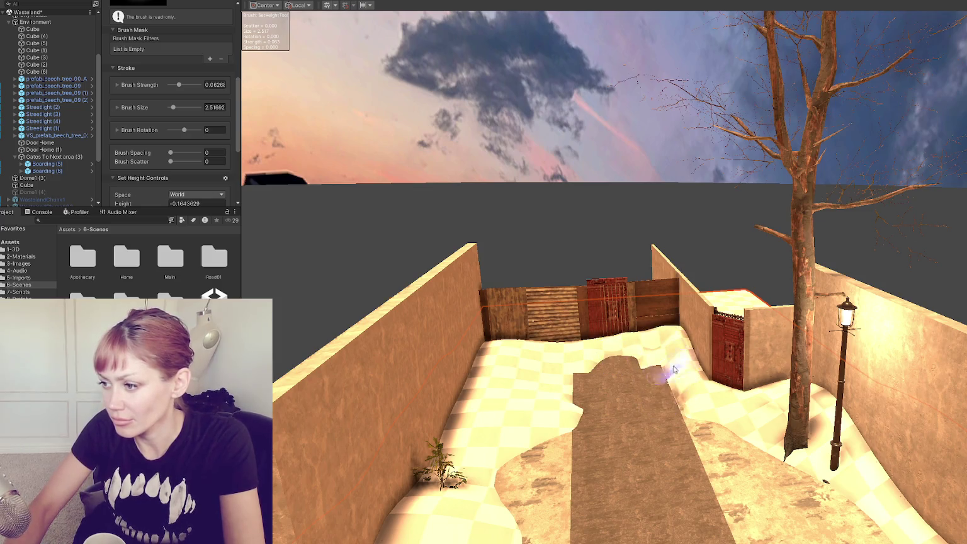
{"action": "left_click_drag", "start_coordinate": [655, 354], "coordinate": [635, 348]}
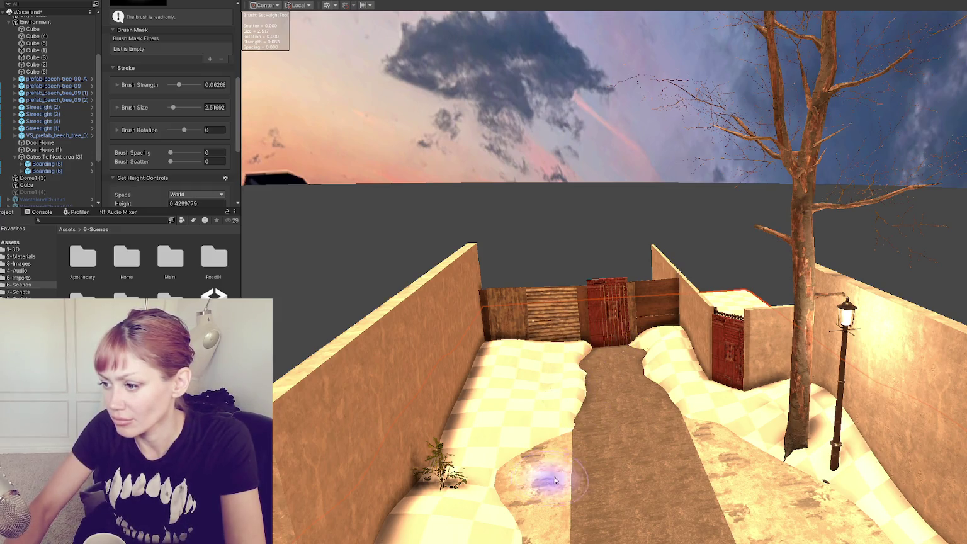
{"action": "mouse_move", "coordinate": [701, 441]}
{"action": "left_mouse_down"}
{"action": "mouse_move", "coordinate": [763, 485]}
{"action": "mouse_move", "coordinate": [648, 399]}
{"action": "mouse_move", "coordinate": [743, 421]}
{"action": "mouse_move", "coordinate": [611, 391]}
{"action": "mouse_move", "coordinate": [674, 395]}
{"action": "mouse_move", "coordinate": [746, 424]}
{"action": "mouse_move", "coordinate": [619, 404]}
{"action": "left_mouse_up"}
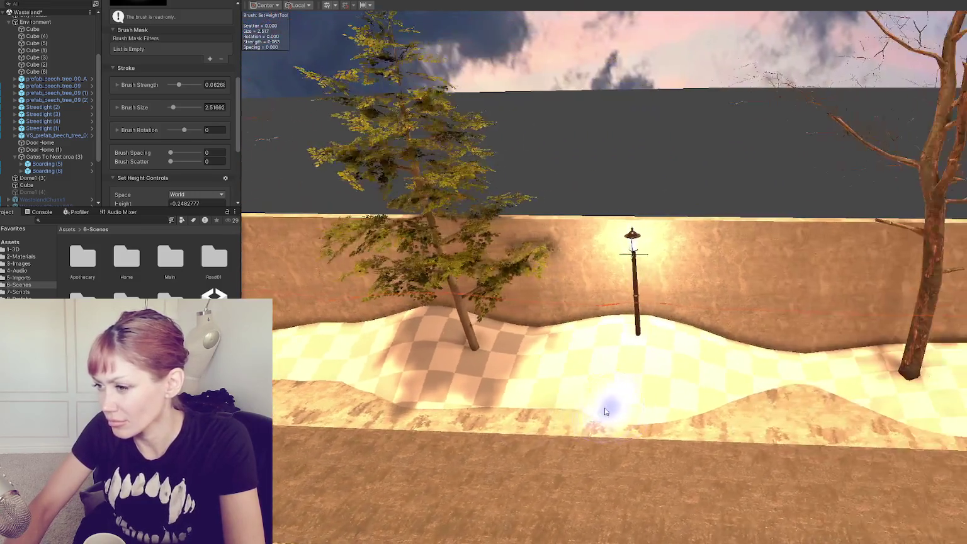
{"action": "left_click_drag", "start_coordinate": [587, 443], "coordinate": [622, 408]}
{"action": "mouse_move", "coordinate": [800, 421]}
{"action": "left_mouse_down"}
{"action": "mouse_move", "coordinate": [749, 399]}
{"action": "mouse_move", "coordinate": [828, 388]}
{"action": "left_mouse_up"}
{"action": "mouse_move", "coordinate": [850, 325]}
{"action": "left_mouse_down"}
{"action": "mouse_move", "coordinate": [812, 328]}
{"action": "mouse_move", "coordinate": [907, 338]}
{"action": "left_mouse_up"}
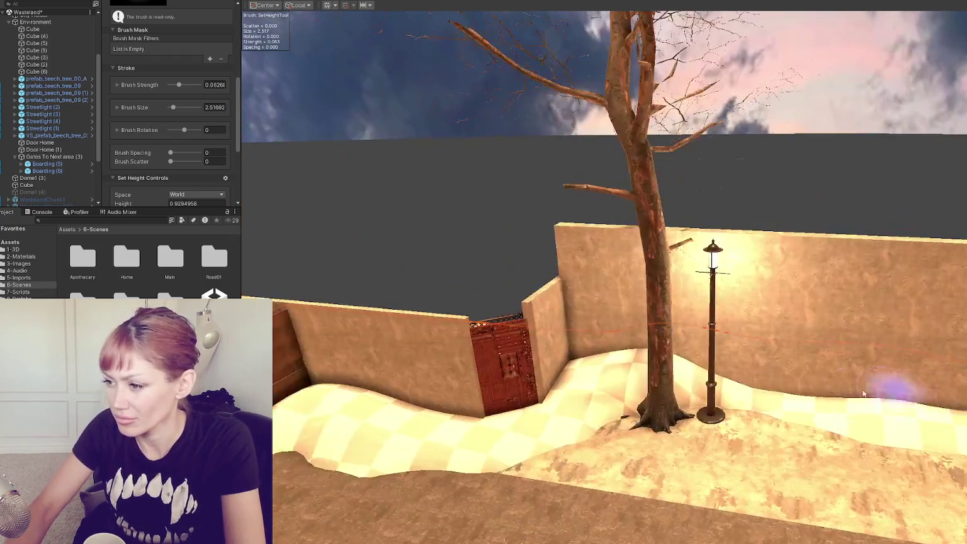
Sample the ground height and level the snow around the tree and lamppost bases to -0.666.
{"action": "mouse_move", "coordinate": [594, 425]}
{"action": "left_mouse_down"}
{"action": "mouse_move", "coordinate": [713, 399]}
{"action": "mouse_move", "coordinate": [719, 414]}
{"action": "mouse_move", "coordinate": [760, 404]}
{"action": "mouse_move", "coordinate": [692, 445]}
{"action": "mouse_move", "coordinate": [838, 427]}
{"action": "mouse_move", "coordinate": [680, 453]}
{"action": "mouse_move", "coordinate": [761, 449]}
{"action": "mouse_move", "coordinate": [656, 502]}
{"action": "left_mouse_up"}
{"action": "left_click", "coordinate": [657, 498], "text": "ctrl"}
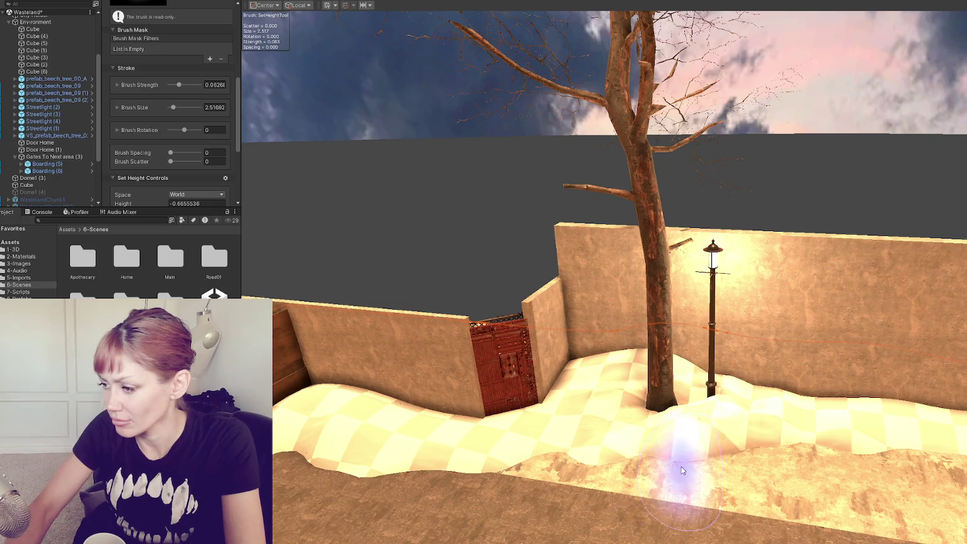
{"action": "mouse_move", "coordinate": [685, 424]}
{"action": "left_mouse_down"}
{"action": "mouse_move", "coordinate": [695, 395]}
{"action": "mouse_move", "coordinate": [678, 350]}
{"action": "mouse_move", "coordinate": [621, 416]}
{"action": "left_mouse_up"}
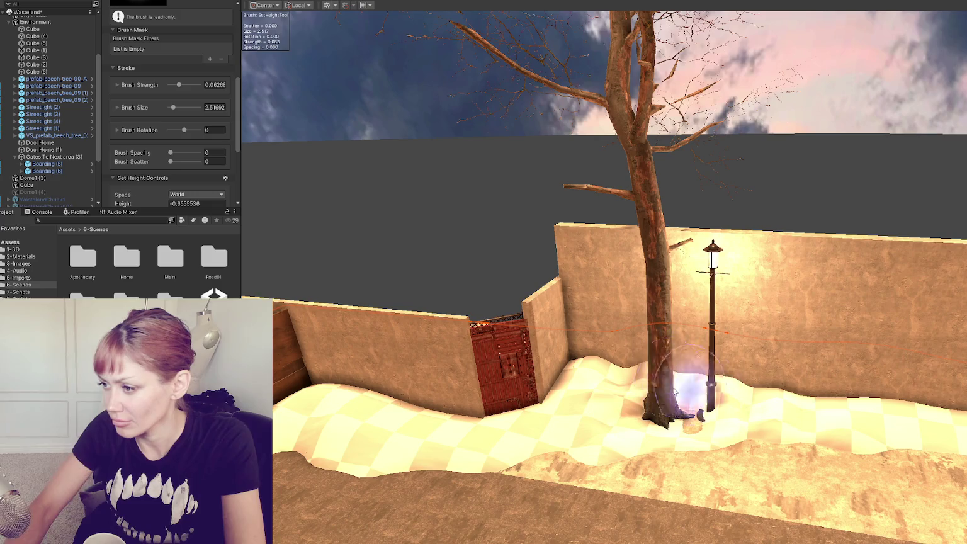
{"action": "scroll", "coordinate": [179, 95], "scroll_direction": "up", "scroll_amount": 4}
{"action": "left_click", "coordinate": [151, 23]}
{"action": "left_click", "coordinate": [151, 111]}
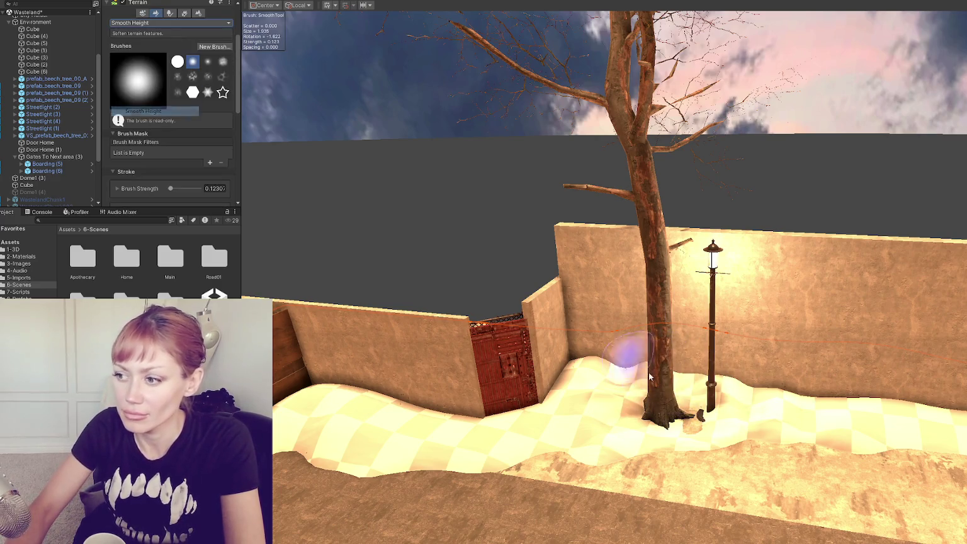
Brush Smooth Height at strength 1.07 over the snow around the tree and lamppost bases.
{"action": "scroll", "coordinate": [171, 118], "scroll_direction": "down", "scroll_amount": 5}
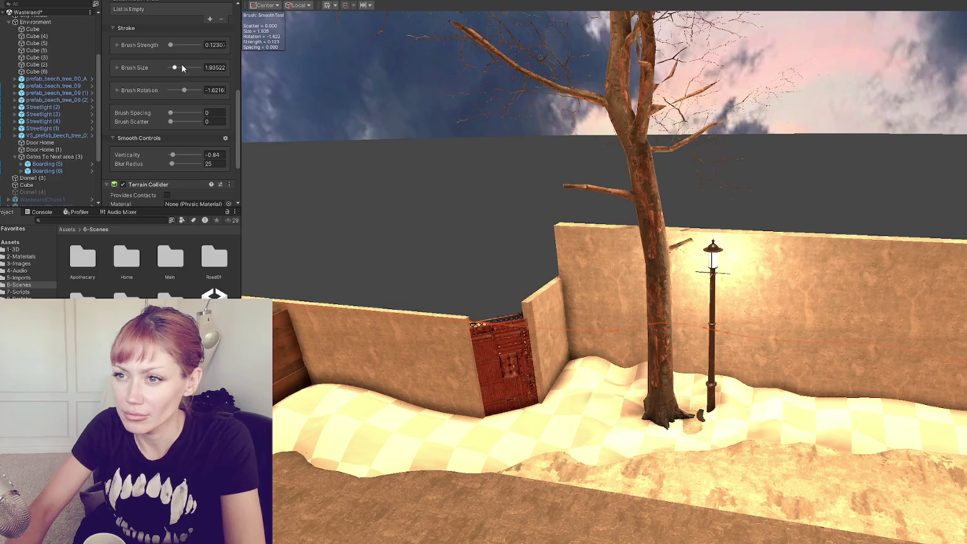
{"action": "mouse_move", "coordinate": [667, 410]}
{"action": "left_mouse_down"}
{"action": "mouse_move", "coordinate": [648, 399]}
{"action": "mouse_move", "coordinate": [724, 399]}
{"action": "mouse_move", "coordinate": [615, 399]}
{"action": "mouse_move", "coordinate": [800, 494]}
{"action": "mouse_move", "coordinate": [545, 460]}
{"action": "mouse_move", "coordinate": [631, 464]}
{"action": "left_mouse_up"}
{"action": "scroll", "coordinate": [172, 109], "scroll_direction": "up", "scroll_amount": 5}
{"action": "left_click", "coordinate": [134, 24]}
Switch back to Set Height and orbit around the tree, lamp post and gate.
{"action": "left_click", "coordinate": [141, 103]}
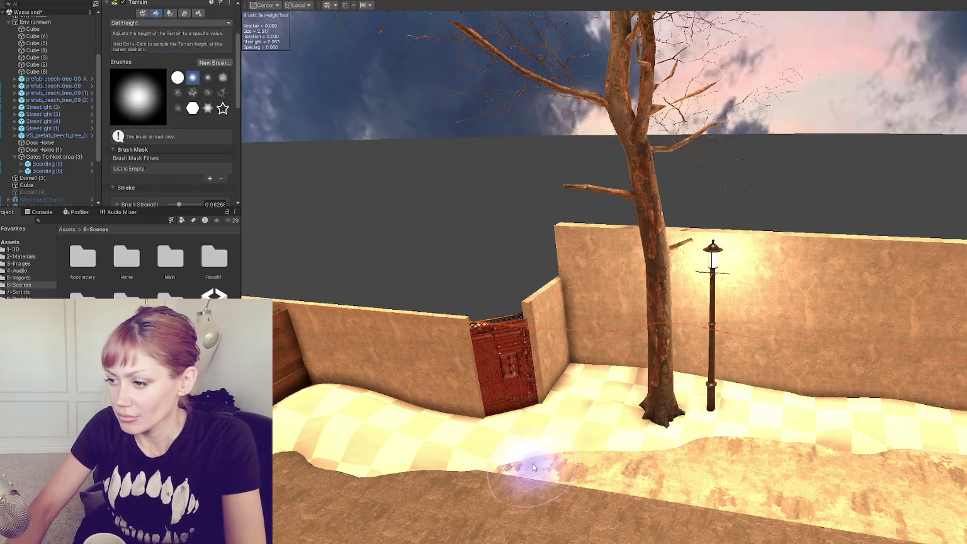
{"action": "left_click_drag", "start_coordinate": [686, 519], "coordinate": [541, 501]}
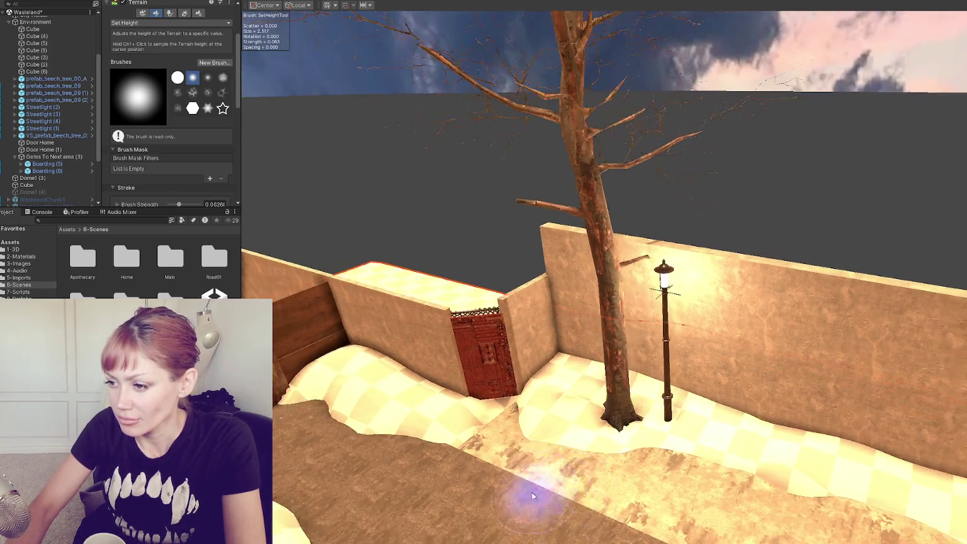
{"action": "mouse_move", "coordinate": [518, 458]}
{"action": "left_mouse_down"}
{"action": "mouse_move", "coordinate": [643, 469]}
{"action": "mouse_move", "coordinate": [691, 493]}
{"action": "left_mouse_up"}
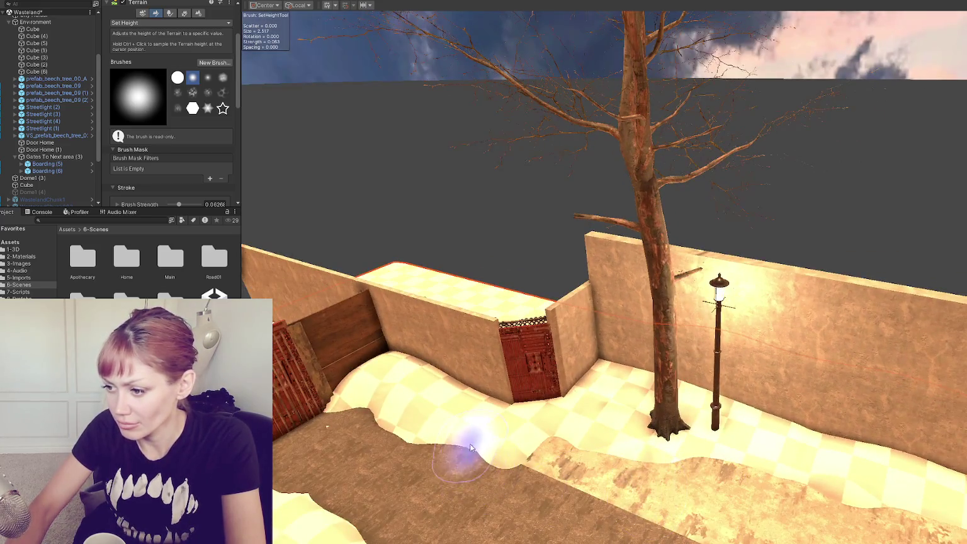
{"action": "left_click_drag", "start_coordinate": [769, 497], "coordinate": [518, 445]}
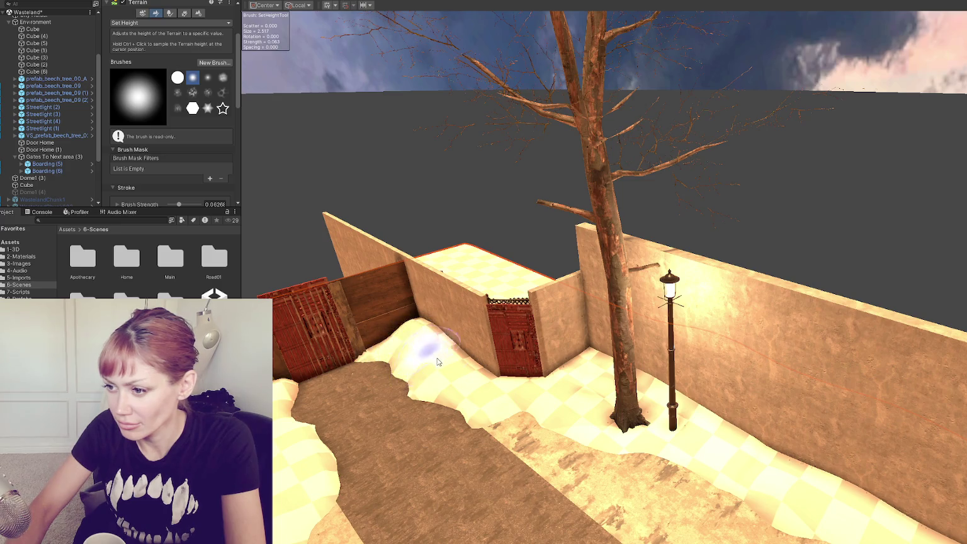
{"action": "mouse_move", "coordinate": [499, 393]}
{"action": "left_mouse_down"}
{"action": "mouse_move", "coordinate": [458, 343]}
{"action": "mouse_move", "coordinate": [518, 329]}
{"action": "mouse_move", "coordinate": [565, 342]}
{"action": "mouse_move", "coordinate": [388, 356]}
{"action": "mouse_move", "coordinate": [453, 396]}
{"action": "mouse_move", "coordinate": [433, 366]}
{"action": "left_mouse_up"}
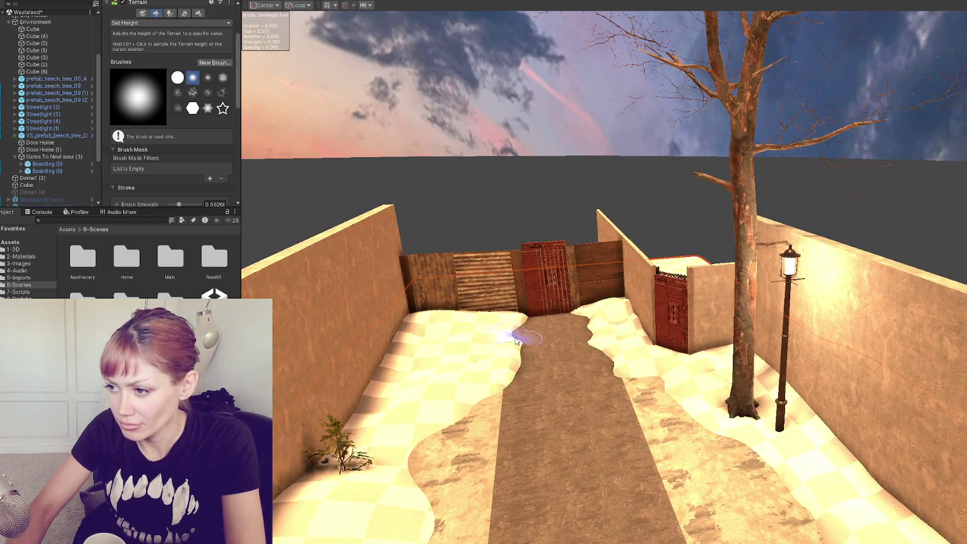
{"action": "scroll", "coordinate": [536, 378], "scroll_direction": "down", "scroll_amount": 3}
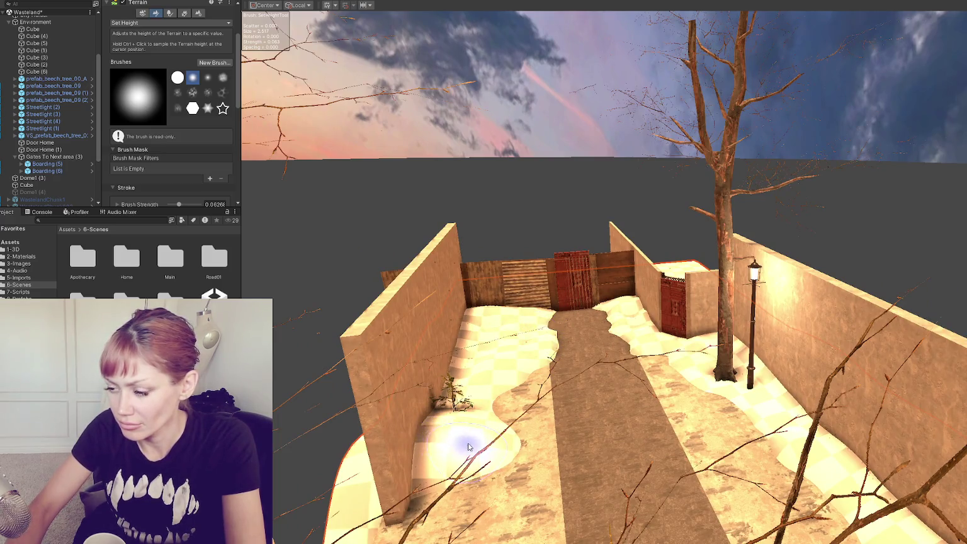
{"action": "scroll", "coordinate": [670, 464], "scroll_direction": "up", "scroll_amount": 4}
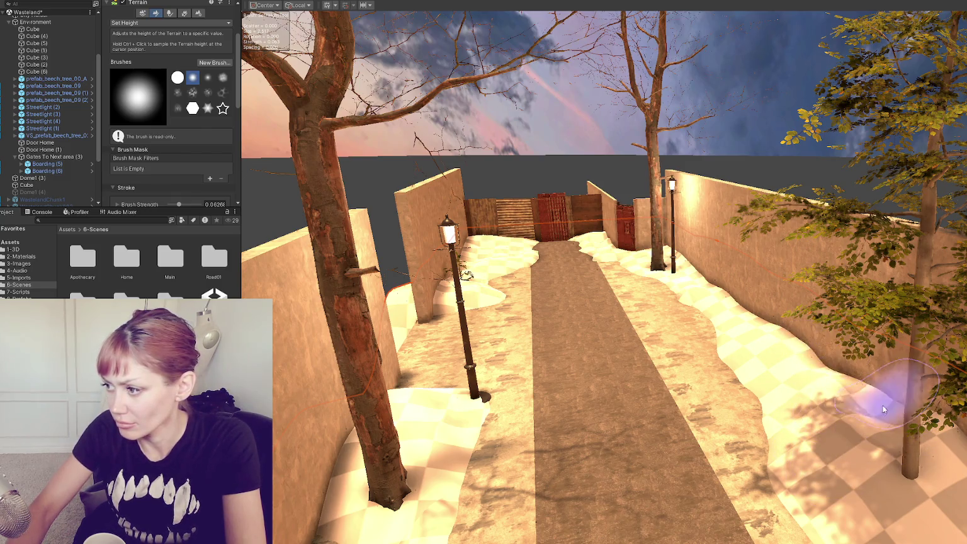
{"action": "scroll", "coordinate": [888, 441], "scroll_direction": "up", "scroll_amount": 2}
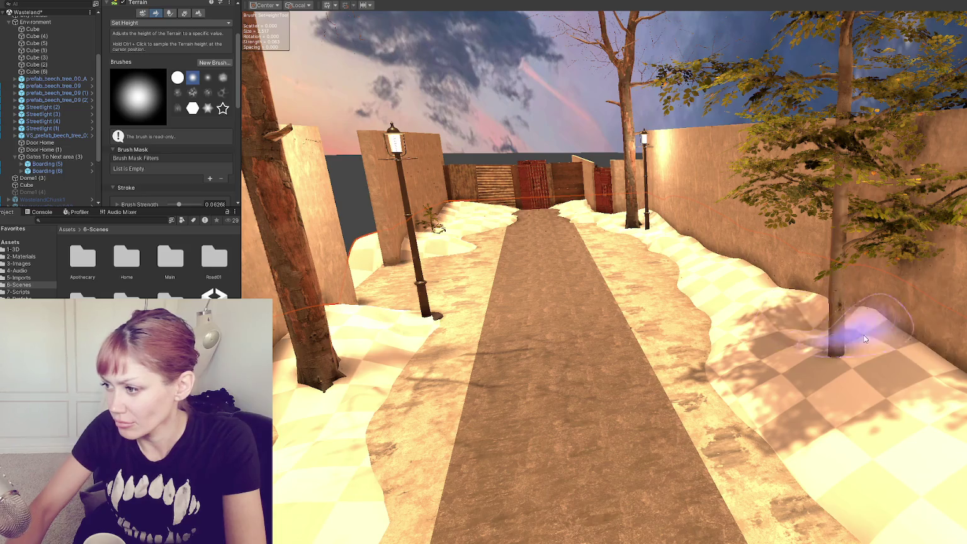
{"action": "scroll", "coordinate": [852, 338], "scroll_direction": "down", "scroll_amount": 3}
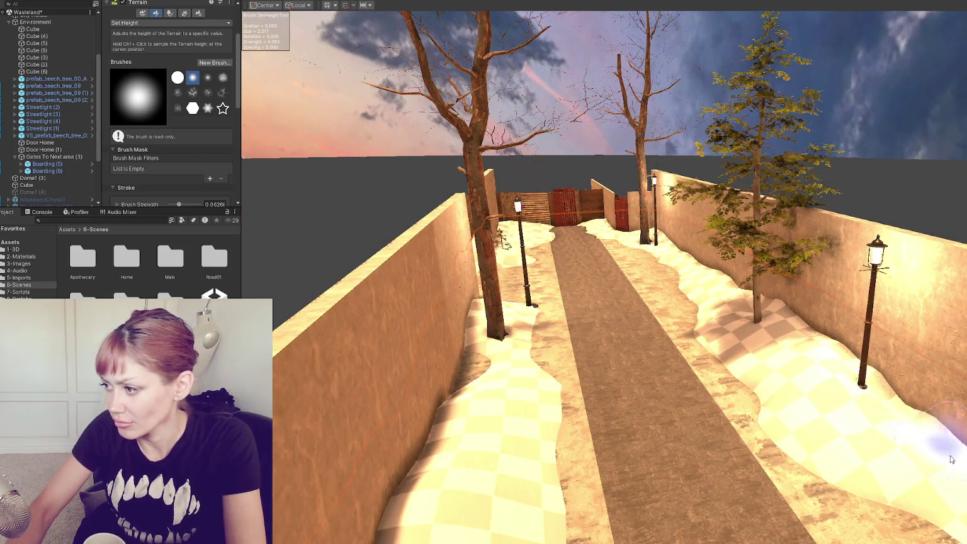
Move along the path to inspect the walls, trees and lamp posts beside the snow banks.
{"action": "mouse_move", "coordinate": [860, 393]}
{"action": "left_mouse_down"}
{"action": "mouse_move", "coordinate": [864, 410]}
{"action": "mouse_move", "coordinate": [642, 408]}
{"action": "mouse_move", "coordinate": [943, 400]}
{"action": "mouse_move", "coordinate": [558, 403]}
{"action": "mouse_move", "coordinate": [659, 376]}
{"action": "left_mouse_up"}
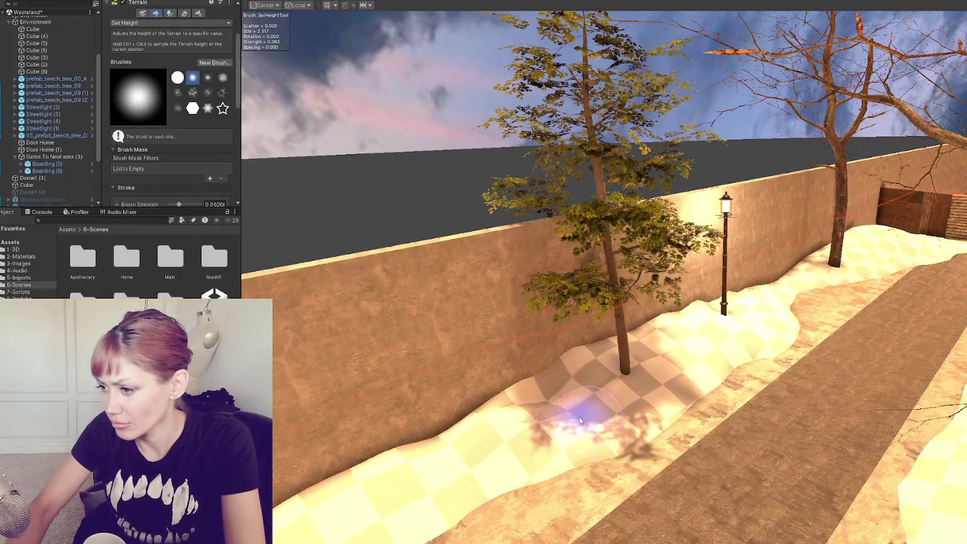
{"action": "left_click_drag", "start_coordinate": [739, 332], "coordinate": [707, 345]}
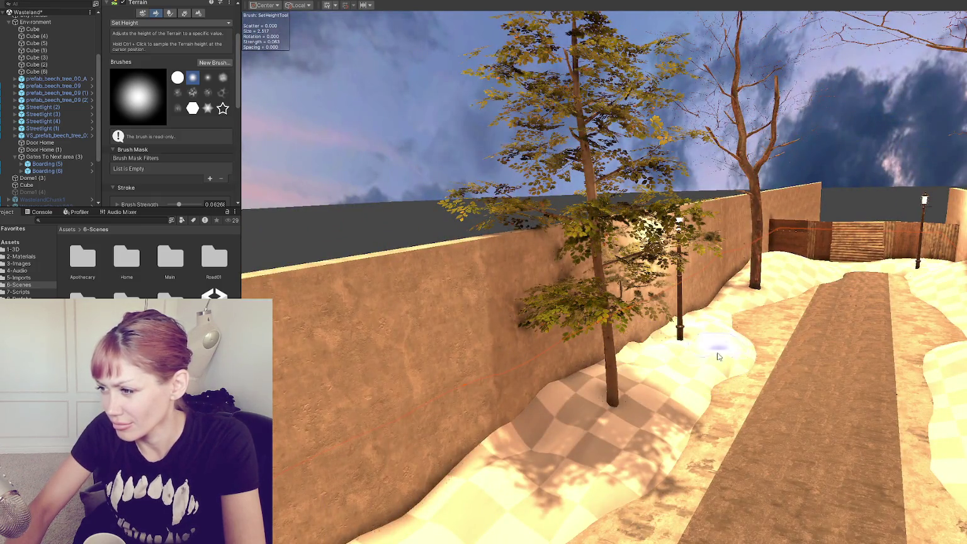
{"action": "left_click_drag", "start_coordinate": [781, 260], "coordinate": [689, 421]}
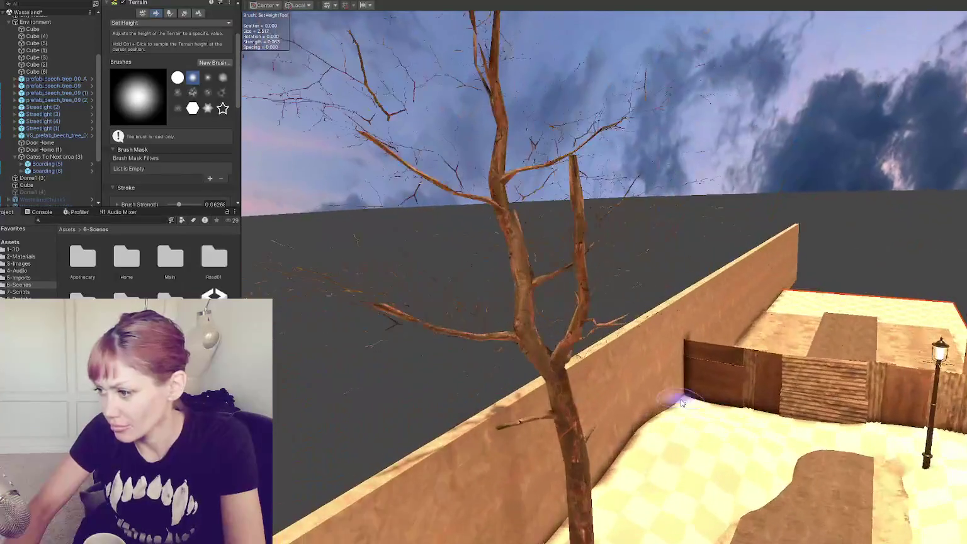
{"action": "left_click_drag", "start_coordinate": [739, 458], "coordinate": [729, 446]}
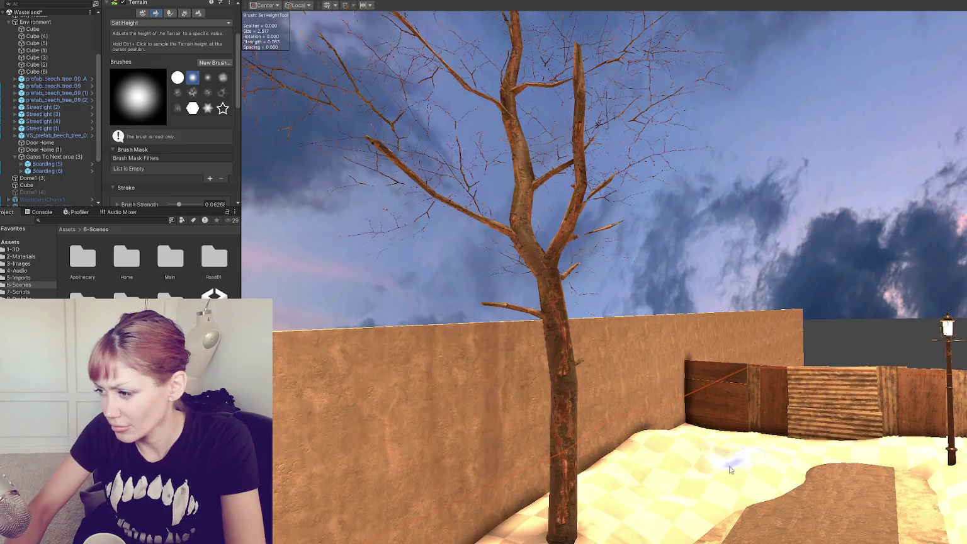
{"action": "mouse_move", "coordinate": [660, 434]}
{"action": "left_mouse_down"}
{"action": "mouse_move", "coordinate": [760, 488]}
{"action": "mouse_move", "coordinate": [676, 404]}
{"action": "mouse_move", "coordinate": [838, 399]}
{"action": "left_mouse_up"}
{"action": "mouse_move", "coordinate": [951, 399]}
{"action": "left_mouse_down"}
{"action": "mouse_move", "coordinate": [831, 410]}
{"action": "mouse_move", "coordinate": [831, 395]}
{"action": "mouse_move", "coordinate": [886, 464]}
{"action": "left_mouse_up"}
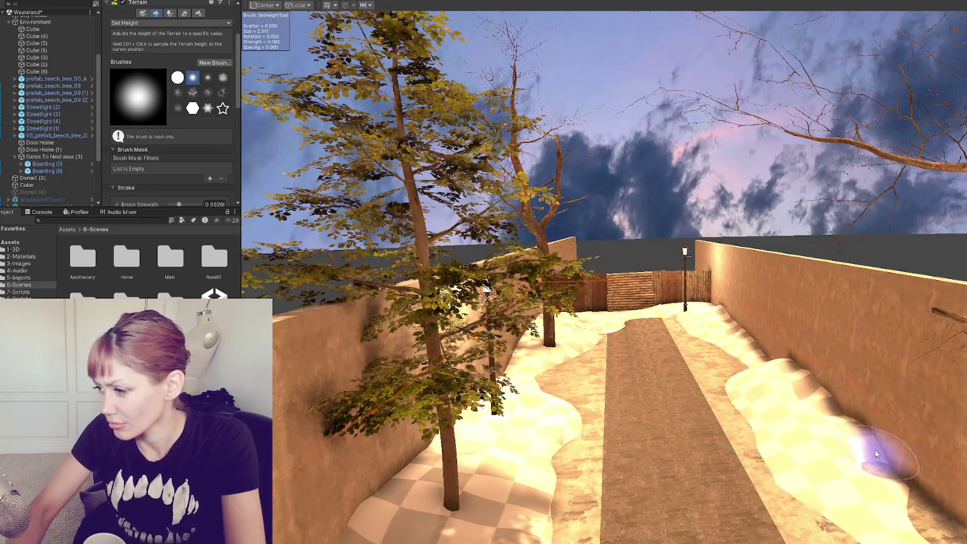
{"action": "left_click_drag", "start_coordinate": [831, 395], "coordinate": [783, 395]}
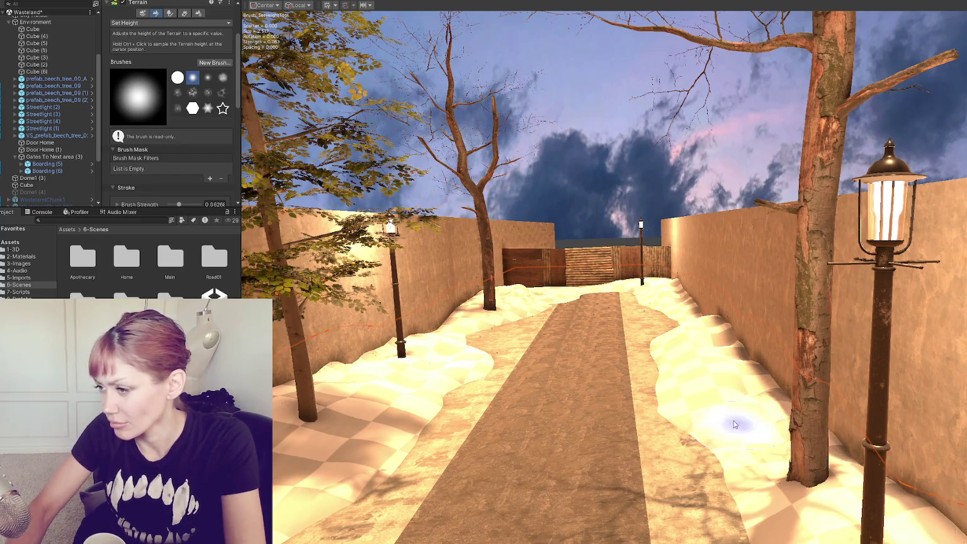
{"action": "left_click", "coordinate": [144, 24]}
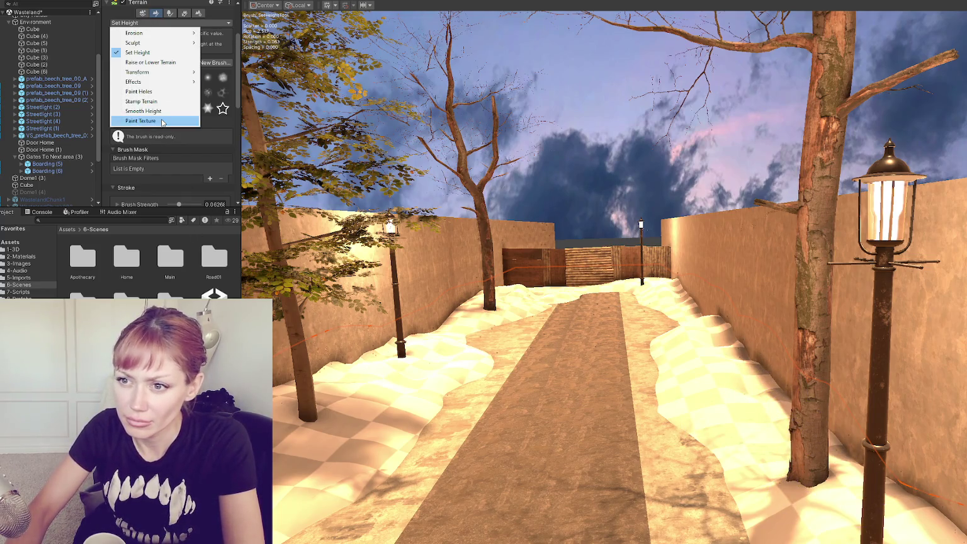
Make Smooth Height the active brush, with strength about 1.07 and size about 4.49.
{"action": "left_click", "coordinate": [143, 111]}
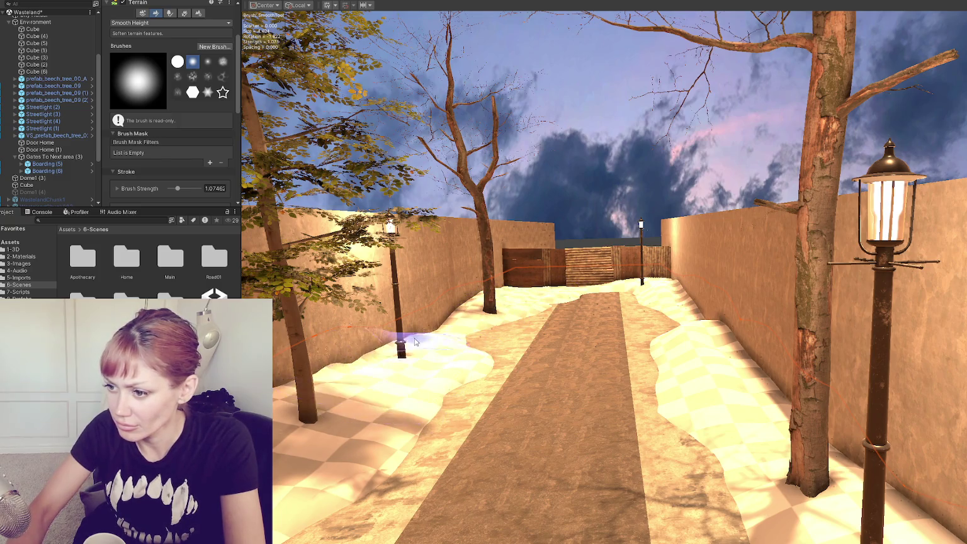
{"action": "scroll", "coordinate": [388, 349], "scroll_direction": "down", "scroll_amount": 5}
{"action": "scroll", "coordinate": [434, 435], "scroll_direction": "down", "scroll_amount": 3}
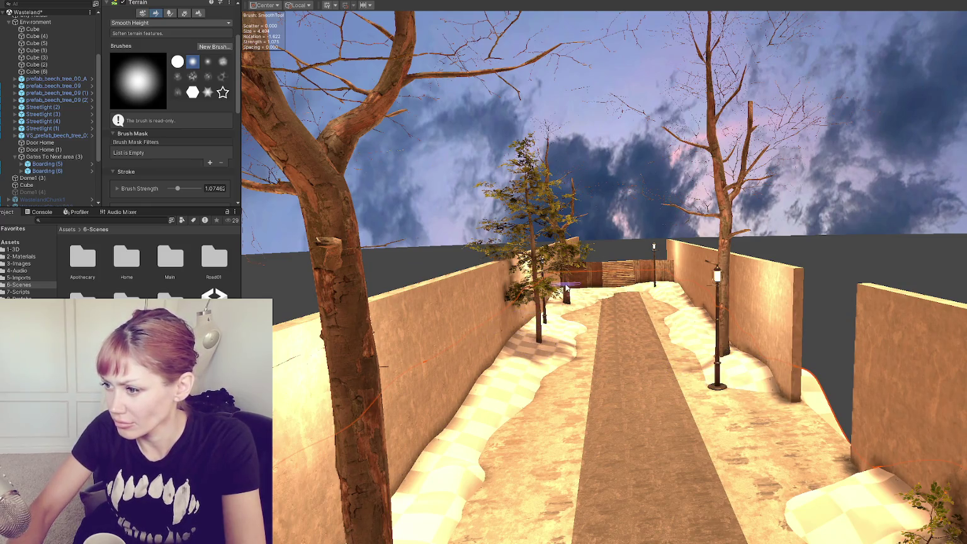
{"action": "scroll", "coordinate": [735, 390], "scroll_direction": "down", "scroll_amount": 3}
{"action": "scroll", "coordinate": [767, 395], "scroll_direction": "down", "scroll_amount": 3}
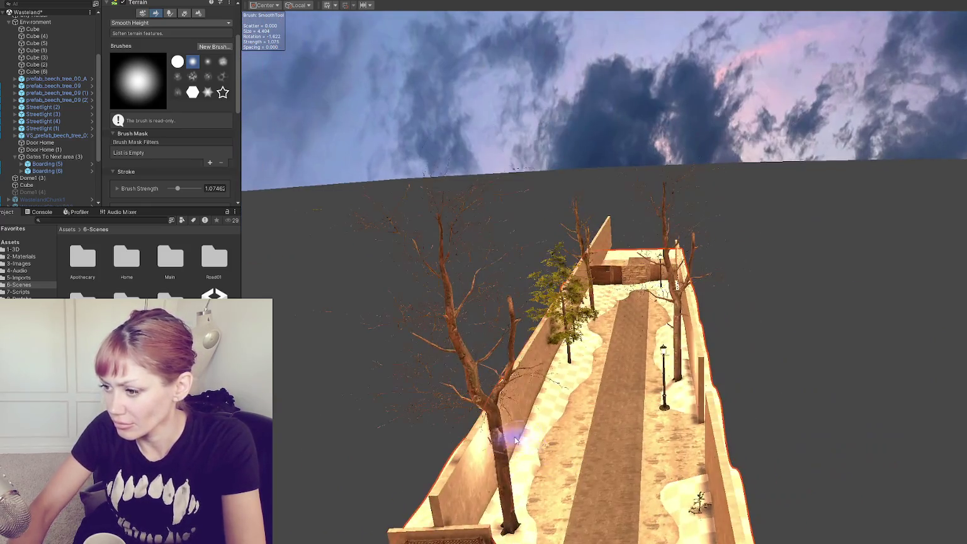
{"action": "key", "text": "w"}
{"action": "scroll", "coordinate": [569, 433], "scroll_direction": "down", "scroll_amount": 3}
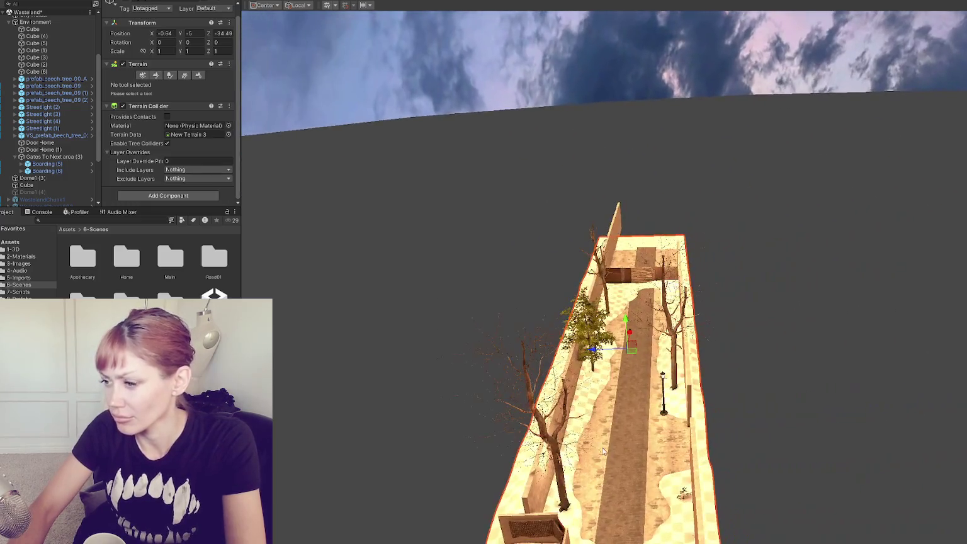
{"action": "left_click", "coordinate": [156, 75]}
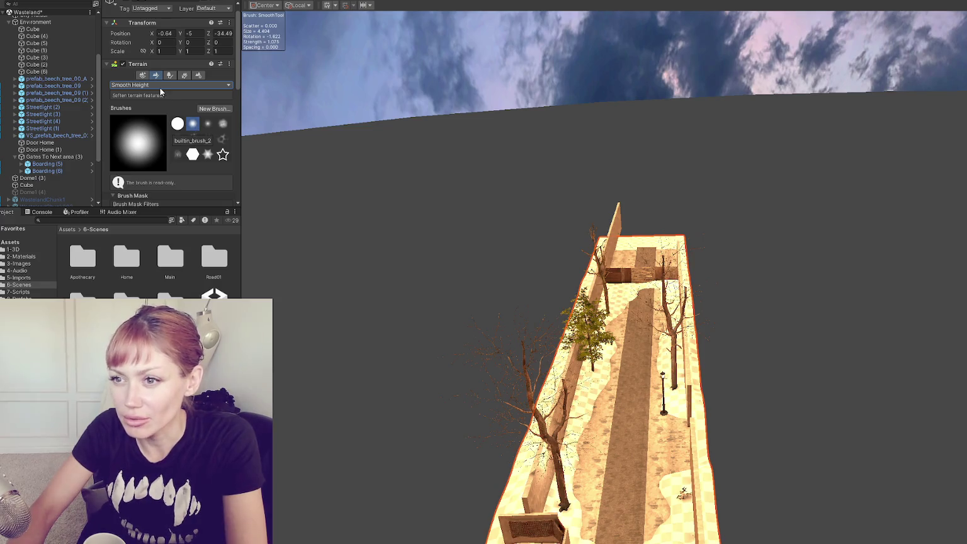
{"action": "scroll", "coordinate": [197, 113], "scroll_direction": "down", "scroll_amount": 5}
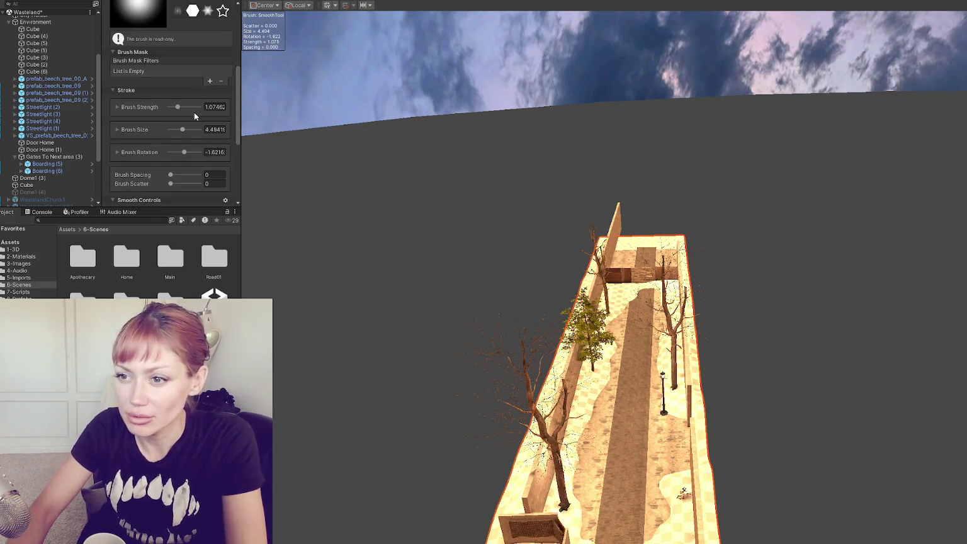
{"action": "scroll", "coordinate": [194, 112], "scroll_direction": "up", "scroll_amount": 5}
{"action": "left_click", "coordinate": [162, 95]}
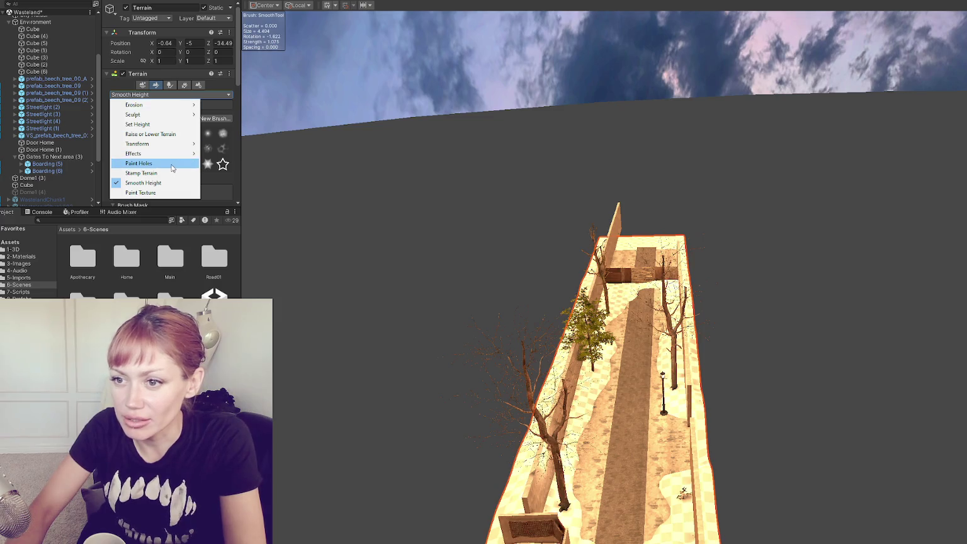
Switch to Paint Texture and add Grass_A_TerrainLayer as the terrain's first layer.
{"action": "left_click", "coordinate": [145, 192]}
{"action": "scroll", "coordinate": [176, 144], "scroll_direction": "down", "scroll_amount": 8}
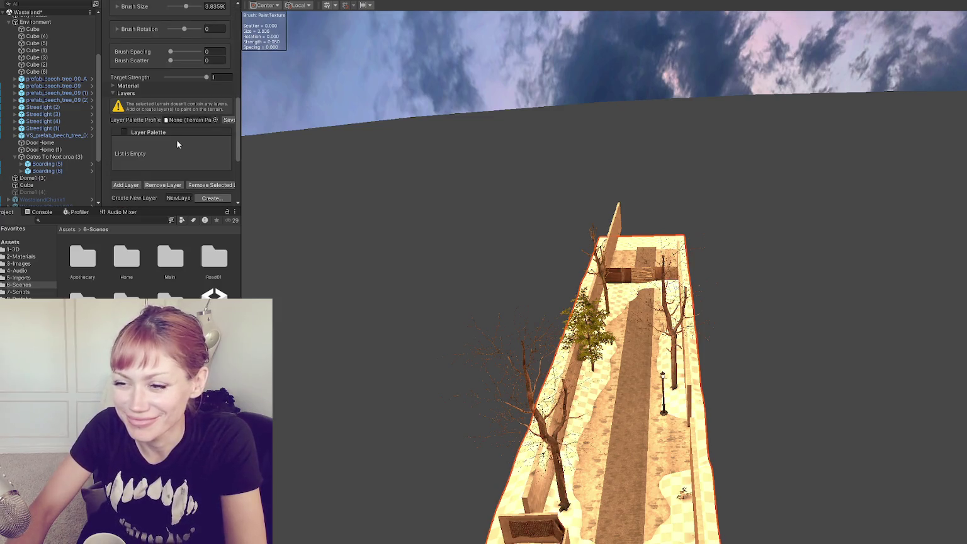
{"action": "left_click", "coordinate": [126, 185]}
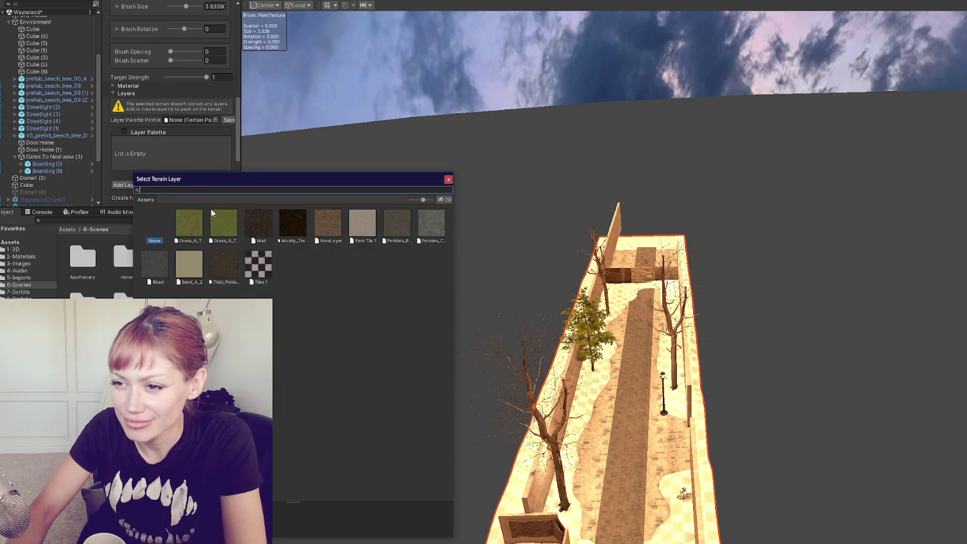
{"action": "double_click", "coordinate": [193, 223]}
{"action": "scroll", "coordinate": [642, 339], "scroll_direction": "down", "scroll_amount": 10}
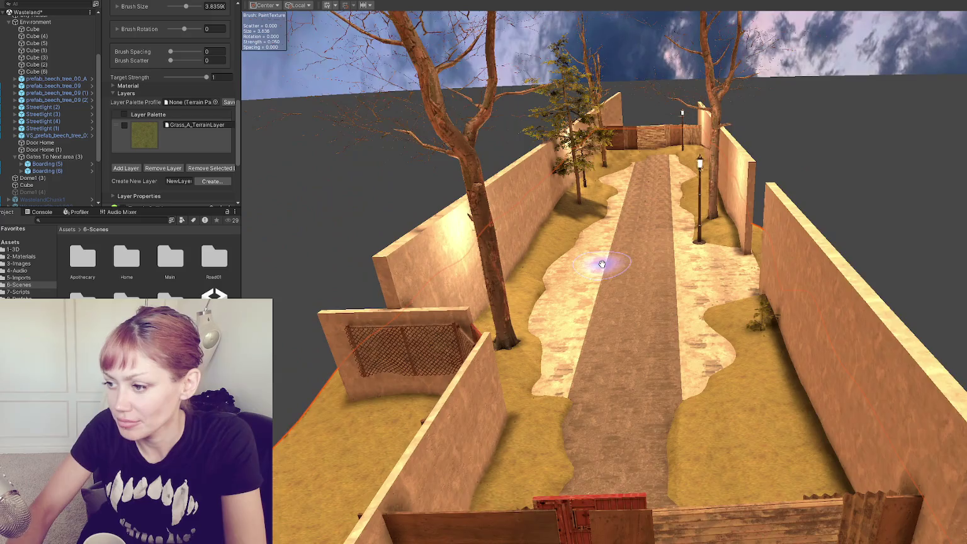
{"action": "mouse_move", "coordinate": [602, 264]}
{"action": "left_mouse_down"}
{"action": "mouse_move", "coordinate": [558, 259]}
{"action": "mouse_move", "coordinate": [599, 297]}
{"action": "left_mouse_up"}
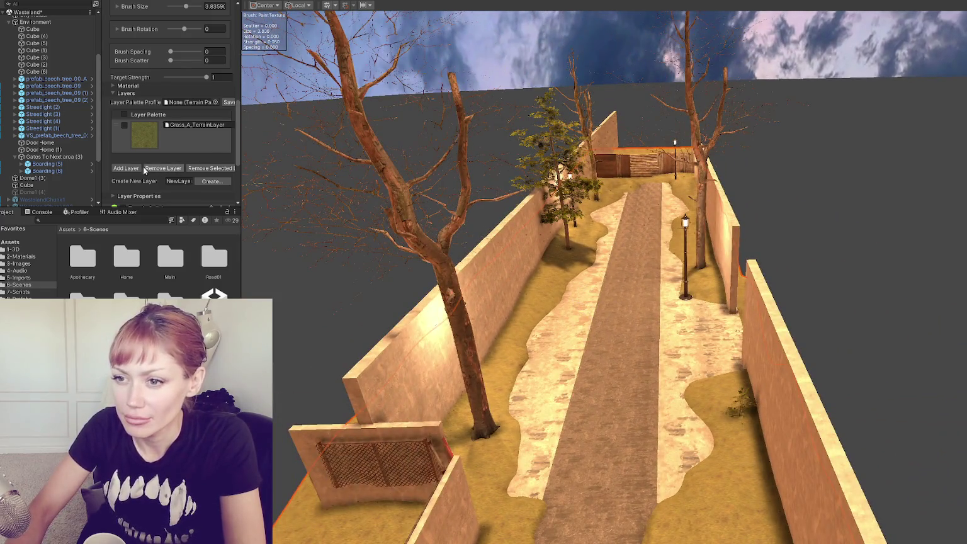
Add NewLayer as a second terrain layer, then remove it again.
{"action": "left_click", "coordinate": [140, 170]}
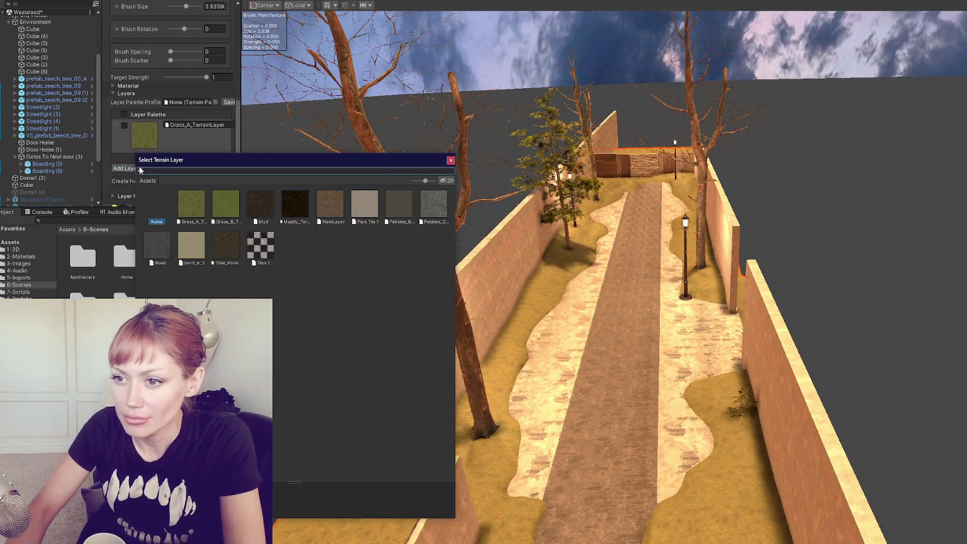
{"action": "double_click", "coordinate": [332, 204]}
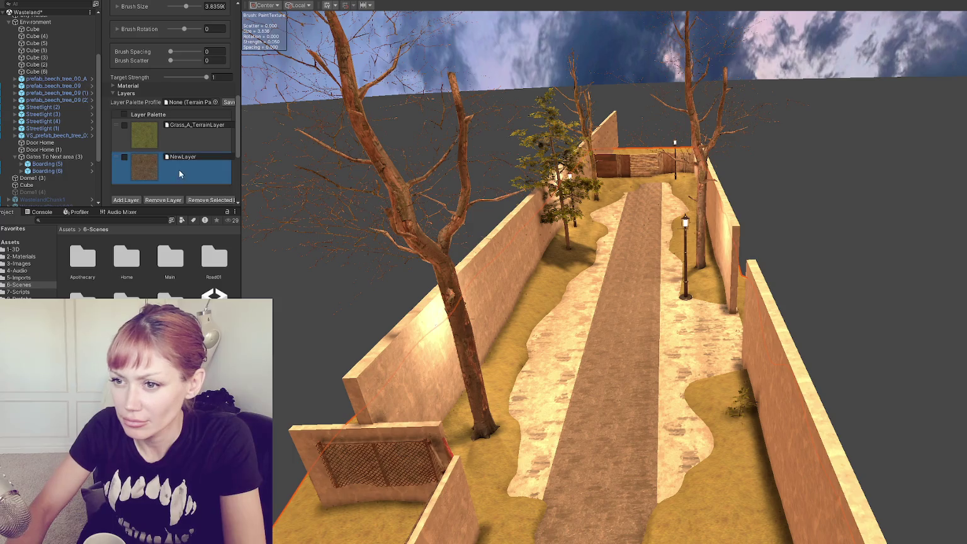
{"action": "left_click", "coordinate": [165, 199]}
{"action": "left_click", "coordinate": [577, 290]}
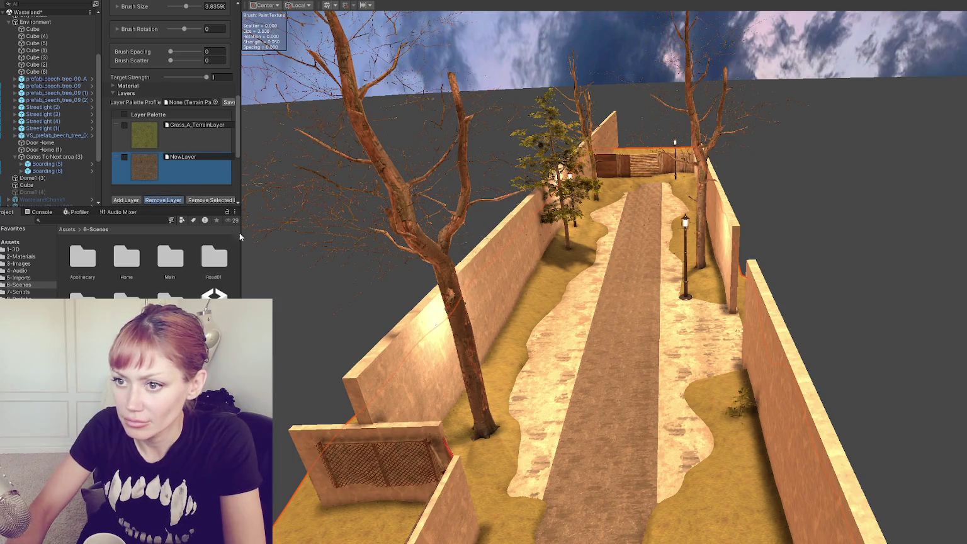
Add Pebbles_B_TerrainLayer as the second layer, then request its removal.
{"action": "left_click", "coordinate": [132, 167]}
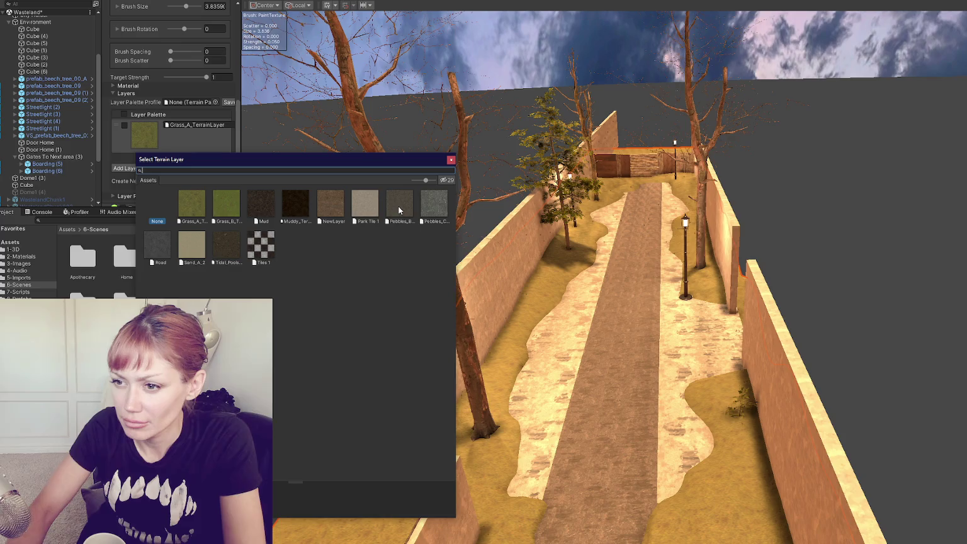
{"action": "double_click", "coordinate": [399, 210]}
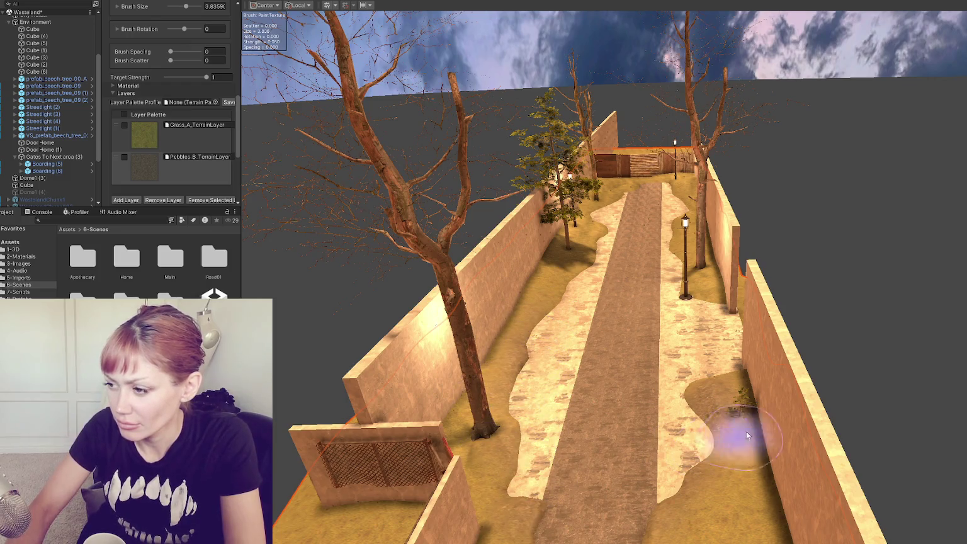
{"action": "scroll", "coordinate": [512, 324], "scroll_direction": "up", "scroll_amount": 5}
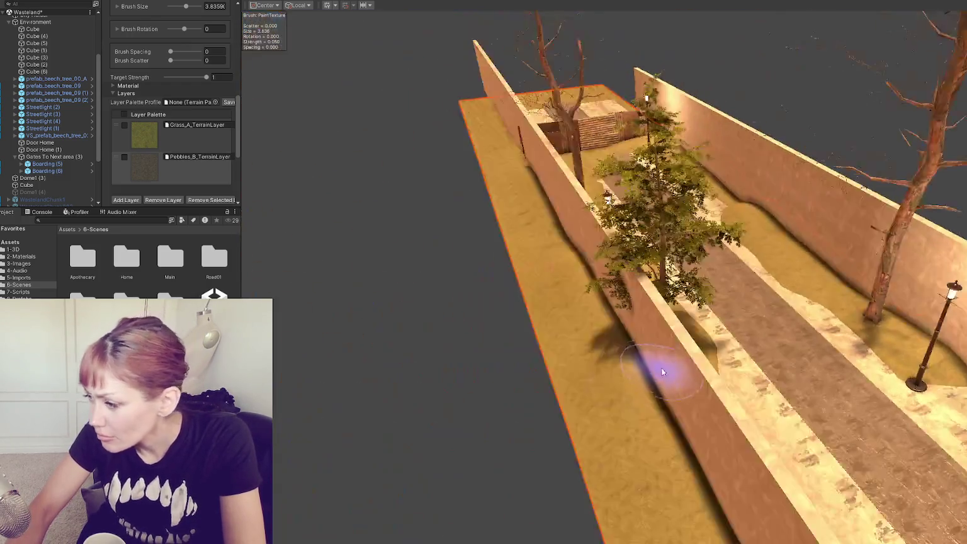
{"action": "scroll", "coordinate": [664, 370], "scroll_direction": "up", "scroll_amount": 5}
{"action": "scroll", "coordinate": [488, 258], "scroll_direction": "down", "scroll_amount": 3}
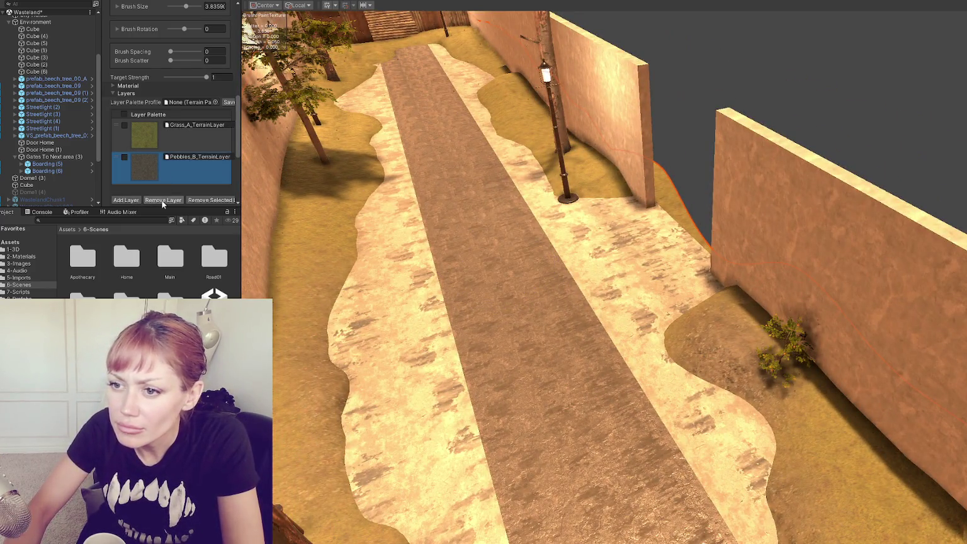
{"action": "left_click", "coordinate": [162, 202]}
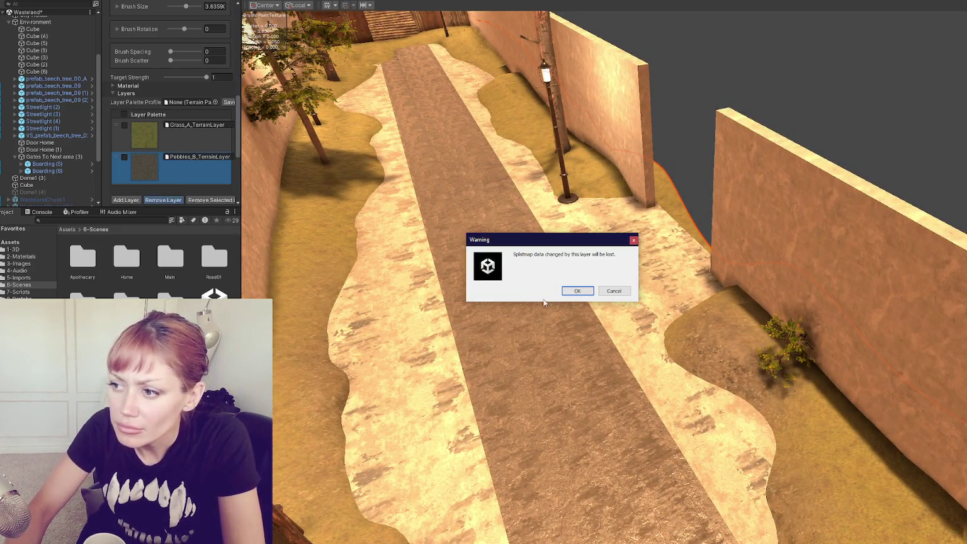
Confirm removing the pebbles layer and add Tidal_Pools_TerrainLayer in its place.
{"action": "left_click", "coordinate": [575, 289]}
{"action": "left_click", "coordinate": [125, 168]}
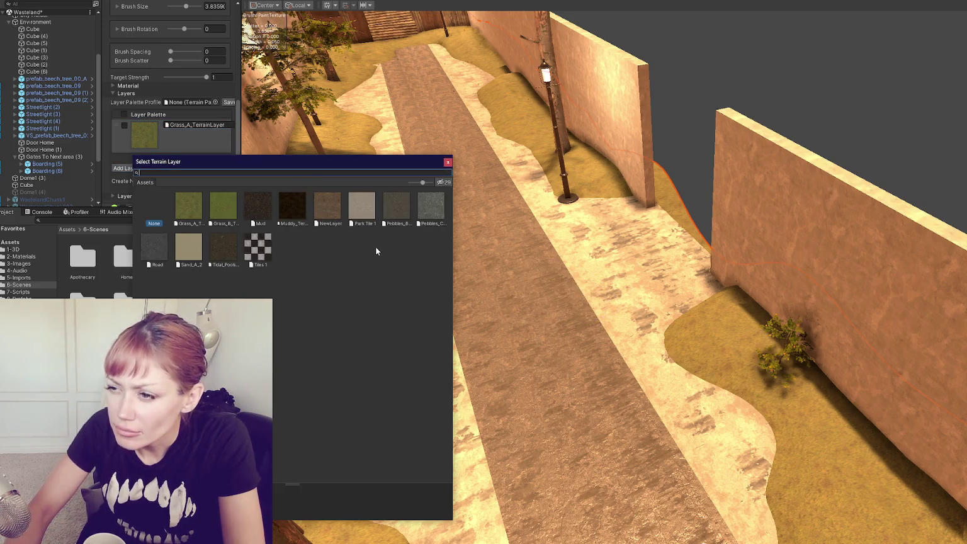
{"action": "double_click", "coordinate": [227, 248]}
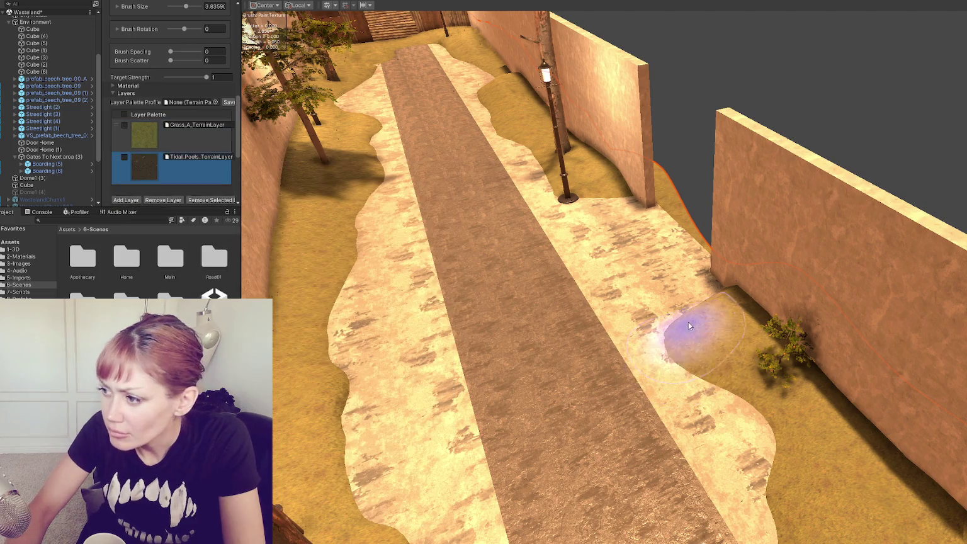
{"action": "scroll", "coordinate": [852, 383], "scroll_direction": "down", "scroll_amount": 3}
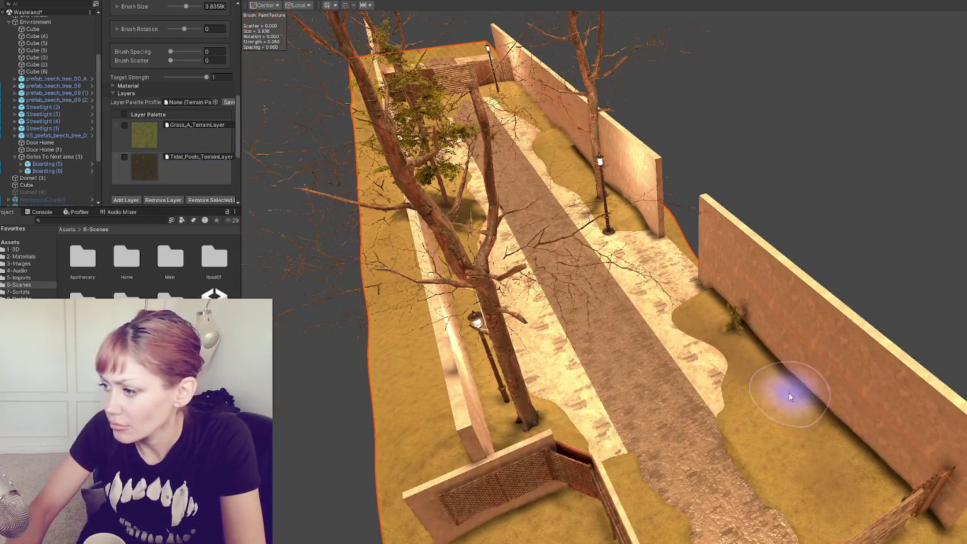
Orbit to look along the path and paint grass over part of it near the start.
{"action": "left_click_drag", "start_coordinate": [741, 352], "coordinate": [722, 417]}
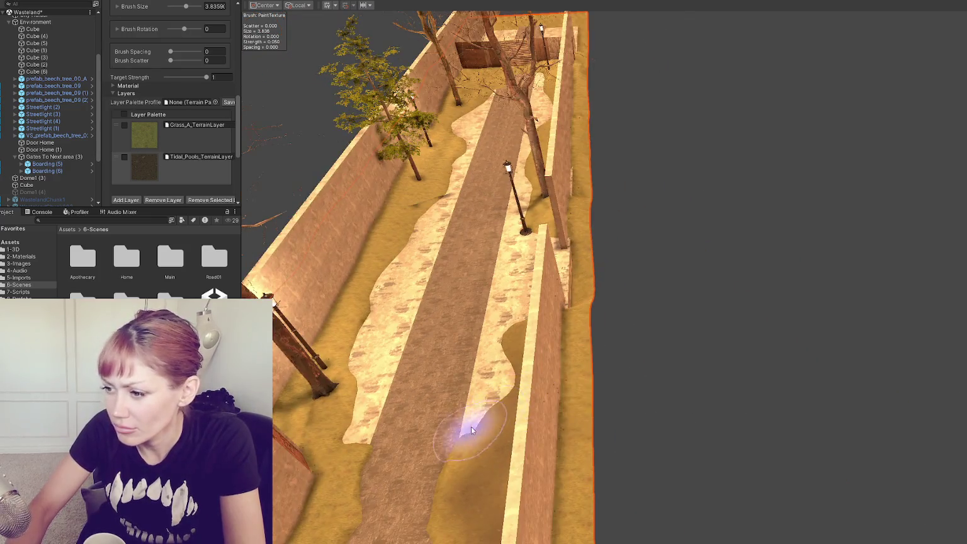
{"action": "left_click_drag", "start_coordinate": [471, 430], "coordinate": [453, 302]}
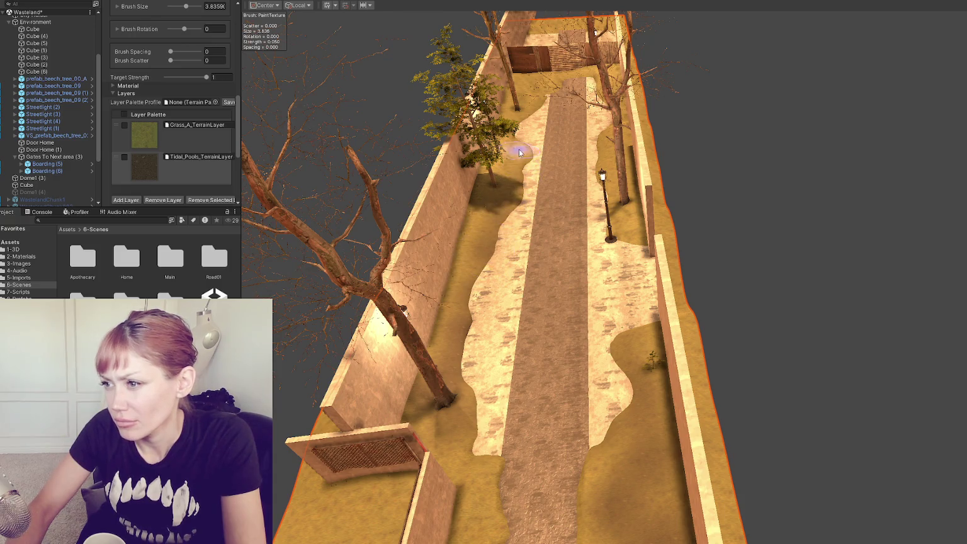
{"action": "left_click_drag", "start_coordinate": [525, 158], "coordinate": [497, 255]}
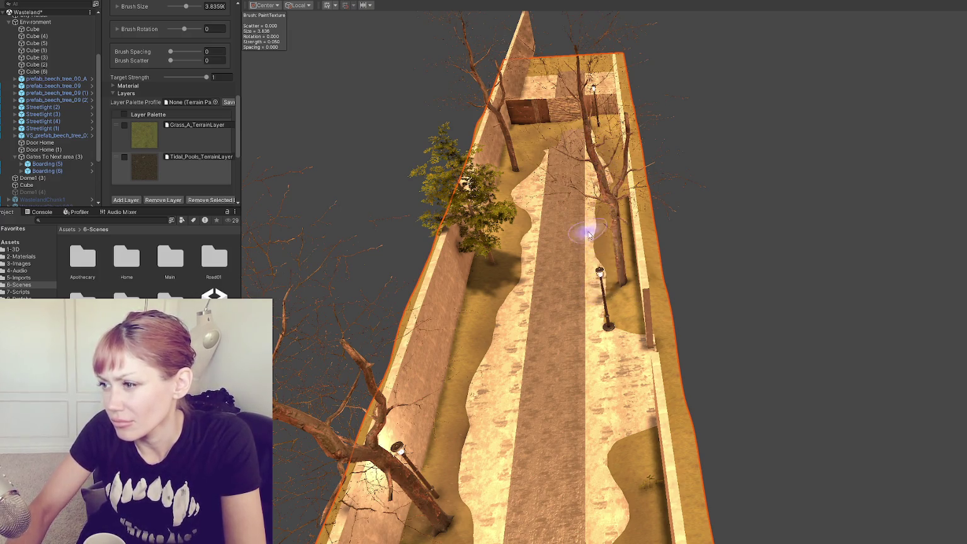
{"action": "scroll", "coordinate": [630, 315], "scroll_direction": "down", "scroll_amount": 3}
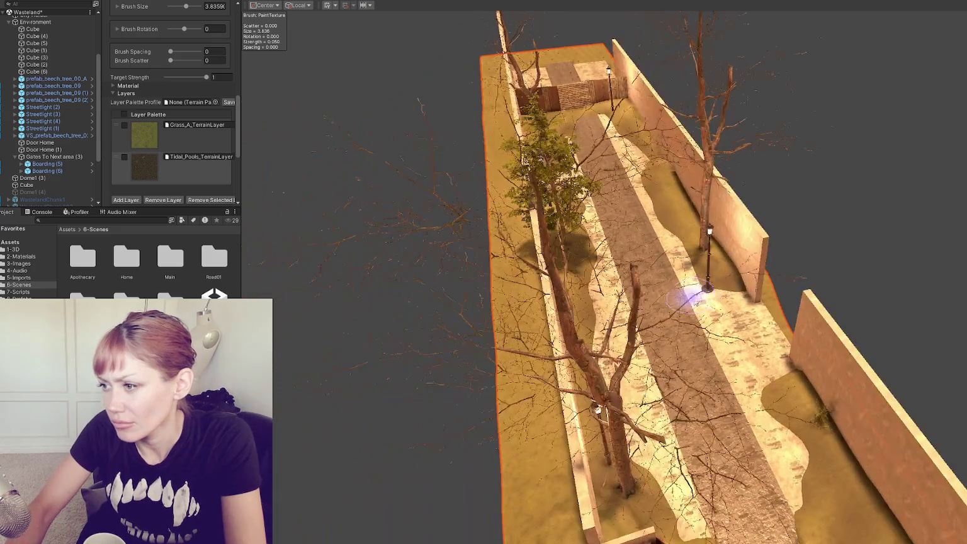
{"action": "scroll", "coordinate": [703, 288], "scroll_direction": "up", "scroll_amount": 4}
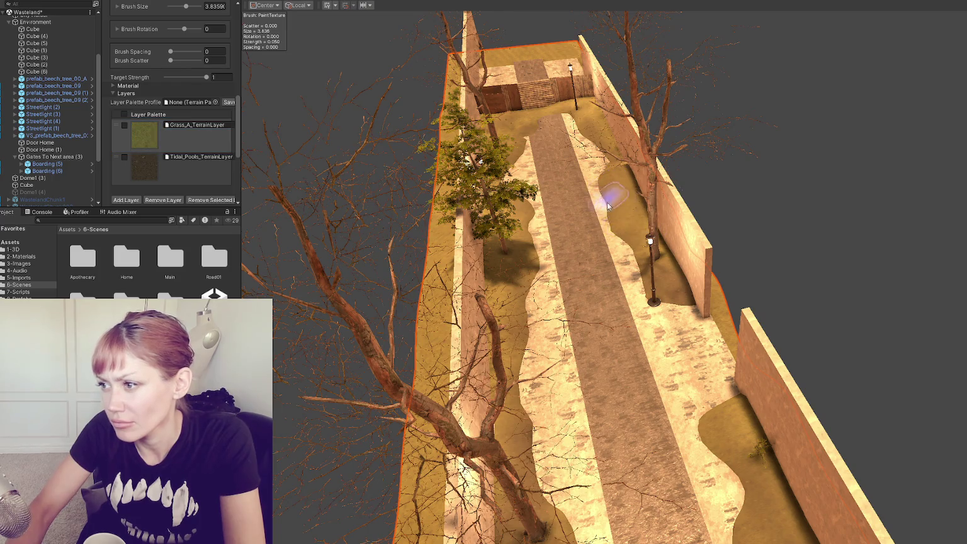
{"action": "scroll", "coordinate": [607, 179], "scroll_direction": "down", "scroll_amount": 2}
{"action": "scroll", "coordinate": [630, 252], "scroll_direction": "up", "scroll_amount": 3}
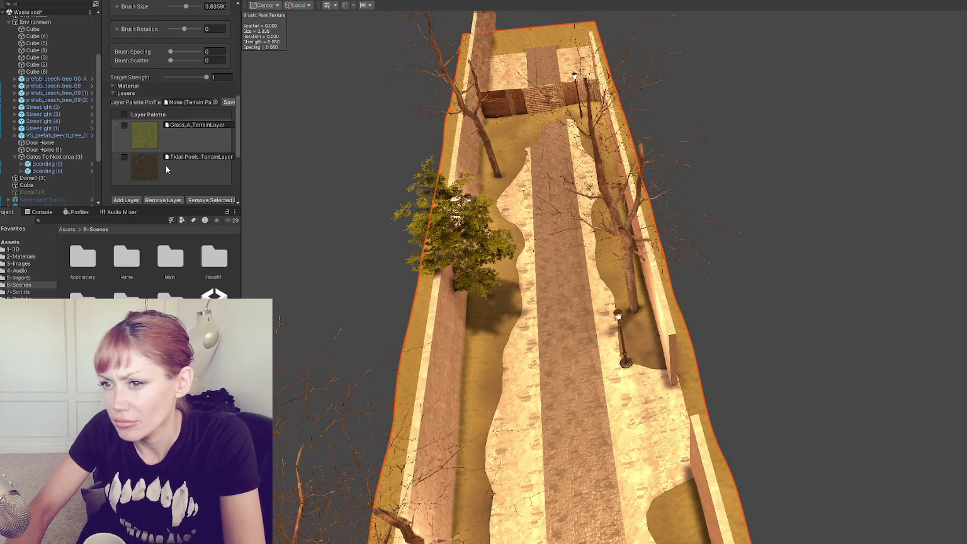
{"action": "mouse_move", "coordinate": [532, 143]}
{"action": "left_mouse_down"}
{"action": "mouse_move", "coordinate": [572, 97]}
{"action": "mouse_move", "coordinate": [611, 190]}
{"action": "mouse_move", "coordinate": [592, 236]}
{"action": "mouse_move", "coordinate": [630, 276]}
{"action": "left_mouse_up"}
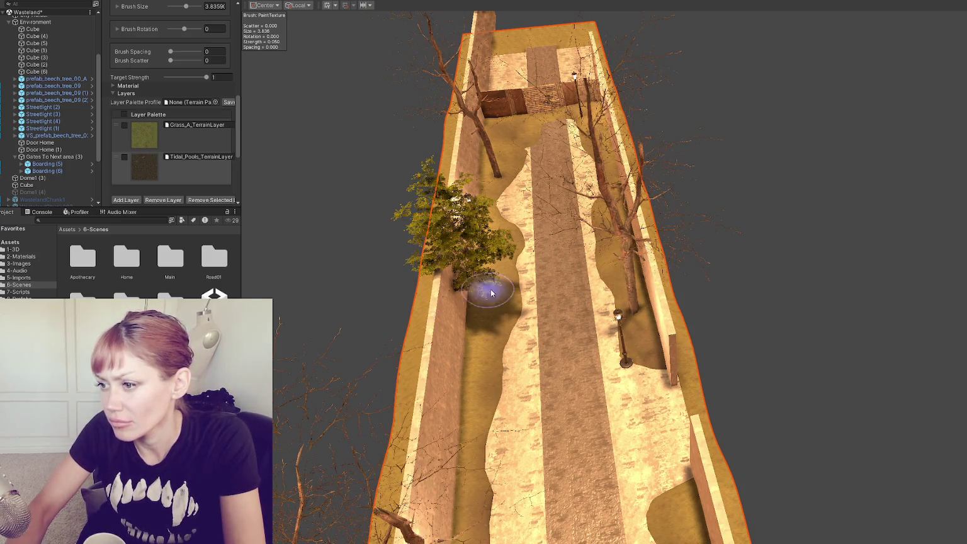
Re-angle the view down the walled path and dab grass beside the right-hand lamp post.
{"action": "scroll", "coordinate": [485, 346], "scroll_direction": "up", "scroll_amount": 2}
{"action": "mouse_move", "coordinate": [466, 384]}
{"action": "left_mouse_down"}
{"action": "mouse_move", "coordinate": [550, 328]}
{"action": "mouse_move", "coordinate": [464, 263]}
{"action": "left_mouse_up"}
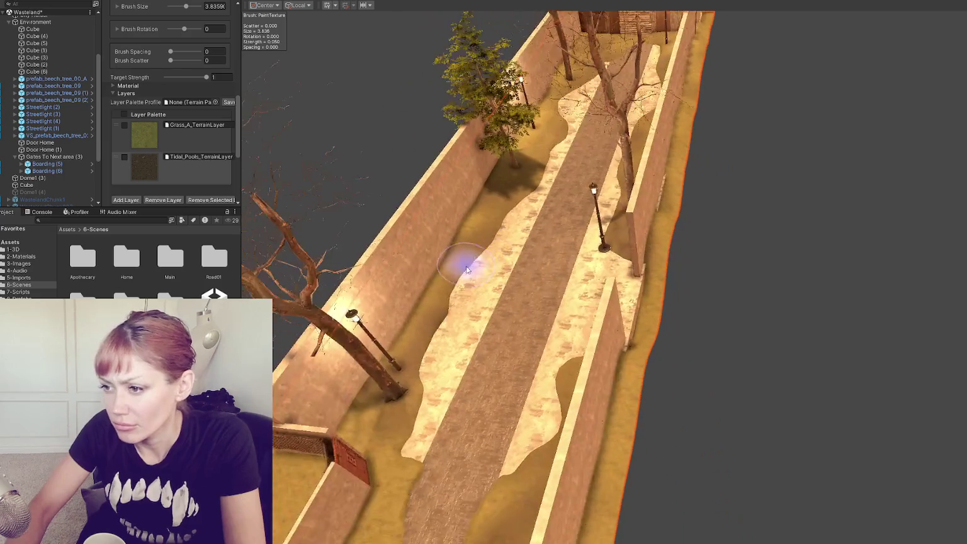
{"action": "mouse_move", "coordinate": [347, 416]}
{"action": "left_mouse_down"}
{"action": "mouse_move", "coordinate": [483, 344]}
{"action": "mouse_move", "coordinate": [565, 335]}
{"action": "mouse_move", "coordinate": [423, 250]}
{"action": "mouse_move", "coordinate": [518, 267]}
{"action": "mouse_move", "coordinate": [541, 296]}
{"action": "mouse_move", "coordinate": [503, 244]}
{"action": "mouse_move", "coordinate": [464, 271]}
{"action": "left_mouse_up"}
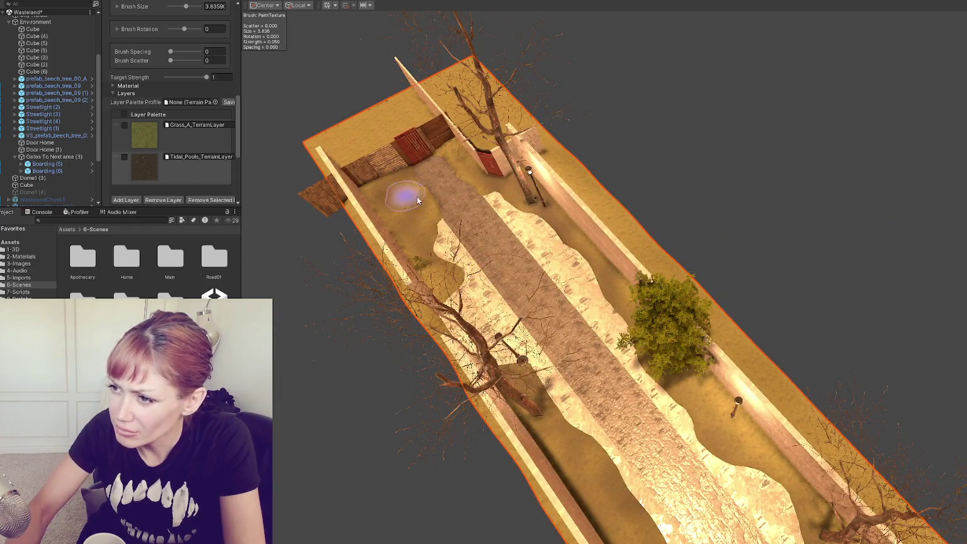
{"action": "mouse_move", "coordinate": [509, 195]}
{"action": "left_mouse_down"}
{"action": "mouse_move", "coordinate": [492, 233]}
{"action": "mouse_move", "coordinate": [403, 233]}
{"action": "left_mouse_up"}
{"action": "mouse_move", "coordinate": [511, 252]}
{"action": "left_mouse_down"}
{"action": "mouse_move", "coordinate": [471, 268]}
{"action": "mouse_move", "coordinate": [741, 268]}
{"action": "mouse_move", "coordinate": [492, 281]}
{"action": "left_mouse_up"}
{"action": "left_click_drag", "start_coordinate": [578, 281], "coordinate": [516, 281]}
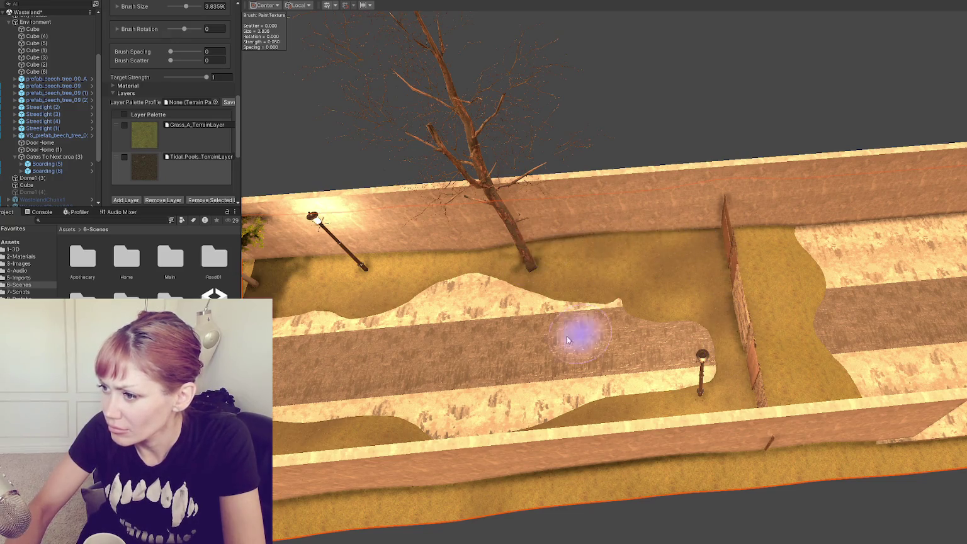
{"action": "left_click_drag", "start_coordinate": [600, 328], "coordinate": [533, 301]}
{"action": "mouse_move", "coordinate": [375, 348]}
{"action": "left_mouse_down"}
{"action": "mouse_move", "coordinate": [512, 270]}
{"action": "mouse_move", "coordinate": [864, 227]}
{"action": "left_mouse_up"}
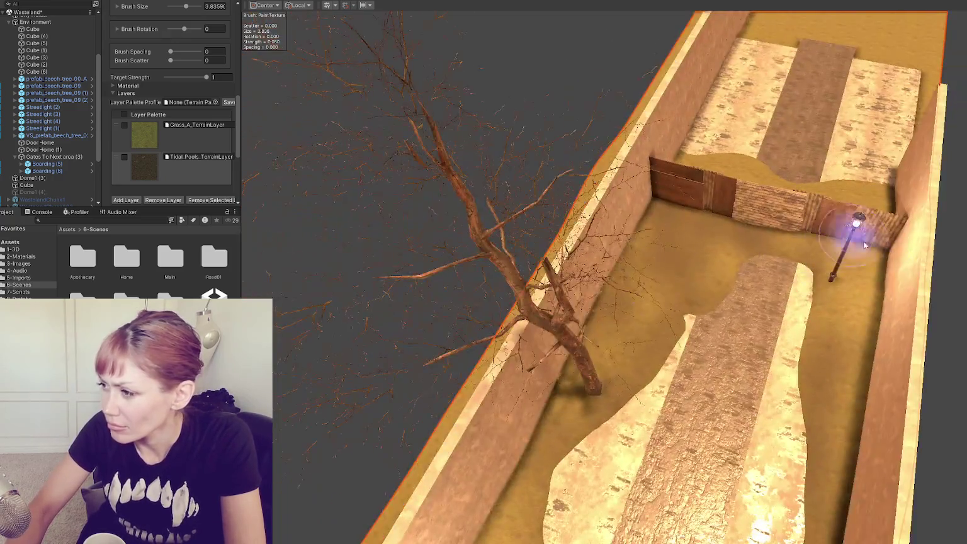
{"action": "scroll", "coordinate": [866, 321], "scroll_direction": "down", "scroll_amount": 3}
{"action": "scroll", "coordinate": [815, 386], "scroll_direction": "up", "scroll_amount": 3}
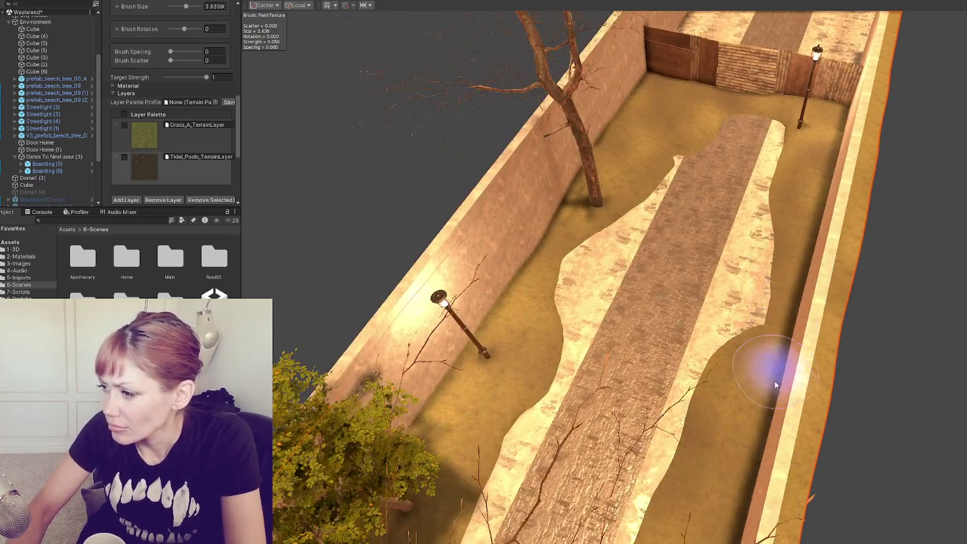
{"action": "scroll", "coordinate": [719, 354], "scroll_direction": "up", "scroll_amount": 3}
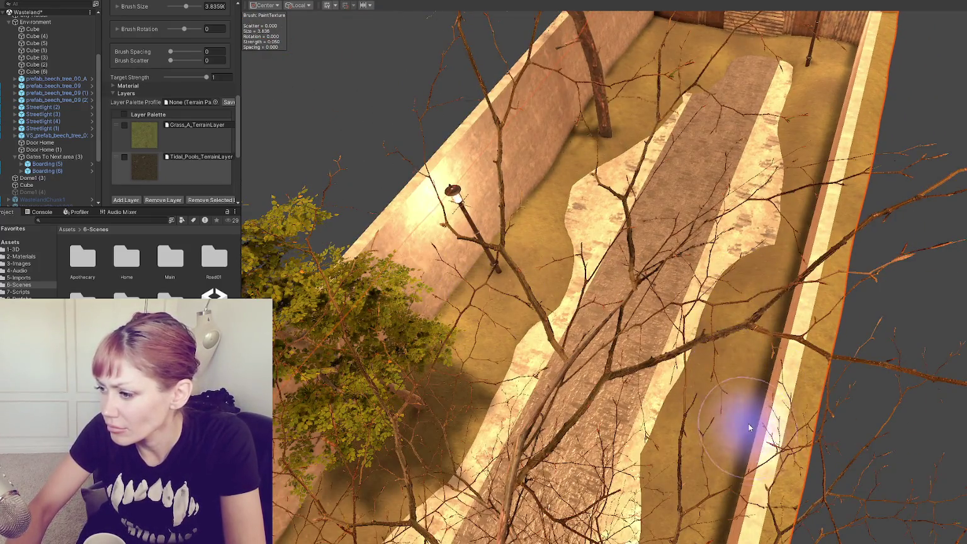
{"action": "scroll", "coordinate": [731, 403], "scroll_direction": "up", "scroll_amount": 3}
{"action": "scroll", "coordinate": [721, 378], "scroll_direction": "down", "scroll_amount": 5}
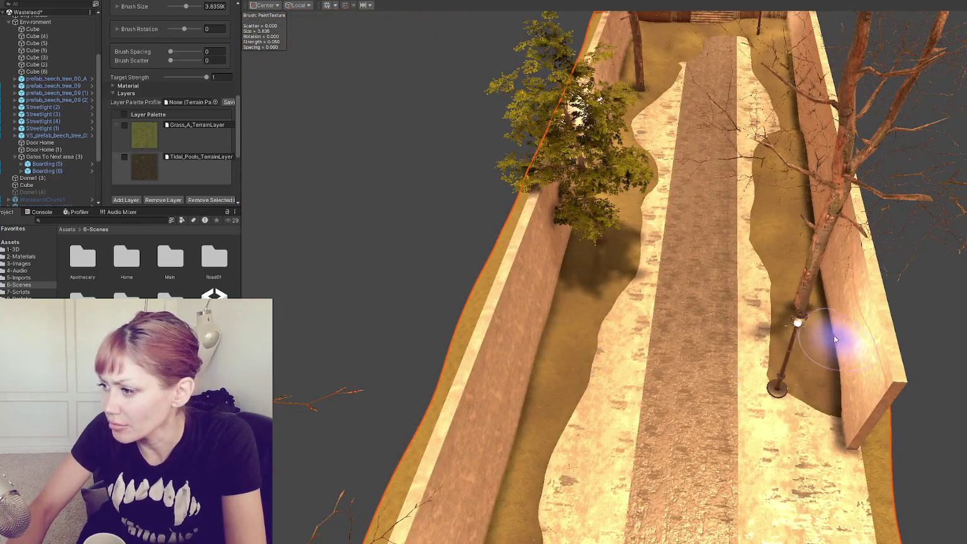
{"action": "scroll", "coordinate": [839, 340], "scroll_direction": "up", "scroll_amount": 3}
{"action": "left_click", "coordinate": [181, 150]}
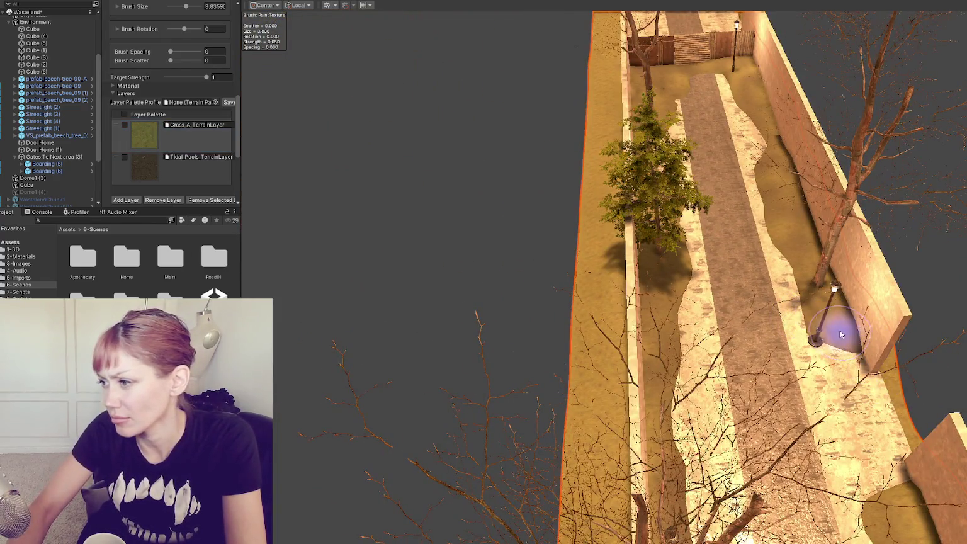
{"action": "left_click", "coordinate": [181, 151]}
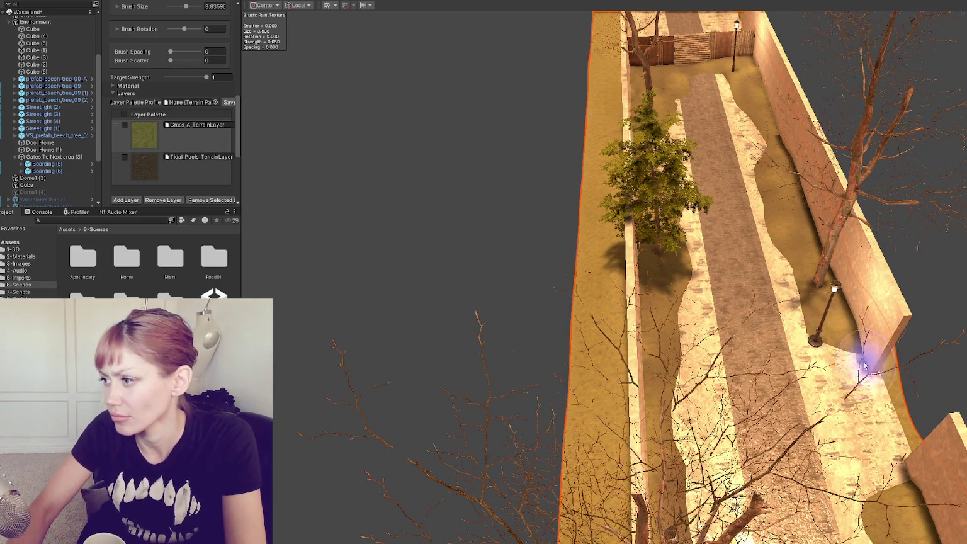
{"action": "scroll", "coordinate": [822, 340], "scroll_direction": "down", "scroll_amount": 3}
{"action": "scroll", "coordinate": [822, 339], "scroll_direction": "down", "scroll_amount": 2}
{"action": "scroll", "coordinate": [743, 315], "scroll_direction": "up", "scroll_amount": 2}
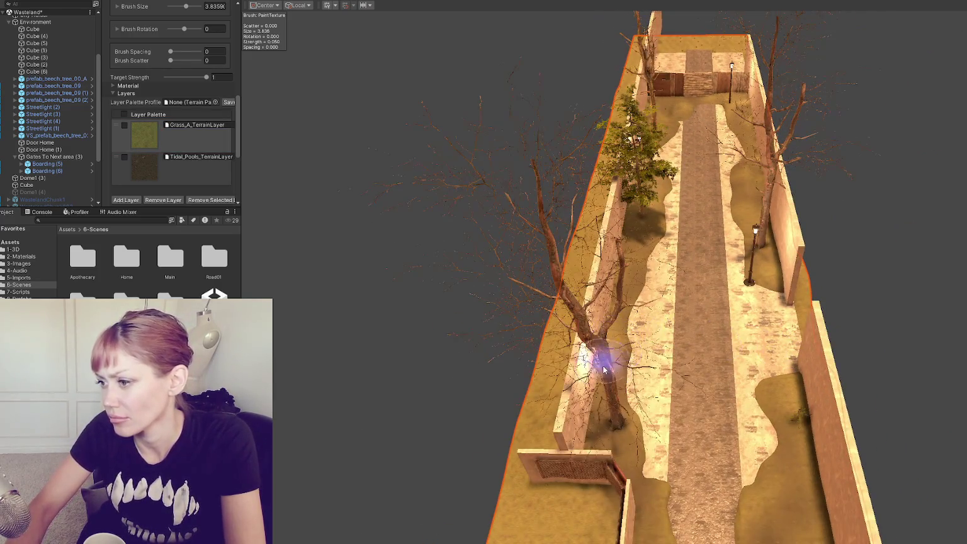
{"action": "scroll", "coordinate": [783, 480], "scroll_direction": "down", "scroll_amount": 3}
Leave terrain painting, orbit to an overview, and select WastelandChunk007 to view its script settings.
{"action": "key", "text": "w"}
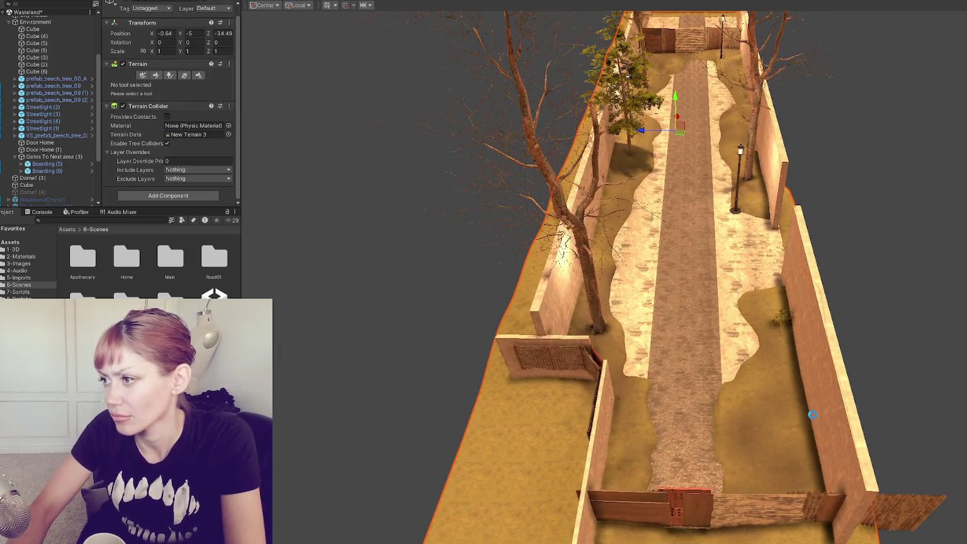
{"action": "mouse_move", "coordinate": [775, 188]}
{"action": "left_mouse_down"}
{"action": "mouse_move", "coordinate": [823, 290]}
{"action": "mouse_move", "coordinate": [793, 356]}
{"action": "left_mouse_up"}
{"action": "scroll", "coordinate": [30, 106], "scroll_direction": "up", "scroll_amount": 5}
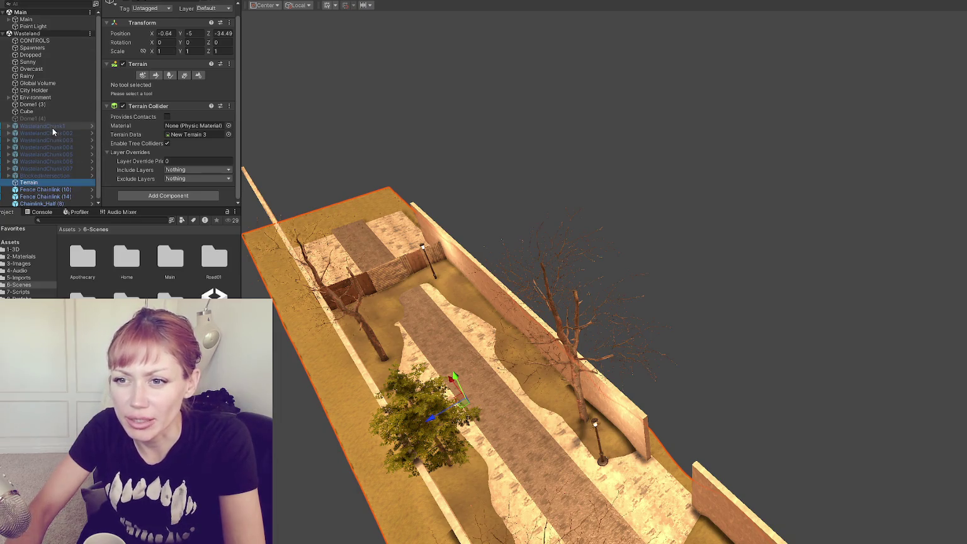
{"action": "left_click", "coordinate": [48, 168]}
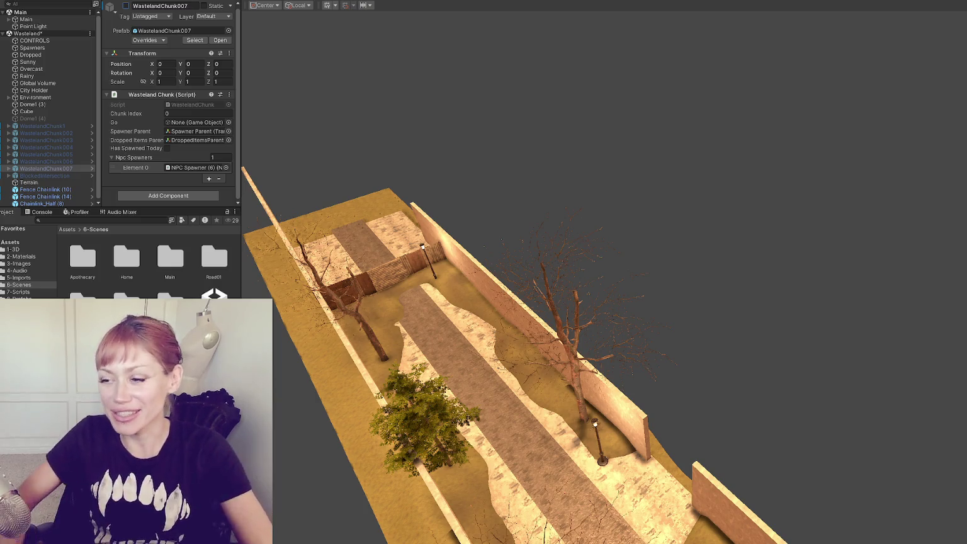
{"action": "mouse_move", "coordinate": [704, 286]}
{"action": "left_mouse_down"}
{"action": "mouse_move", "coordinate": [541, 252]}
{"action": "mouse_move", "coordinate": [844, 241]}
{"action": "mouse_move", "coordinate": [646, 304]}
{"action": "left_mouse_up"}
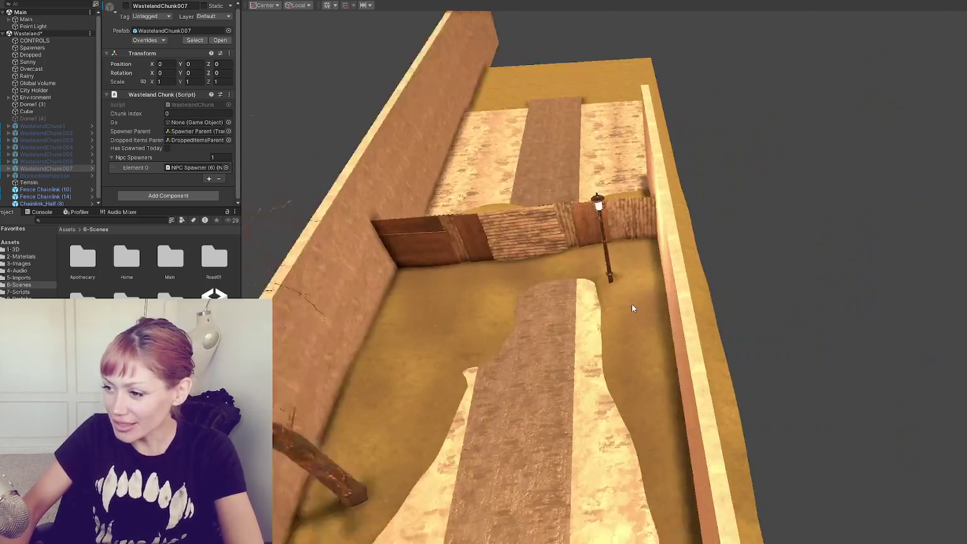
Select the Terrain and browse its Paint Terrain and neighbouring-terrain options.
{"action": "left_click", "coordinate": [528, 267]}
{"action": "mouse_move", "coordinate": [528, 268]}
{"action": "left_mouse_down"}
{"action": "mouse_move", "coordinate": [390, 246]}
{"action": "mouse_move", "coordinate": [303, 201]}
{"action": "left_mouse_up"}
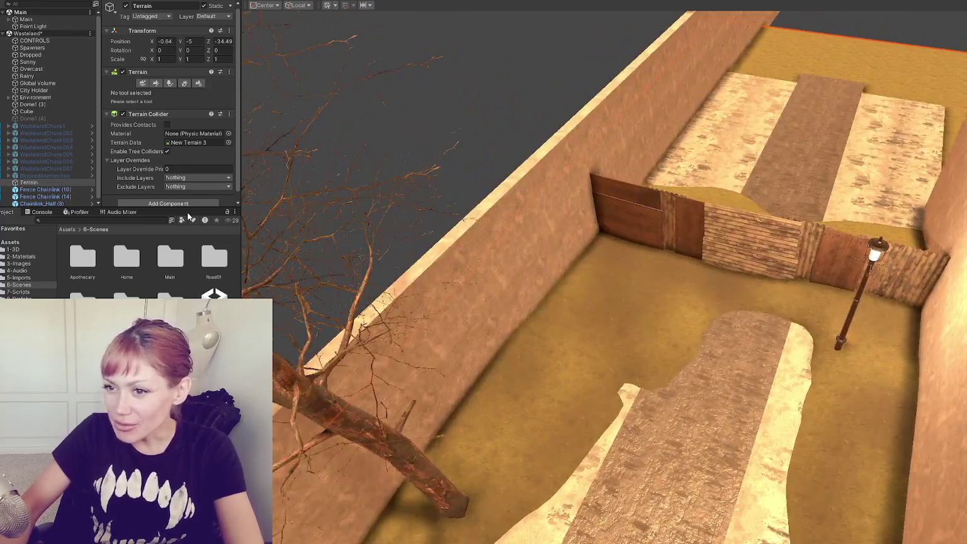
{"action": "left_click", "coordinate": [155, 83]}
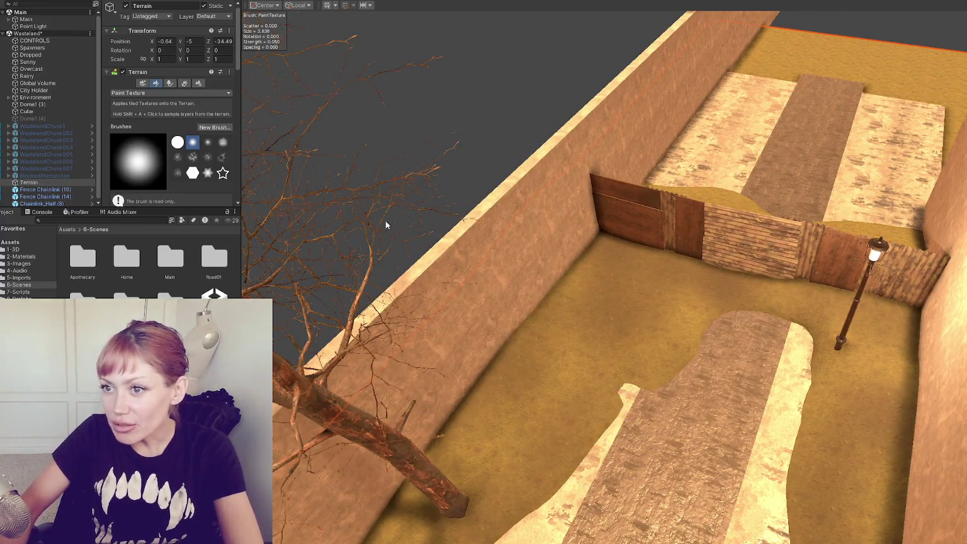
{"action": "left_click", "coordinate": [143, 84]}
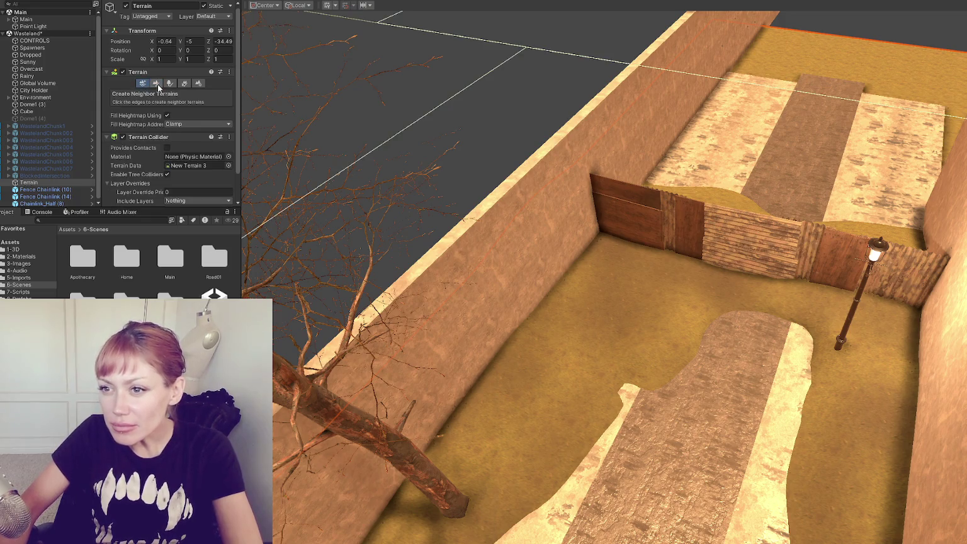
{"action": "left_click", "coordinate": [168, 84]}
{"action": "left_click", "coordinate": [144, 84]}
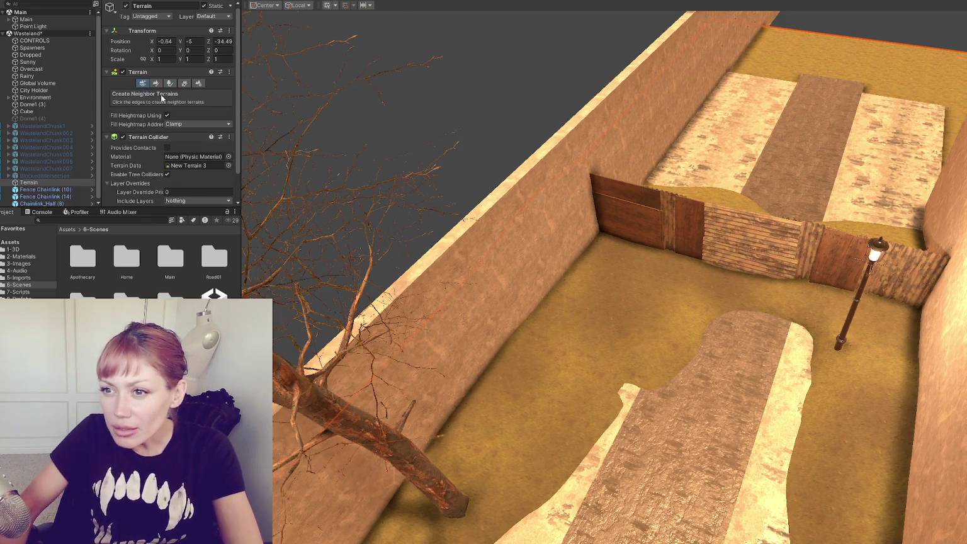
{"action": "left_click", "coordinate": [156, 83]}
Choose the Set Height mode, orbit over the walled corridor, then put the terrain tool away.
{"action": "left_click", "coordinate": [151, 92]}
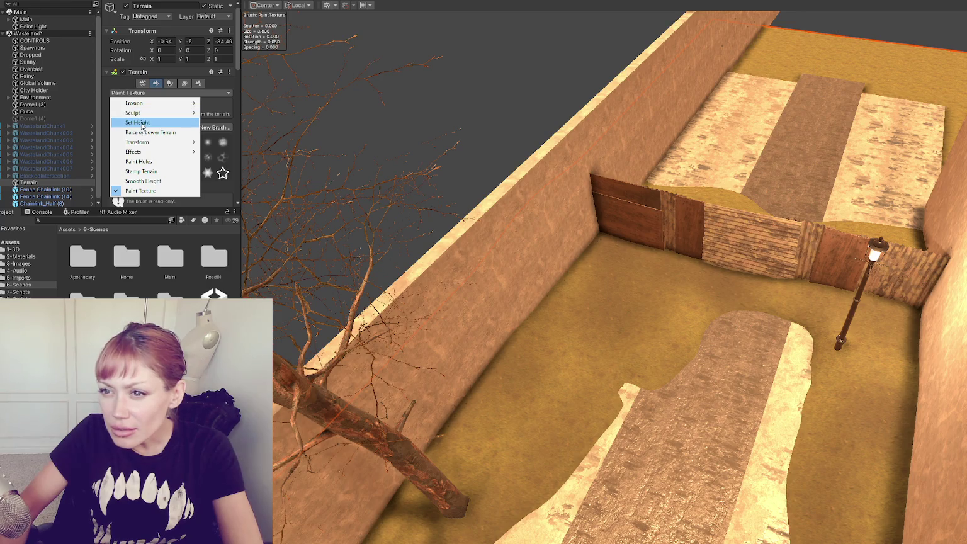
{"action": "left_click", "coordinate": [141, 124]}
{"action": "scroll", "coordinate": [724, 429], "scroll_direction": "down", "scroll_amount": 5}
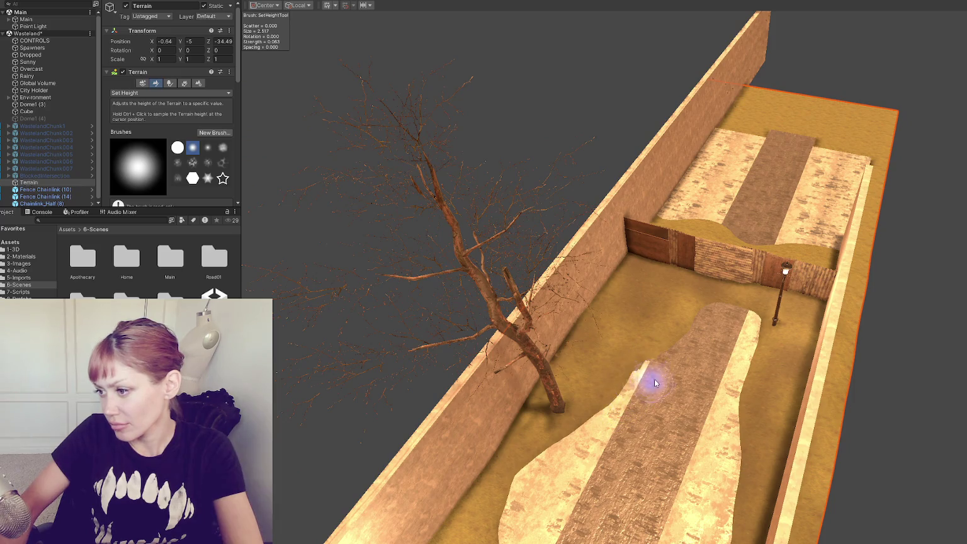
{"action": "scroll", "coordinate": [667, 416], "scroll_direction": "down", "scroll_amount": 2}
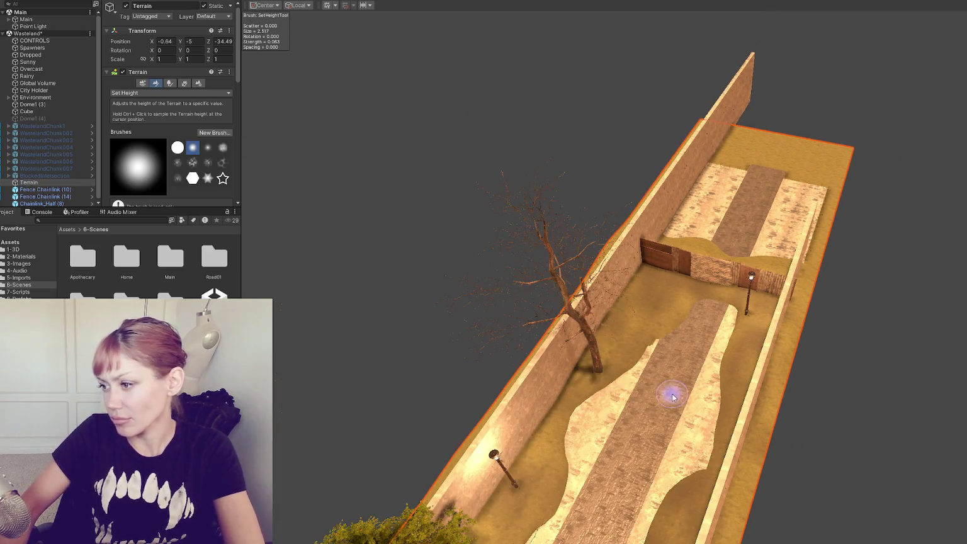
{"action": "mouse_move", "coordinate": [655, 426]}
{"action": "left_mouse_down"}
{"action": "mouse_move", "coordinate": [728, 453]}
{"action": "mouse_move", "coordinate": [406, 453]}
{"action": "mouse_move", "coordinate": [507, 396]}
{"action": "left_mouse_up"}
{"action": "key", "text": "w"}
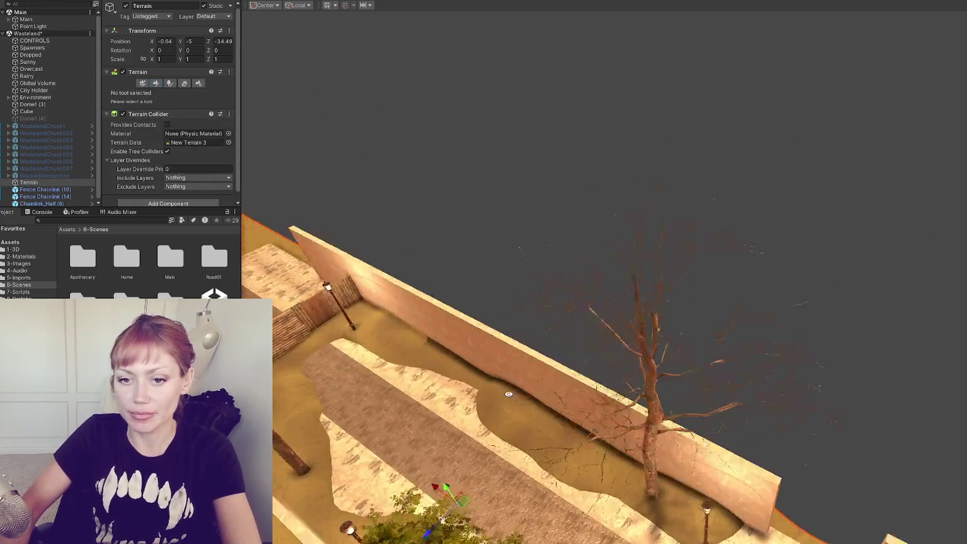
{"action": "scroll", "coordinate": [507, 397], "scroll_direction": "up", "scroll_amount": 5}
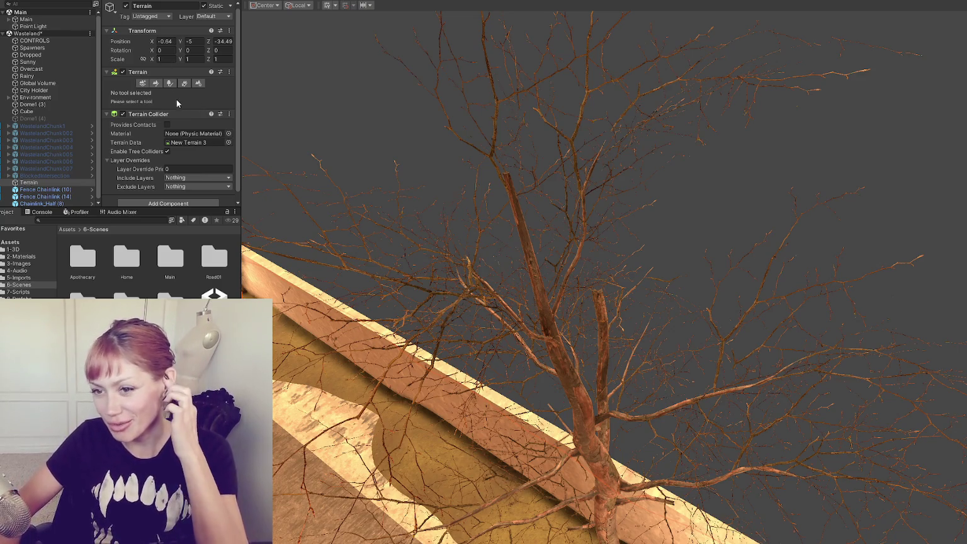
{"action": "key", "text": "f"}
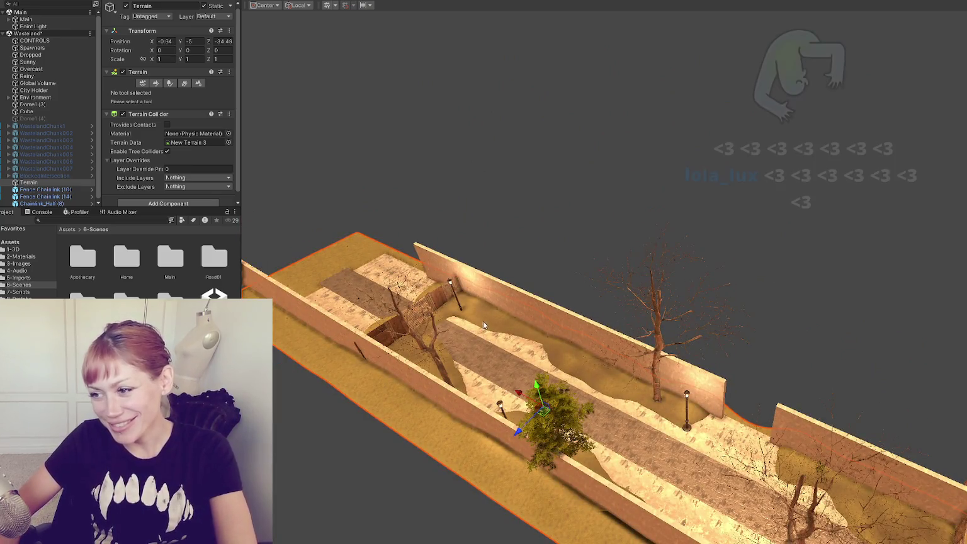
Flatten the raised left-end stone strip to sand level with a slightly larger Set Height brush.
{"action": "left_click", "coordinate": [156, 84]}
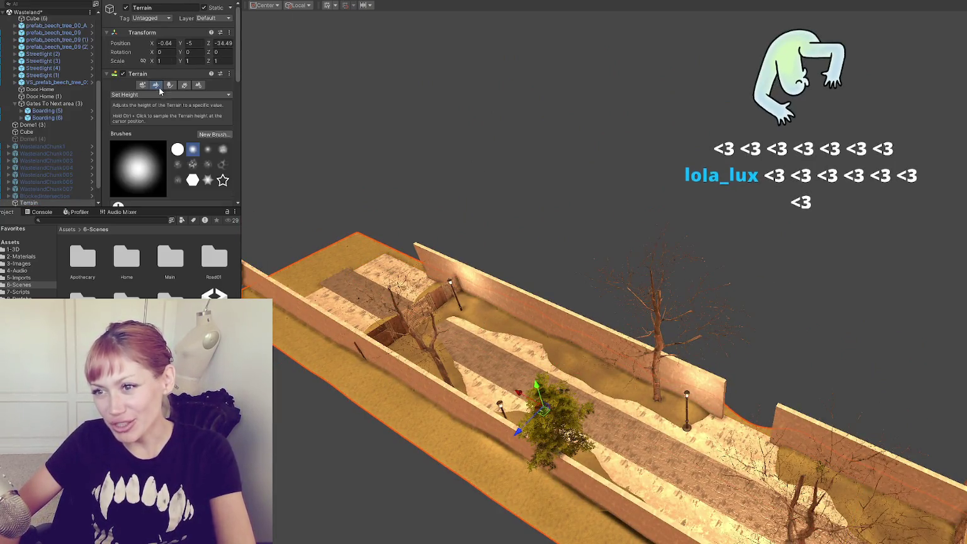
{"action": "mouse_move", "coordinate": [390, 278]}
{"action": "left_mouse_down"}
{"action": "mouse_move", "coordinate": [476, 258]}
{"action": "mouse_move", "coordinate": [227, 251]}
{"action": "left_mouse_up"}
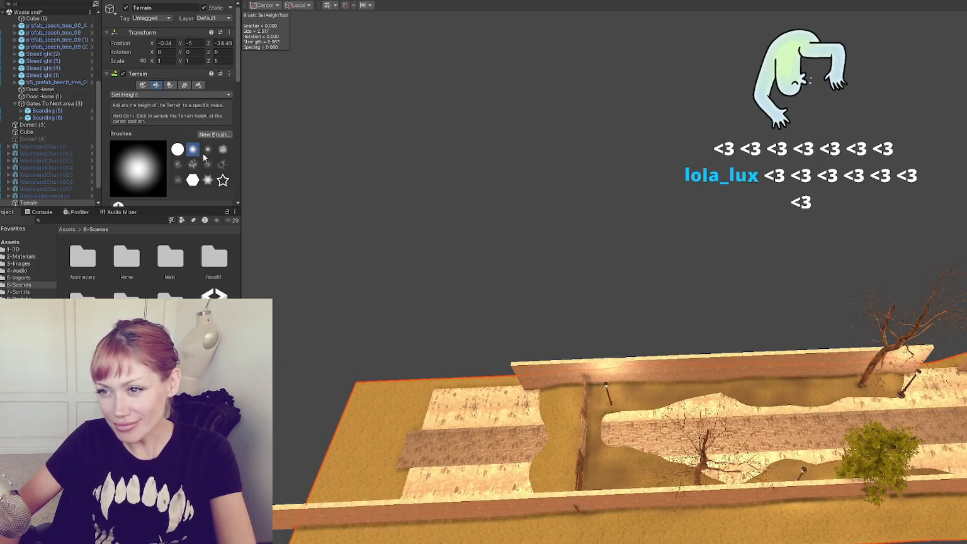
{"action": "scroll", "coordinate": [150, 114], "scroll_direction": "down", "scroll_amount": 5}
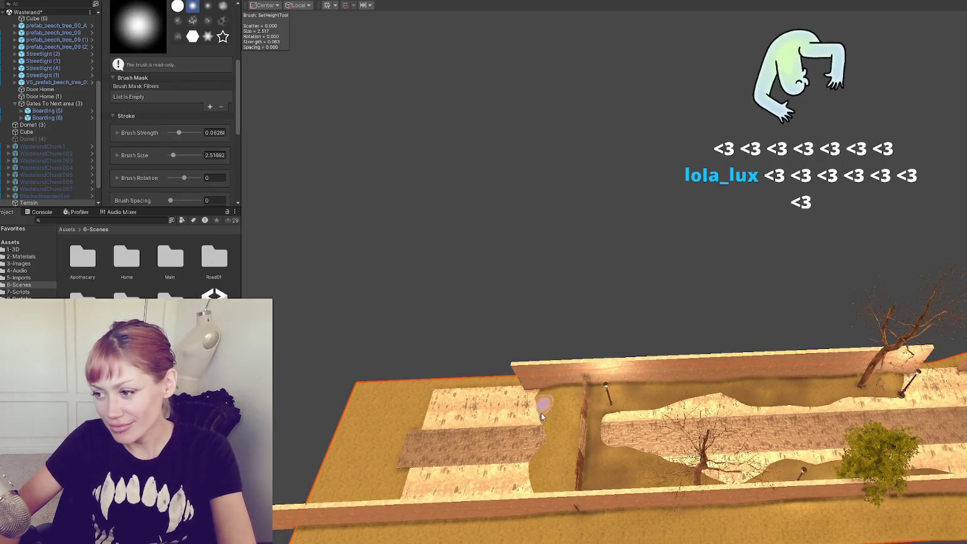
{"action": "scroll", "coordinate": [191, 158], "scroll_direction": "down", "scroll_amount": 3}
{"action": "left_click_drag", "start_coordinate": [192, 86], "coordinate": [193, 86]}
{"action": "mouse_move", "coordinate": [513, 406]}
{"action": "left_mouse_down"}
{"action": "mouse_move", "coordinate": [442, 403]}
{"action": "mouse_move", "coordinate": [515, 515]}
{"action": "left_mouse_up"}
{"action": "key", "text": "w"}
{"action": "left_click_drag", "start_coordinate": [676, 505], "coordinate": [593, 462]}
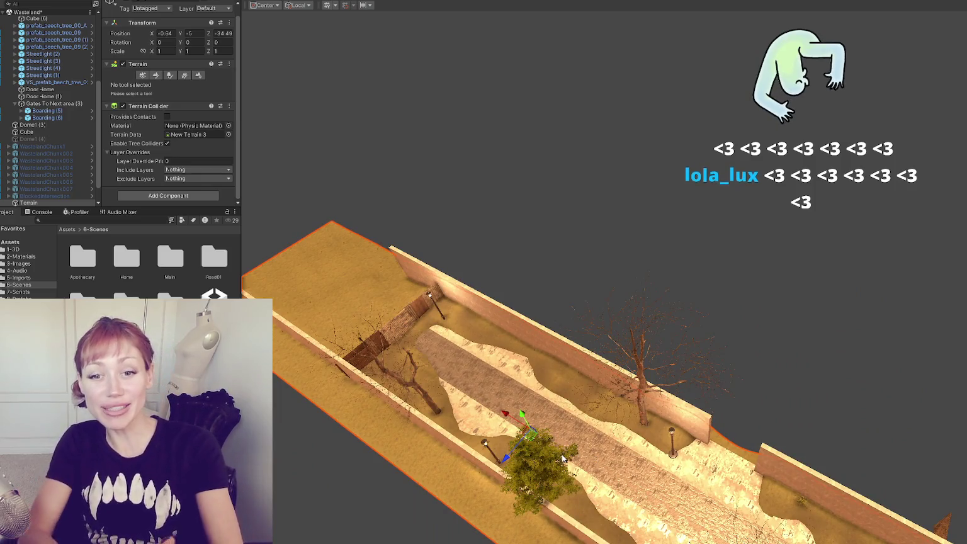
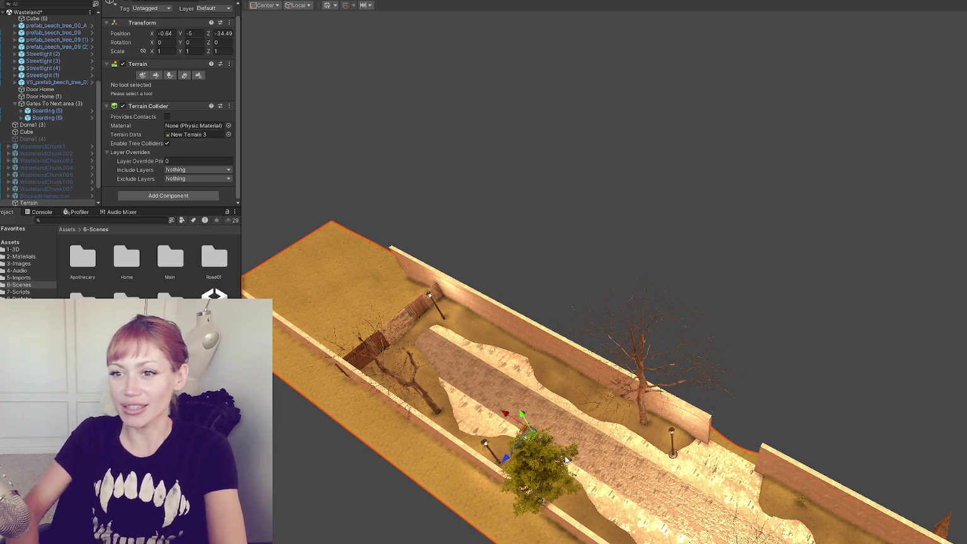
Select the terrain beside the corridor wall.
{"action": "scroll", "coordinate": [540, 366], "scroll_direction": "up", "scroll_amount": 5}
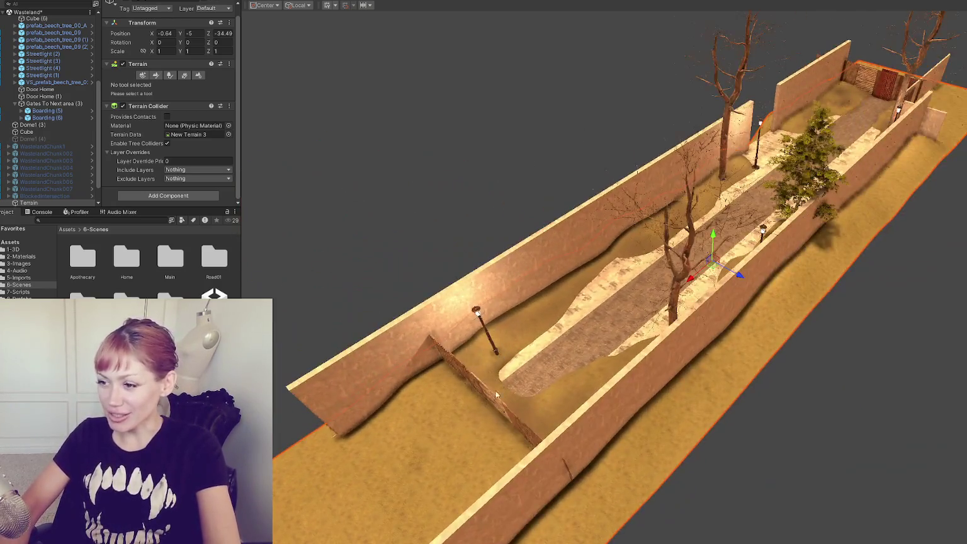
{"action": "left_click", "coordinate": [414, 426]}
{"action": "mouse_move", "coordinate": [414, 422]}
{"action": "left_mouse_down"}
{"action": "mouse_move", "coordinate": [554, 384]}
{"action": "mouse_move", "coordinate": [689, 372]}
{"action": "mouse_move", "coordinate": [732, 337]}
{"action": "mouse_move", "coordinate": [591, 399]}
{"action": "mouse_move", "coordinate": [613, 372]}
{"action": "left_mouse_up"}
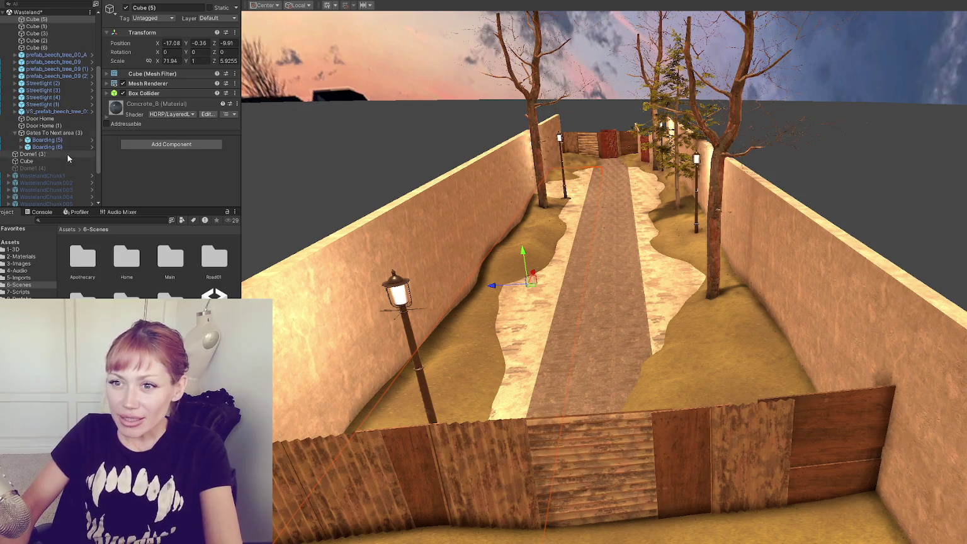
{"action": "scroll", "coordinate": [67, 155], "scroll_direction": "up", "scroll_amount": 5}
{"action": "left_click", "coordinate": [480, 343]}
{"action": "left_click", "coordinate": [610, 348]}
{"action": "left_click", "coordinate": [704, 343]}
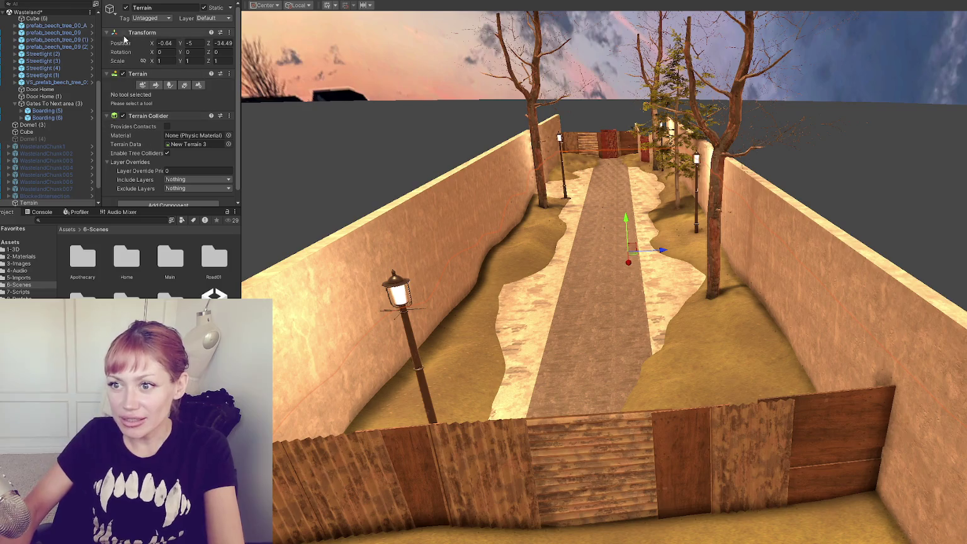
Choose Set Height with the textured splotch brush and shrink Brush Size to about 2.5.
{"action": "left_click", "coordinate": [156, 85]}
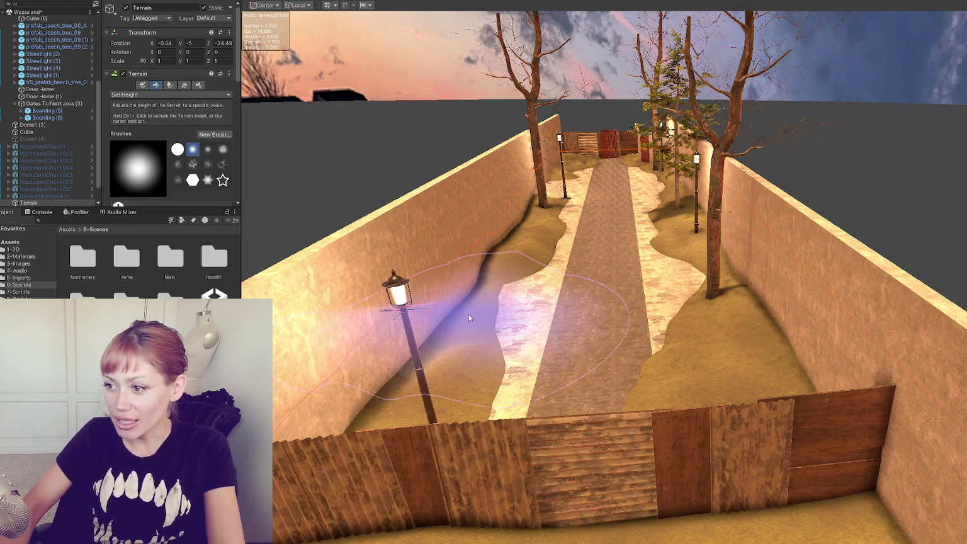
{"action": "left_click", "coordinate": [196, 165]}
{"action": "scroll", "coordinate": [129, 106], "scroll_direction": "down", "scroll_amount": 5}
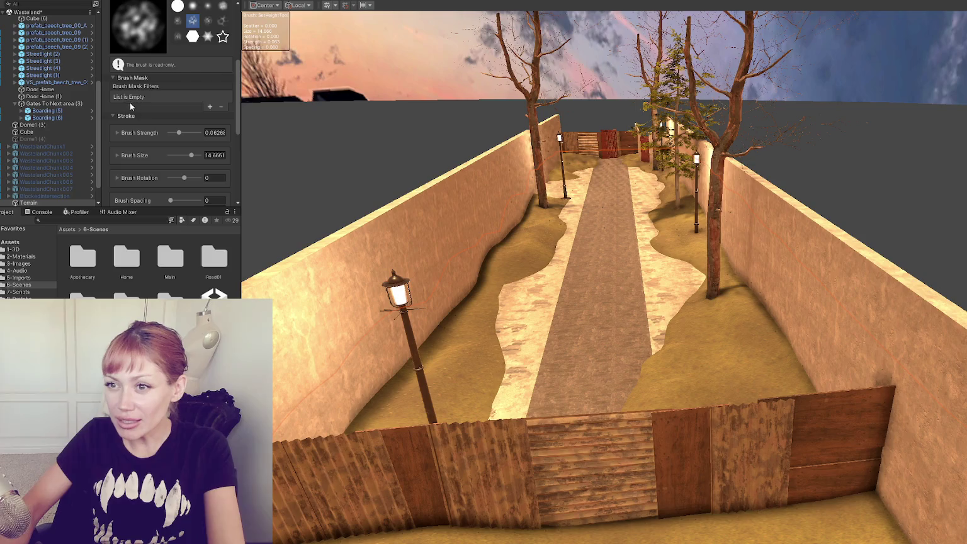
{"action": "left_click", "coordinate": [174, 155]}
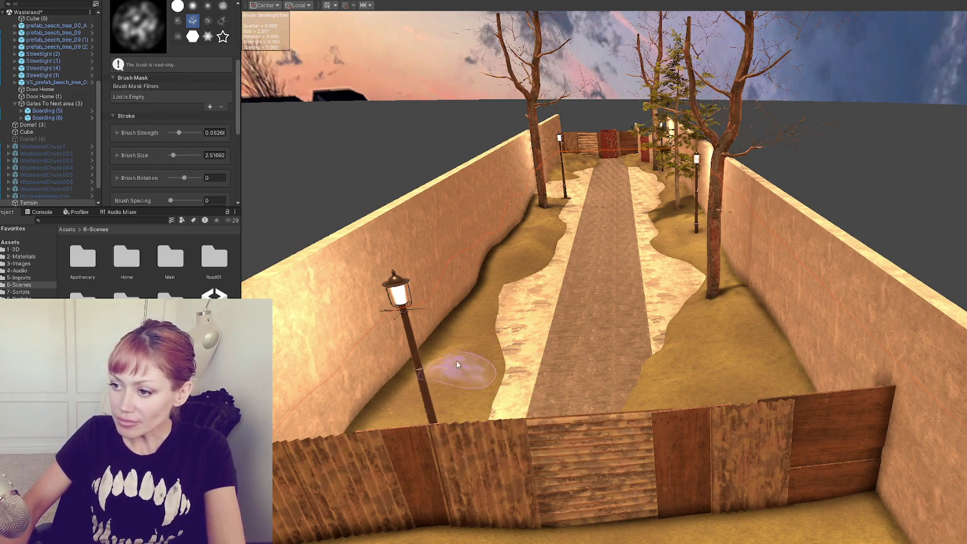
{"action": "scroll", "coordinate": [153, 148], "scroll_direction": "up", "scroll_amount": 4}
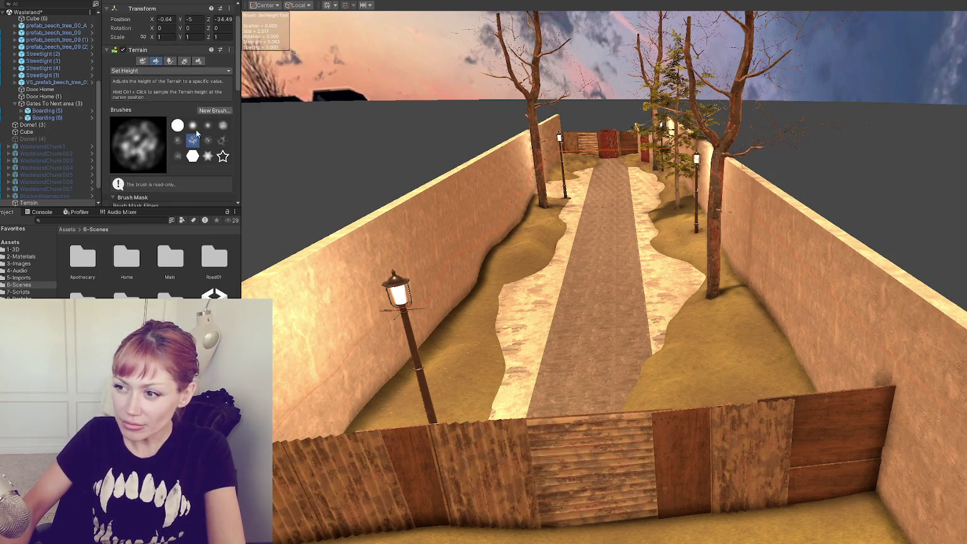
Switch the sculpting mode to Raise or Lower Terrain while viewing the alley.
{"action": "key", "text": "z"}
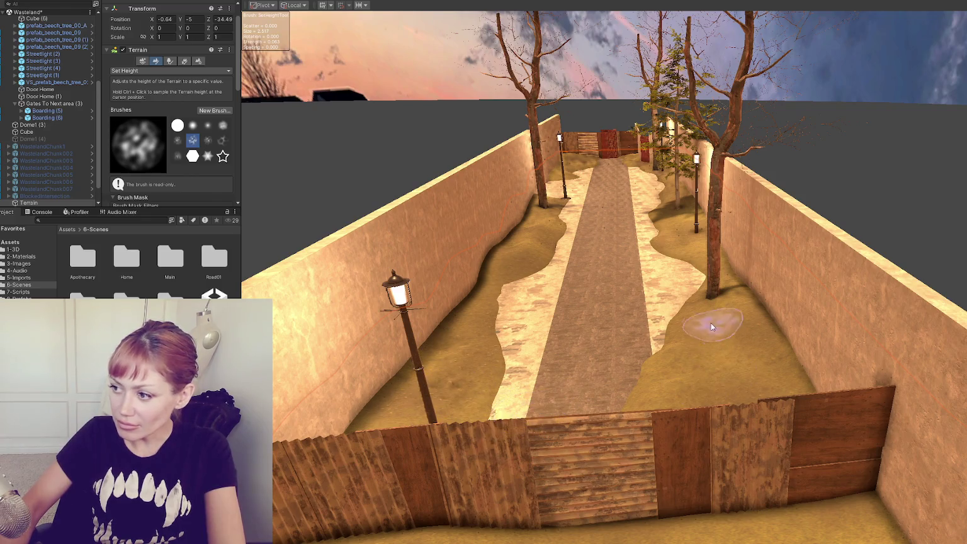
{"action": "scroll", "coordinate": [713, 328], "scroll_direction": "down", "scroll_amount": 2}
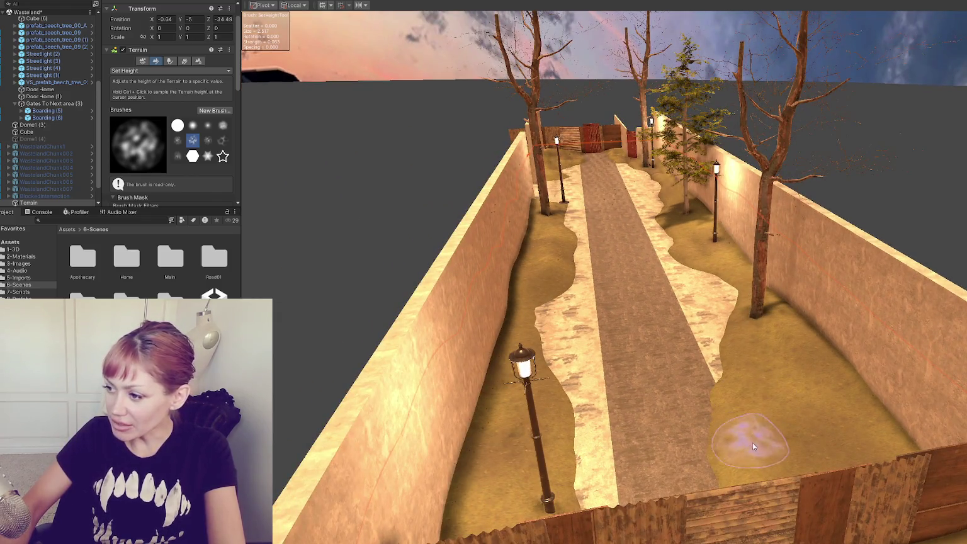
{"action": "left_click_drag", "start_coordinate": [780, 438], "coordinate": [646, 332]}
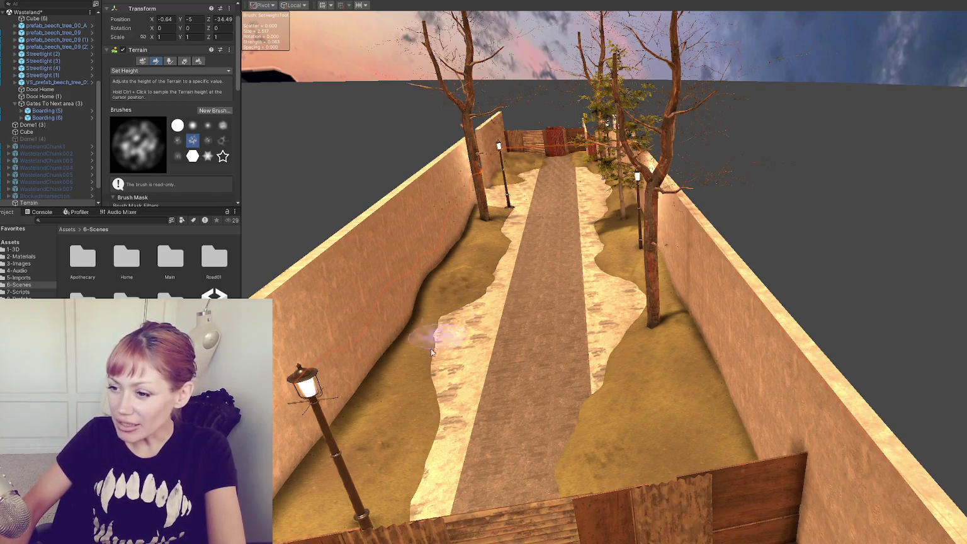
{"action": "mouse_move", "coordinate": [359, 325]}
{"action": "left_mouse_down"}
{"action": "mouse_move", "coordinate": [529, 341]}
{"action": "mouse_move", "coordinate": [403, 277]}
{"action": "left_mouse_up"}
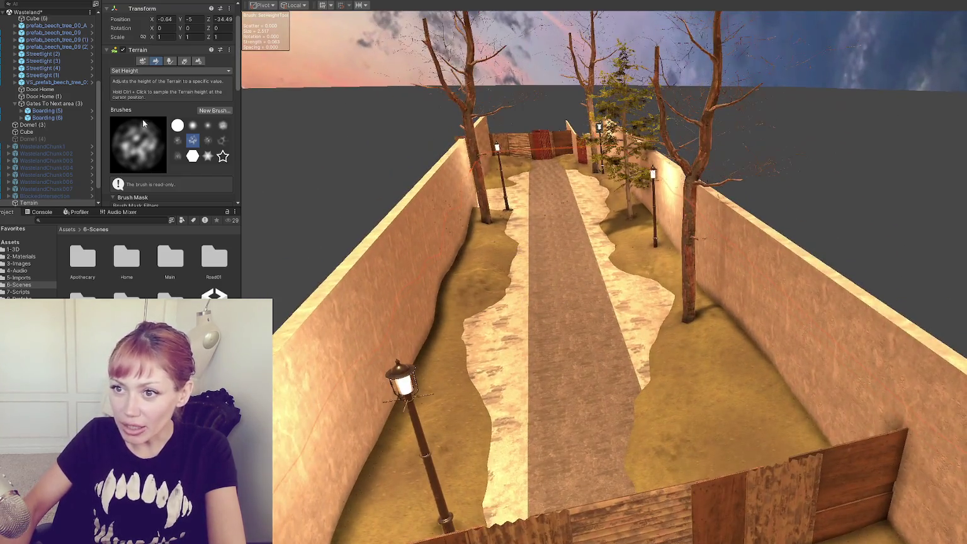
{"action": "left_click", "coordinate": [161, 70]}
{"action": "left_click", "coordinate": [162, 111]}
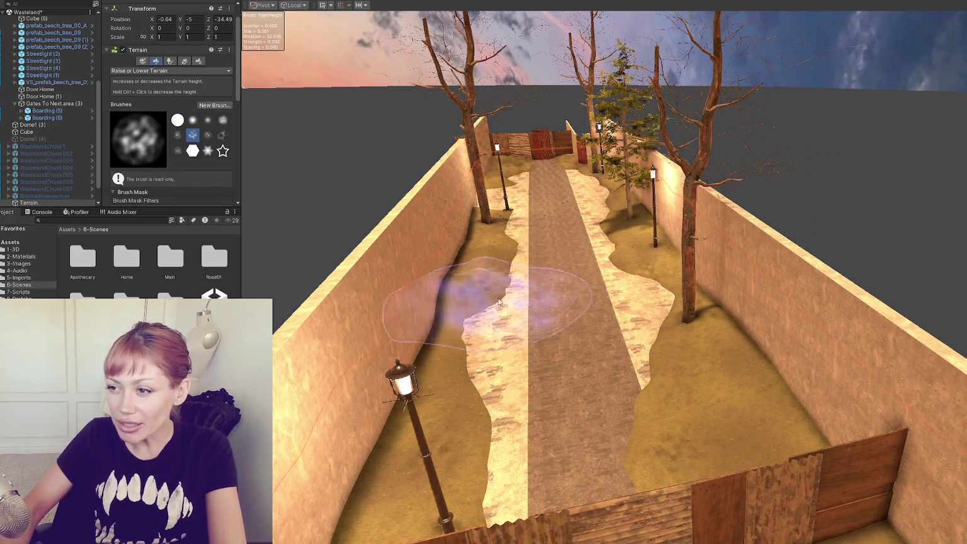
{"action": "left_click", "coordinate": [125, 71]}
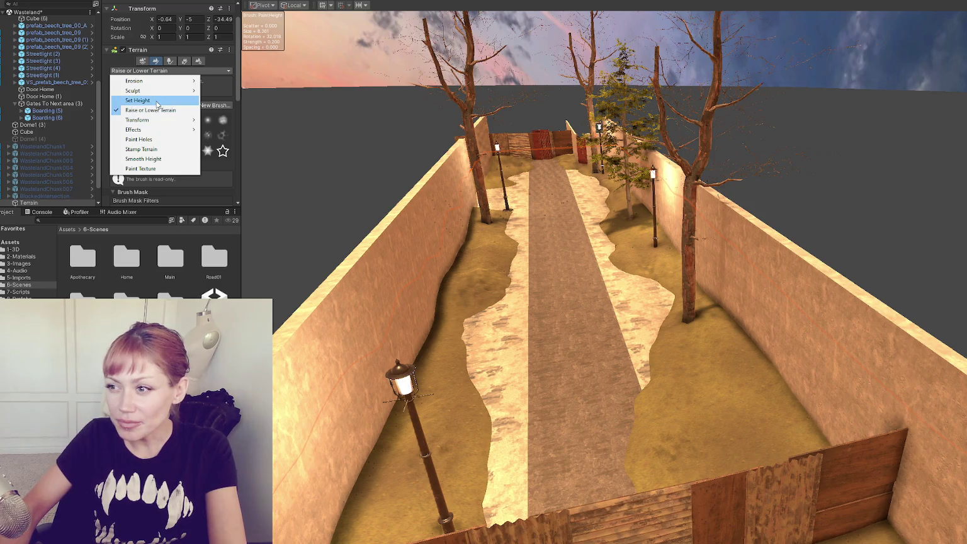
Smooth the ground beside the path with the Smooth Height tool.
{"action": "left_click", "coordinate": [157, 102]}
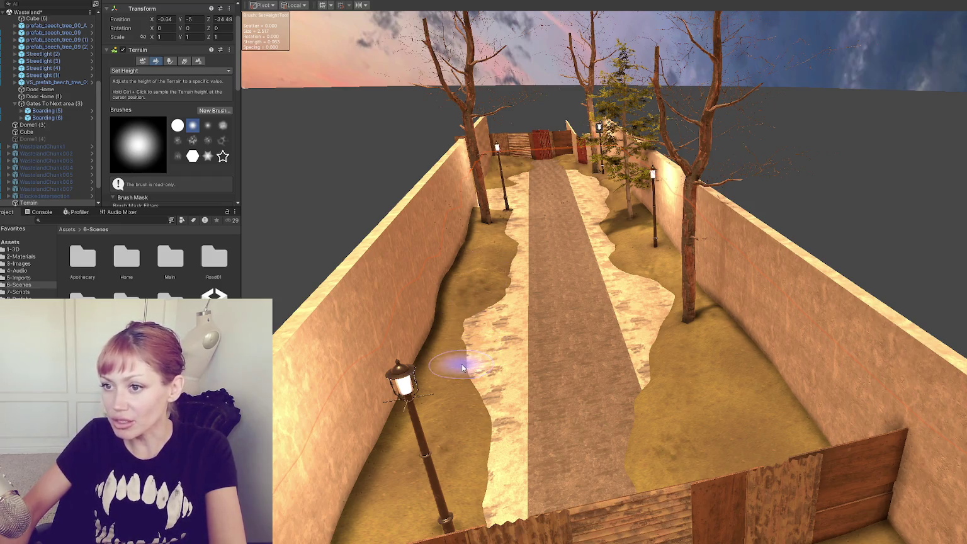
{"action": "left_click", "coordinate": [152, 71]}
{"action": "left_click", "coordinate": [160, 148]}
{"action": "scroll", "coordinate": [165, 142], "scroll_direction": "down", "scroll_amount": 5}
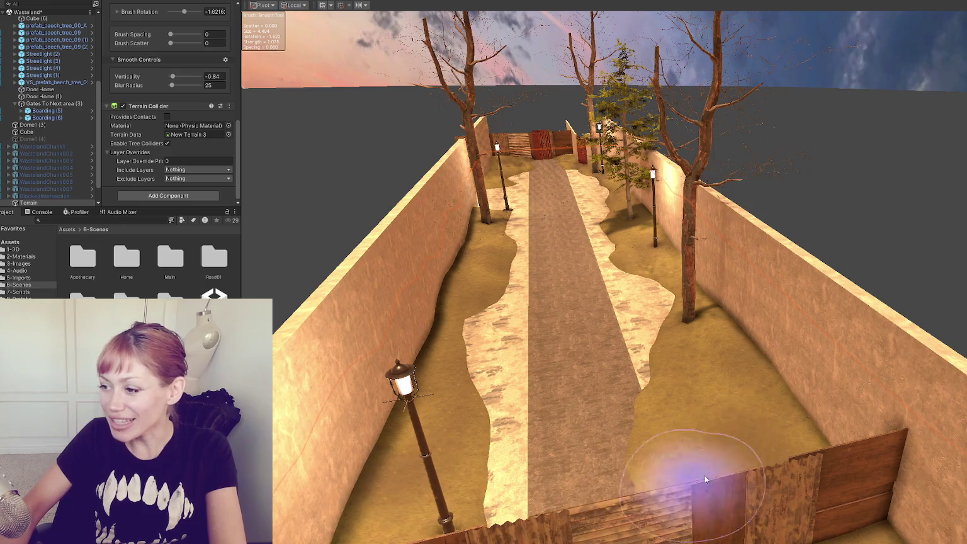
{"action": "mouse_move", "coordinate": [598, 189]}
{"action": "left_mouse_down"}
{"action": "mouse_move", "coordinate": [734, 276]}
{"action": "mouse_move", "coordinate": [639, 296]}
{"action": "left_mouse_up"}
{"action": "scroll", "coordinate": [648, 263], "scroll_direction": "up", "scroll_amount": 5}
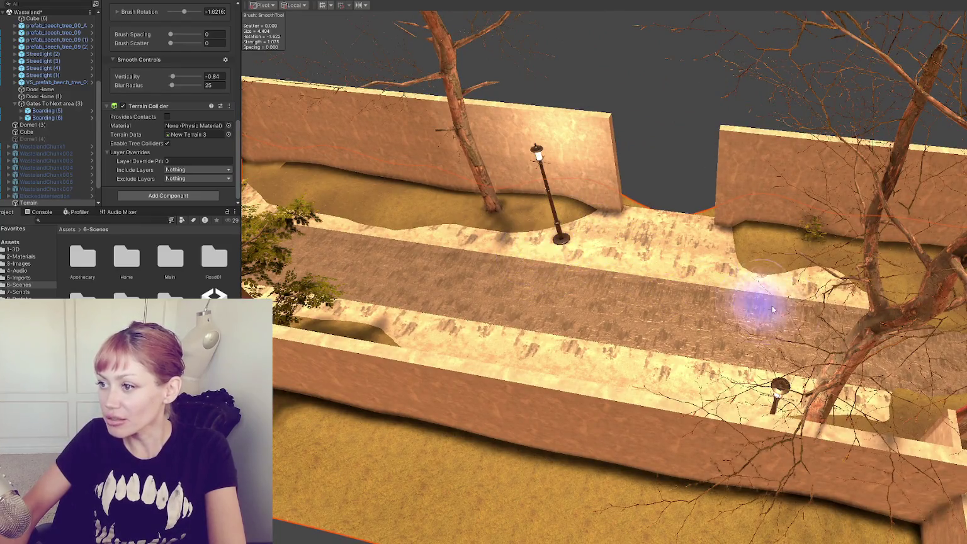
{"action": "scroll", "coordinate": [762, 307], "scroll_direction": "down", "scroll_amount": 3}
{"action": "mouse_move", "coordinate": [670, 328]}
{"action": "left_mouse_down"}
{"action": "mouse_move", "coordinate": [695, 309]}
{"action": "mouse_move", "coordinate": [595, 316]}
{"action": "left_mouse_up"}
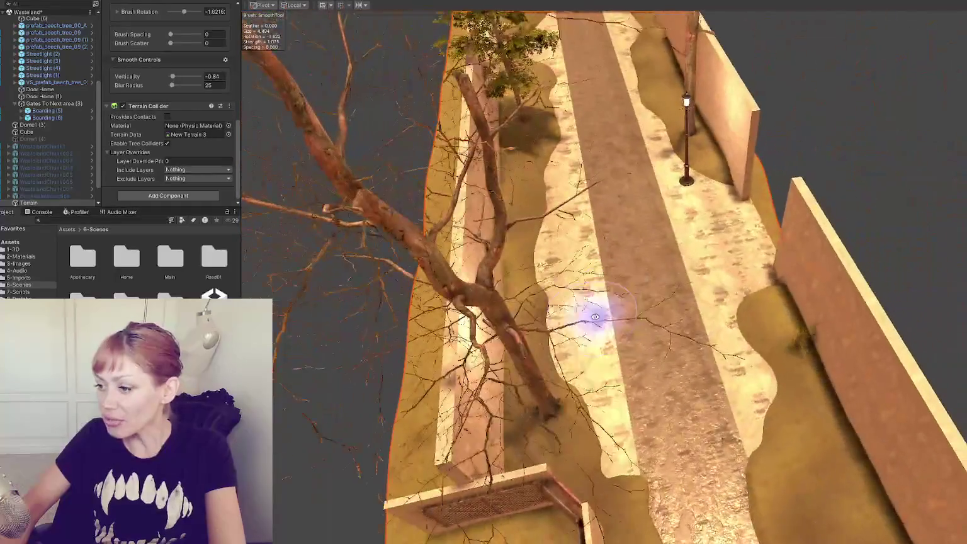
{"action": "mouse_move", "coordinate": [686, 410]}
{"action": "left_mouse_down"}
{"action": "mouse_move", "coordinate": [554, 384]}
{"action": "mouse_move", "coordinate": [359, 262]}
{"action": "left_mouse_up"}
{"action": "scroll", "coordinate": [189, 139], "scroll_direction": "up", "scroll_amount": 5}
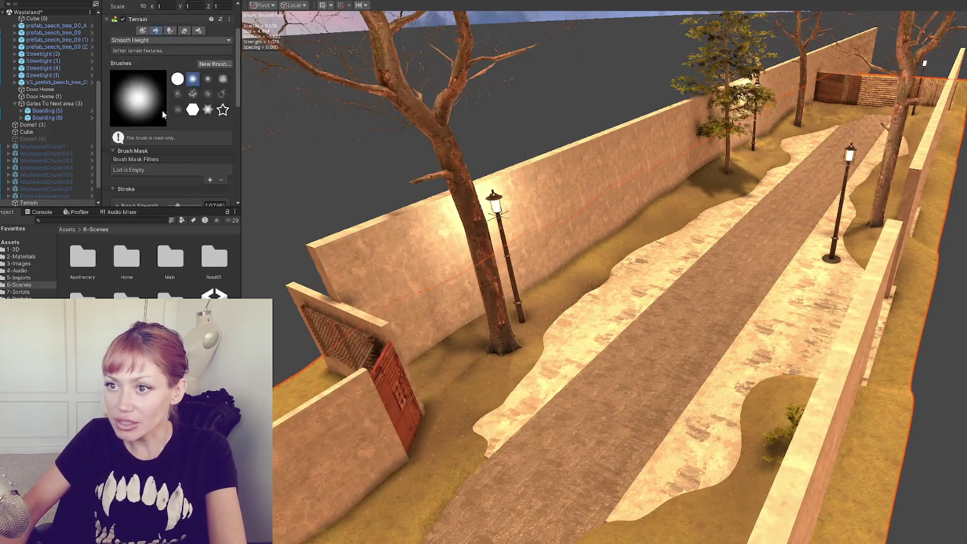
{"action": "scroll", "coordinate": [162, 110], "scroll_direction": "up", "scroll_amount": 3}
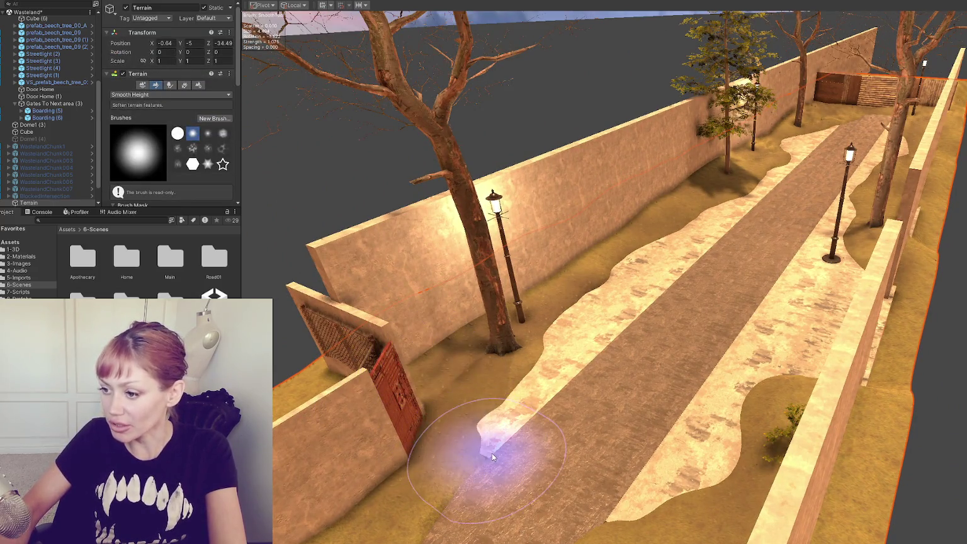
Return to Set Height, move the view close to the gate, and select the Door Home gate.
{"action": "left_click", "coordinate": [161, 95]}
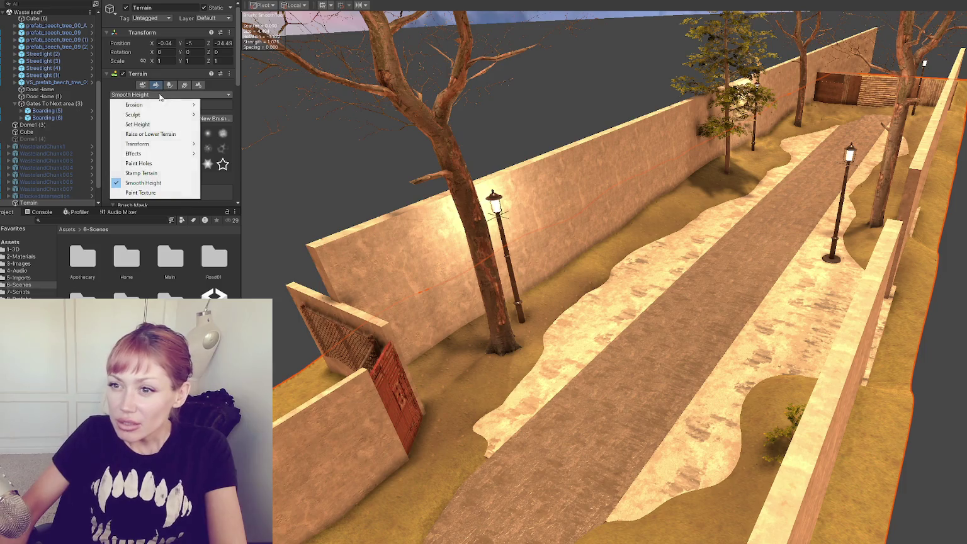
{"action": "left_click", "coordinate": [159, 125]}
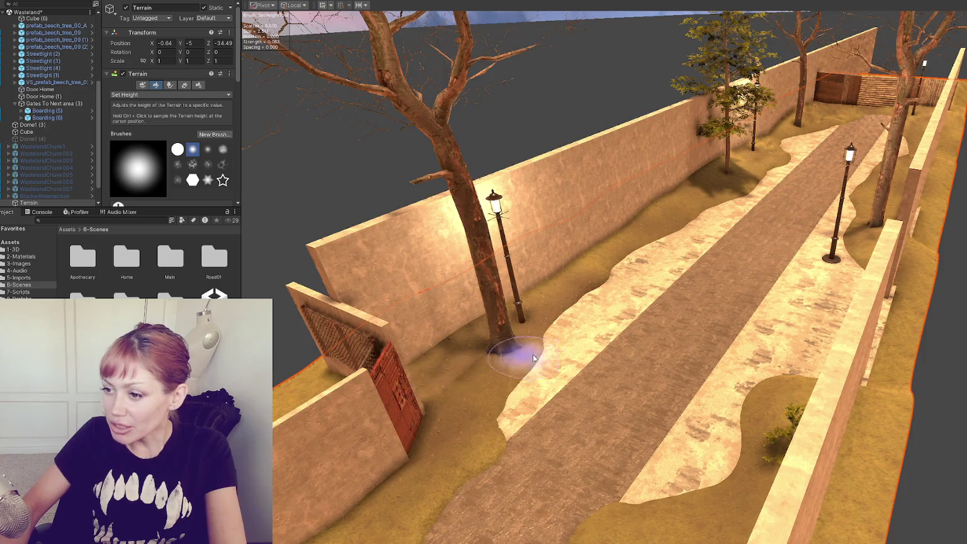
{"action": "scroll", "coordinate": [481, 329], "scroll_direction": "up", "scroll_amount": 3}
{"action": "scroll", "coordinate": [478, 322], "scroll_direction": "down", "scroll_amount": 2}
{"action": "mouse_move", "coordinate": [648, 324]}
{"action": "left_mouse_down"}
{"action": "mouse_move", "coordinate": [432, 287]}
{"action": "mouse_move", "coordinate": [619, 307]}
{"action": "mouse_move", "coordinate": [592, 304]}
{"action": "left_mouse_up"}
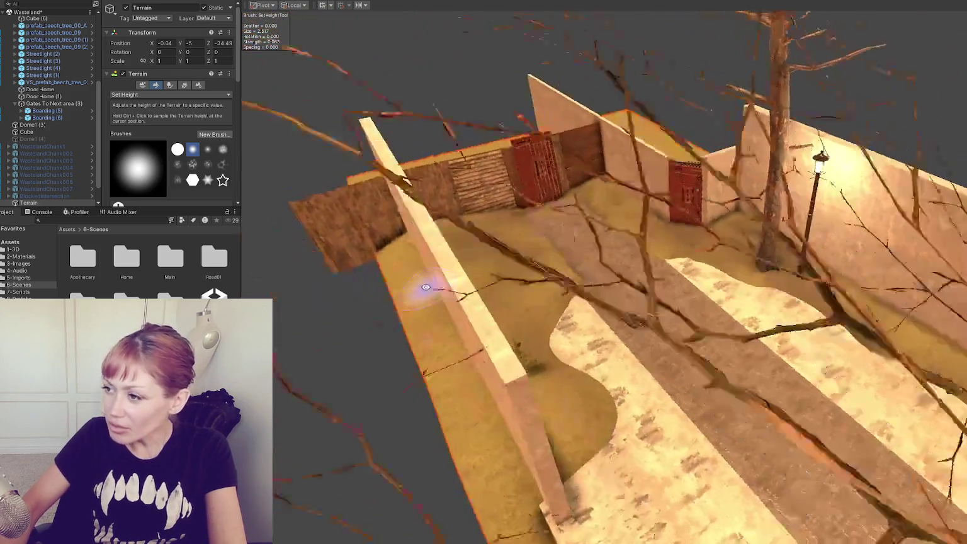
{"action": "mouse_move", "coordinate": [495, 289]}
{"action": "left_mouse_down"}
{"action": "mouse_move", "coordinate": [529, 222]}
{"action": "mouse_move", "coordinate": [519, 213]}
{"action": "mouse_move", "coordinate": [648, 356]}
{"action": "left_mouse_up"}
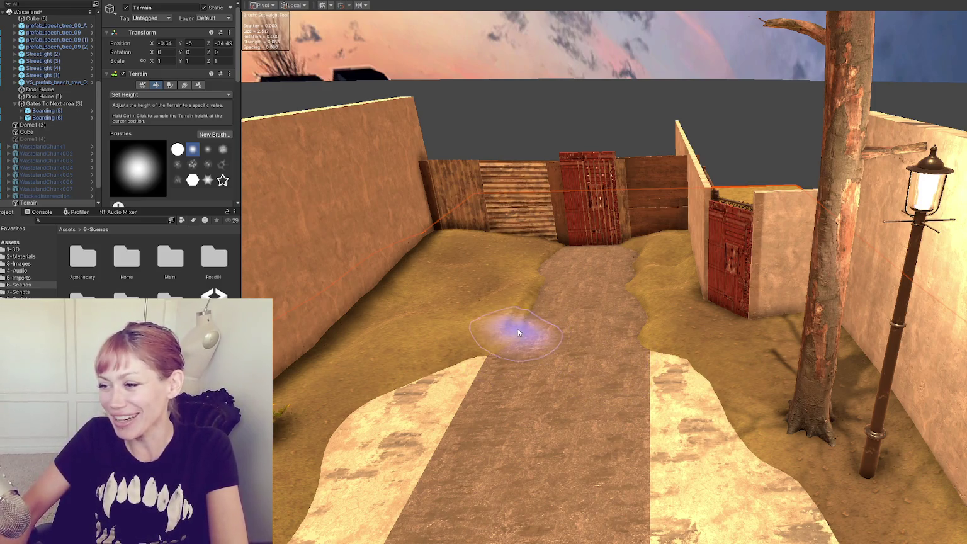
{"action": "left_click_drag", "start_coordinate": [583, 363], "coordinate": [611, 356]}
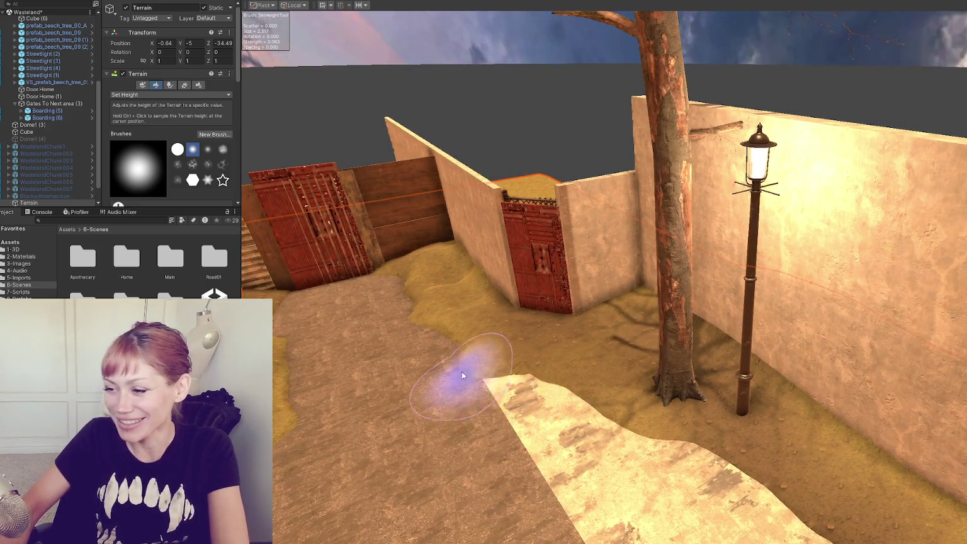
{"action": "left_click_drag", "start_coordinate": [442, 378], "coordinate": [674, 382]}
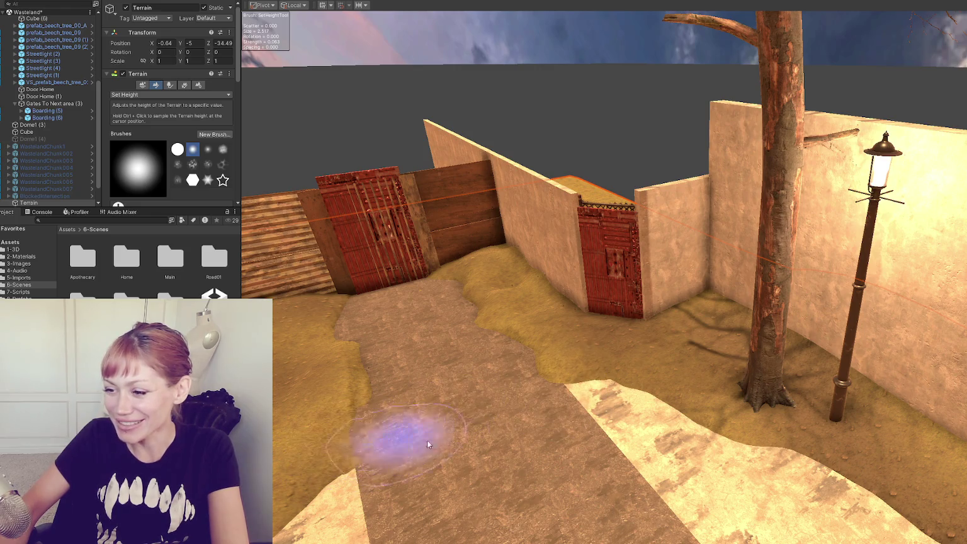
{"action": "scroll", "coordinate": [505, 249], "scroll_direction": "up", "scroll_amount": 3}
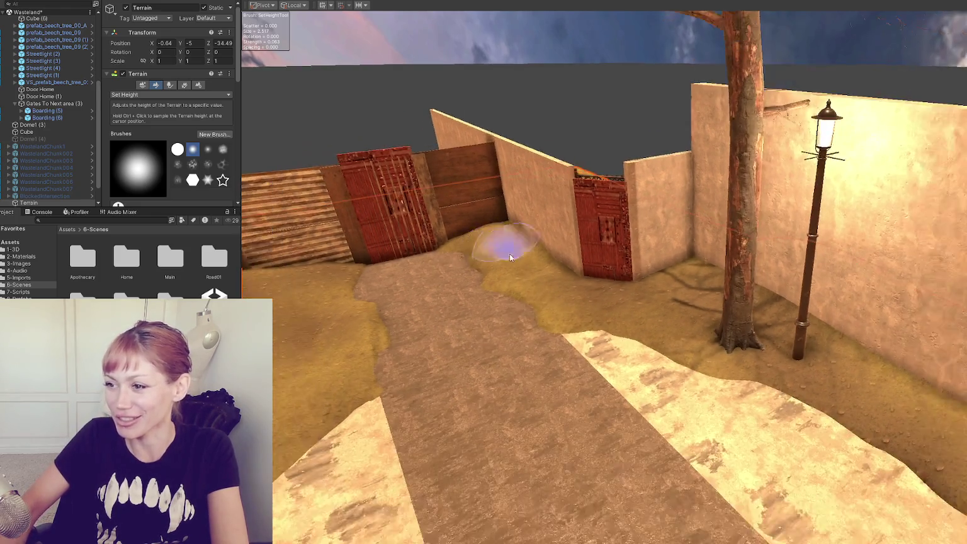
{"action": "scroll", "coordinate": [505, 251], "scroll_direction": "down", "scroll_amount": 5}
{"action": "left_click", "coordinate": [581, 268]}
{"action": "scroll", "coordinate": [581, 268], "scroll_direction": "up", "scroll_amount": 3}
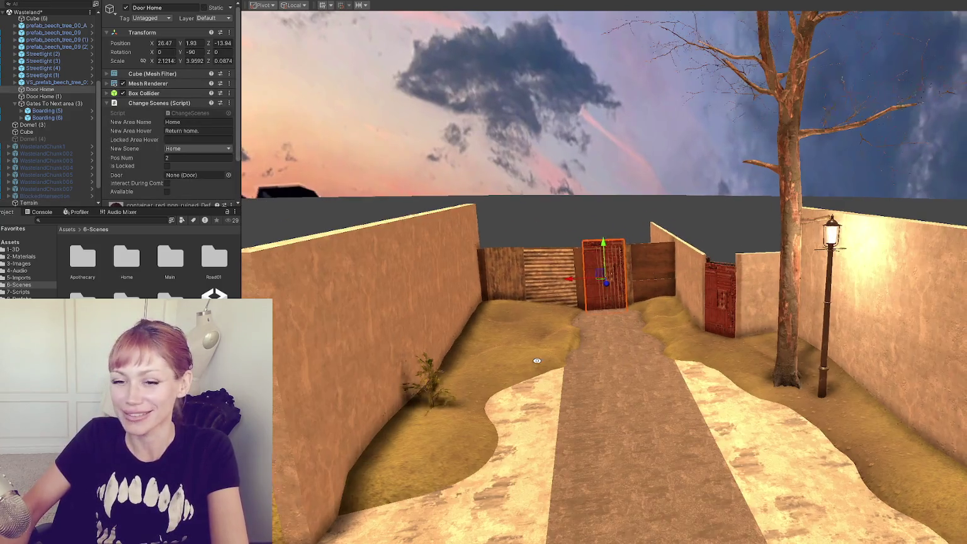
Stack the copied Boarding (7) on Boarding (6) at height 4.32, rotated Y to -270.
{"action": "left_click_drag", "start_coordinate": [532, 360], "coordinate": [884, 397]}
{"action": "left_click_drag", "start_coordinate": [706, 364], "coordinate": [647, 320]}
{"action": "scroll", "coordinate": [647, 319], "scroll_direction": "down", "scroll_amount": 5}
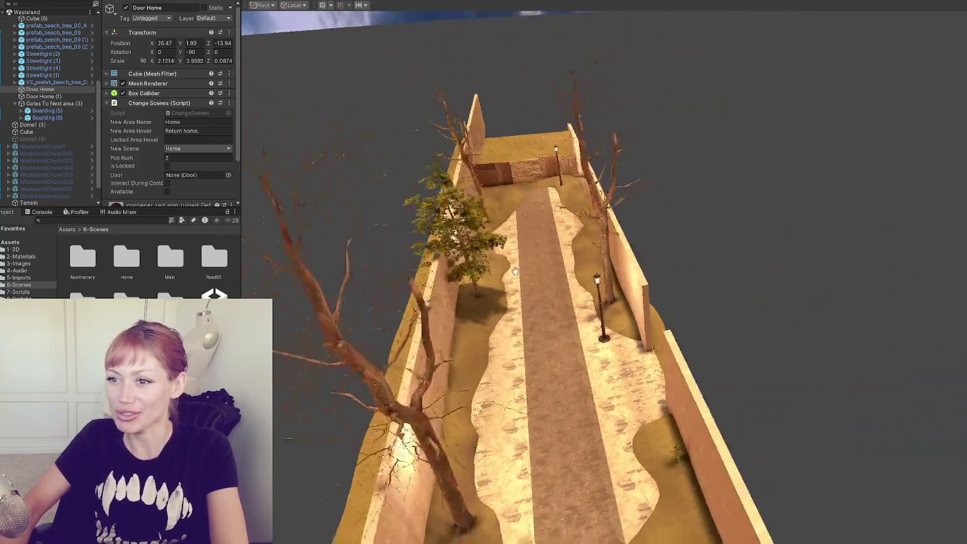
{"action": "left_click", "coordinate": [531, 200]}
{"action": "scroll", "coordinate": [530, 200], "scroll_direction": "up", "scroll_amount": 3}
{"action": "mouse_move", "coordinate": [531, 200]}
{"action": "left_mouse_down"}
{"action": "mouse_move", "coordinate": [485, 208]}
{"action": "mouse_move", "coordinate": [428, 238]}
{"action": "mouse_move", "coordinate": [432, 226]}
{"action": "left_mouse_up"}
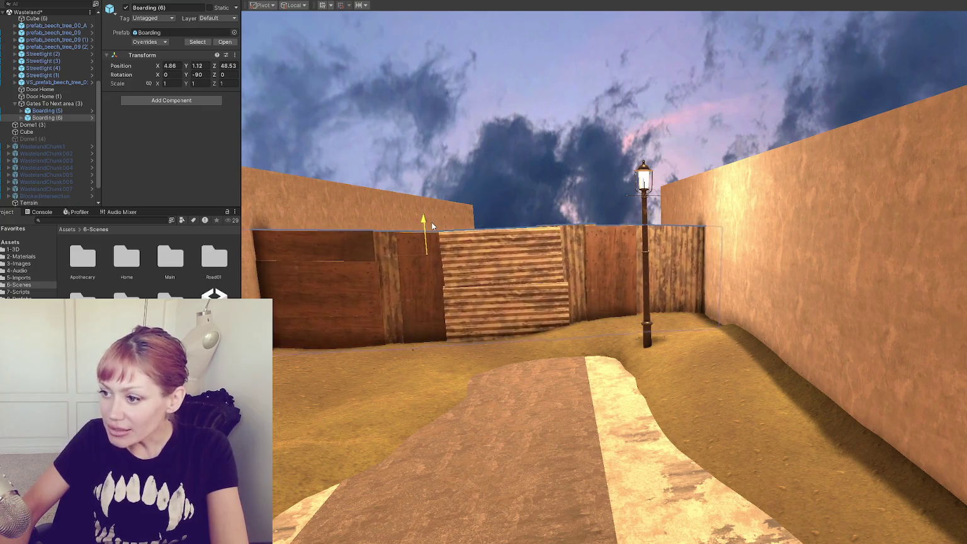
{"action": "scroll", "coordinate": [584, 352], "scroll_direction": "down", "scroll_amount": 3}
{"action": "left_click_drag", "start_coordinate": [500, 284], "coordinate": [509, 177]}
{"action": "mouse_move", "coordinate": [510, 238]}
{"action": "left_mouse_down"}
{"action": "mouse_move", "coordinate": [659, 214]}
{"action": "mouse_move", "coordinate": [724, 218]}
{"action": "left_mouse_up"}
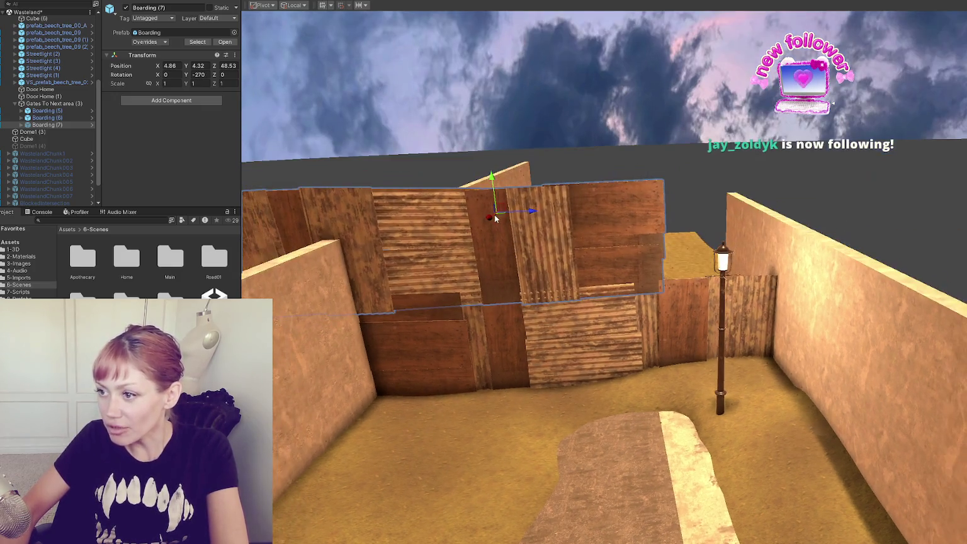
{"action": "left_click_drag", "start_coordinate": [493, 172], "coordinate": [492, 218]}
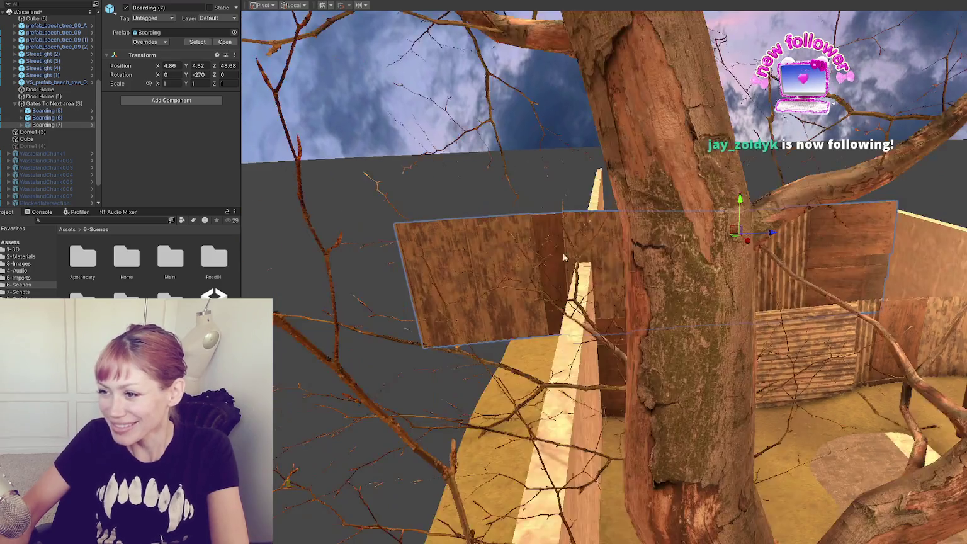
{"action": "left_click", "coordinate": [539, 259]}
Frame the Corrugated_Metal_Thinner panel and lower it slightly.
{"action": "mouse_move", "coordinate": [538, 259]}
{"action": "left_mouse_down"}
{"action": "mouse_move", "coordinate": [377, 260]}
{"action": "mouse_move", "coordinate": [742, 283]}
{"action": "left_mouse_up"}
{"action": "left_click", "coordinate": [377, 260]}
{"action": "left_click", "coordinate": [377, 260]}
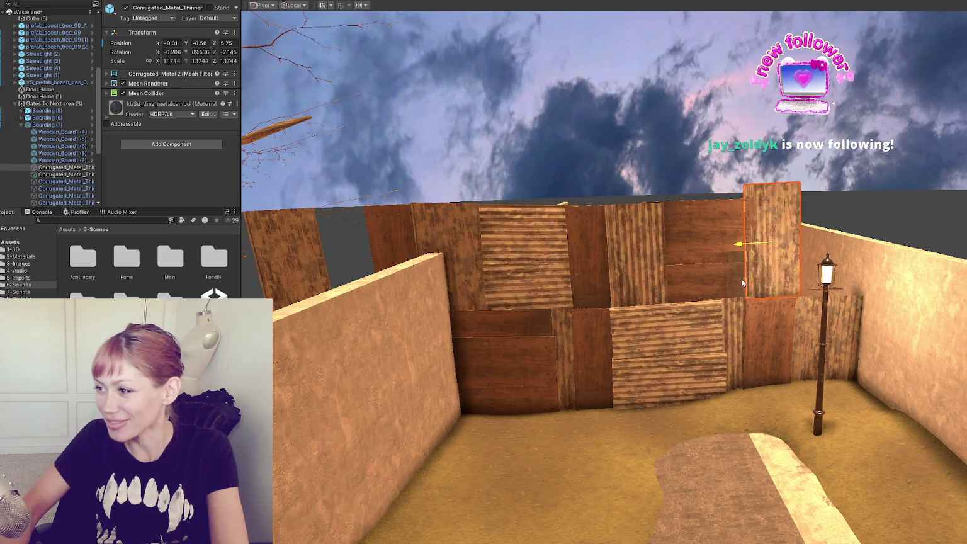
{"action": "key", "text": "f"}
{"action": "mouse_move", "coordinate": [687, 259]}
{"action": "left_mouse_down"}
{"action": "mouse_move", "coordinate": [683, 278]}
{"action": "mouse_move", "coordinate": [706, 294]}
{"action": "mouse_move", "coordinate": [673, 320]}
{"action": "mouse_move", "coordinate": [686, 320]}
{"action": "left_mouse_up"}
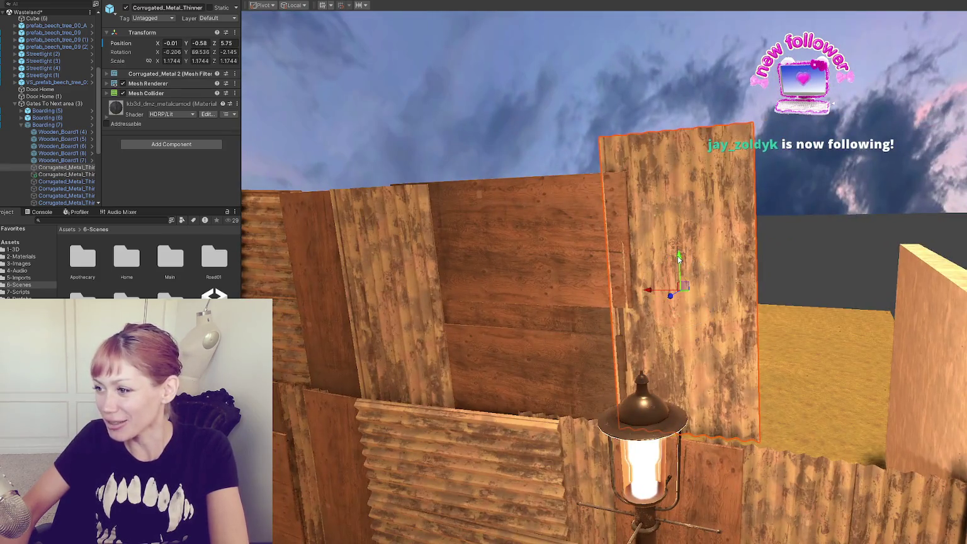
{"action": "key", "text": "e"}
{"action": "key", "text": "w"}
{"action": "left_click_drag", "start_coordinate": [682, 275], "coordinate": [686, 299]}
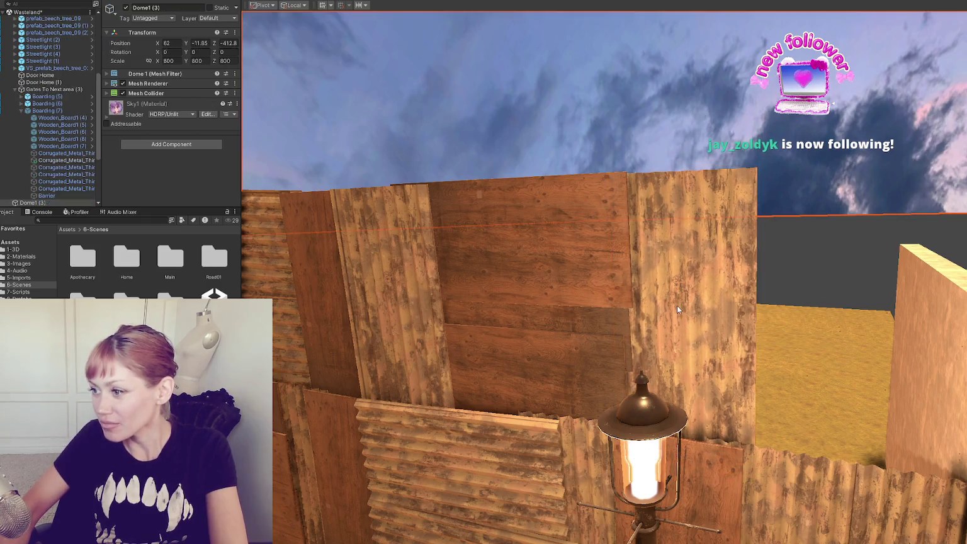
Shift the metal panel near the lamp down and right into the gap.
{"action": "left_click", "coordinate": [686, 299]}
{"action": "left_click", "coordinate": [687, 299]}
{"action": "scroll", "coordinate": [688, 293], "scroll_direction": "down", "scroll_amount": 2}
{"action": "mouse_move", "coordinate": [688, 289]}
{"action": "left_mouse_down"}
{"action": "mouse_move", "coordinate": [579, 274]}
{"action": "mouse_move", "coordinate": [351, 309]}
{"action": "mouse_move", "coordinate": [815, 320]}
{"action": "left_mouse_up"}
{"action": "key", "text": "f"}
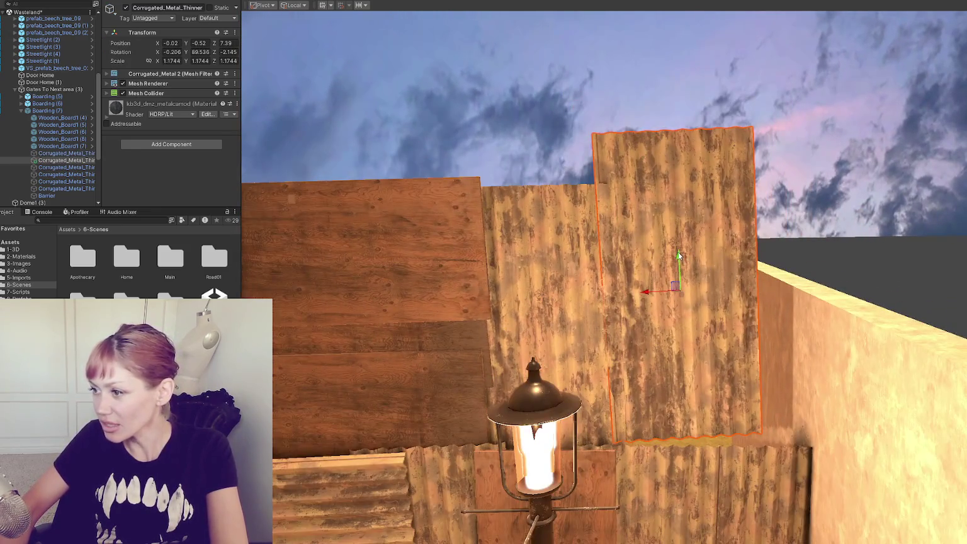
{"action": "left_click_drag", "start_coordinate": [679, 255], "coordinate": [689, 291]}
{"action": "mouse_move", "coordinate": [668, 334]}
{"action": "left_mouse_down"}
{"action": "mouse_move", "coordinate": [706, 340]}
{"action": "mouse_move", "coordinate": [721, 309]}
{"action": "left_mouse_up"}
{"action": "key", "text": "e"}
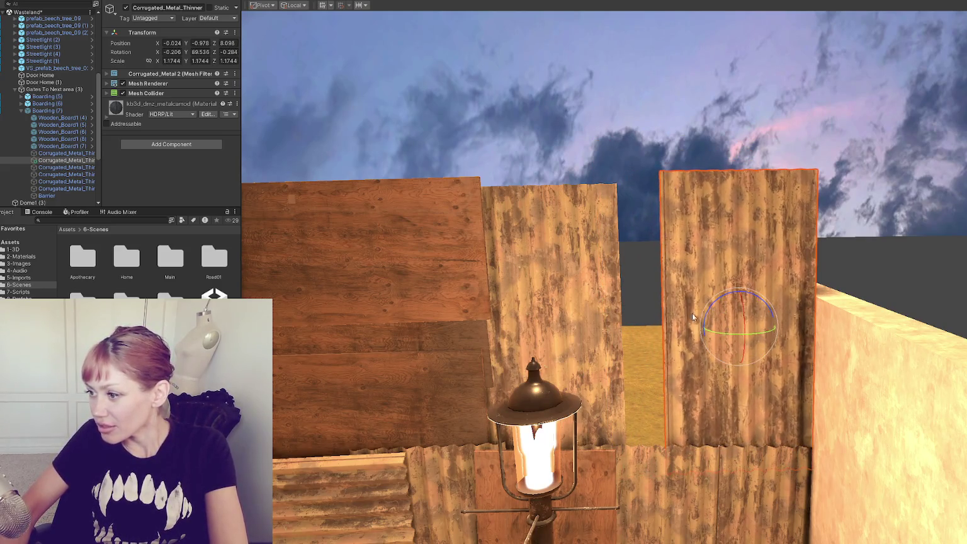
{"action": "key", "text": "w"}
Tilt the Wooden_Board1 board upright and slide it over the right-hand gap.
{"action": "left_click", "coordinate": [590, 299]}
{"action": "left_click", "coordinate": [577, 309]}
{"action": "left_click", "coordinate": [455, 303]}
{"action": "scroll", "coordinate": [633, 286], "scroll_direction": "up", "scroll_amount": 3}
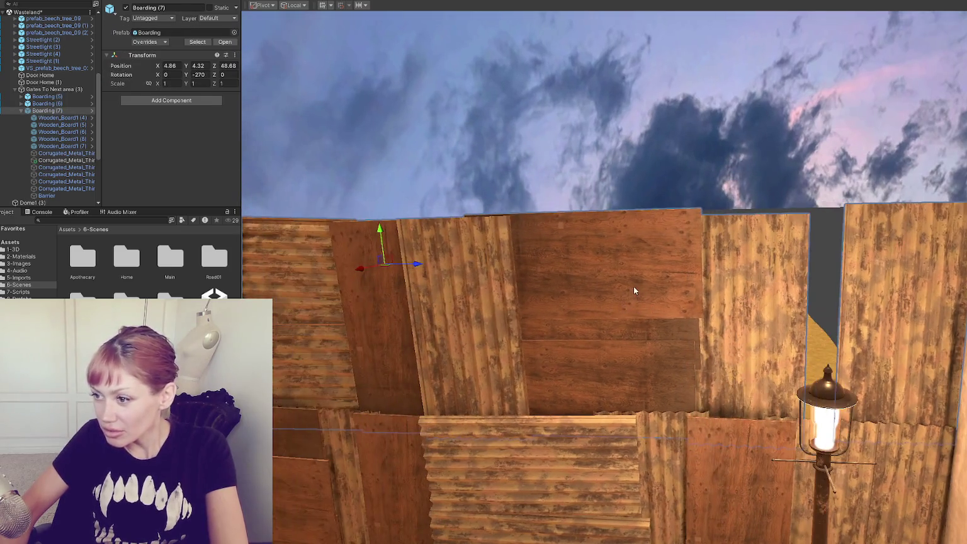
{"action": "left_click", "coordinate": [634, 286]}
{"action": "key", "text": "e"}
{"action": "mouse_move", "coordinate": [601, 237]}
{"action": "left_mouse_down"}
{"action": "mouse_move", "coordinate": [639, 281]}
{"action": "mouse_move", "coordinate": [663, 384]}
{"action": "mouse_move", "coordinate": [663, 338]}
{"action": "left_mouse_up"}
{"action": "key", "text": "w"}
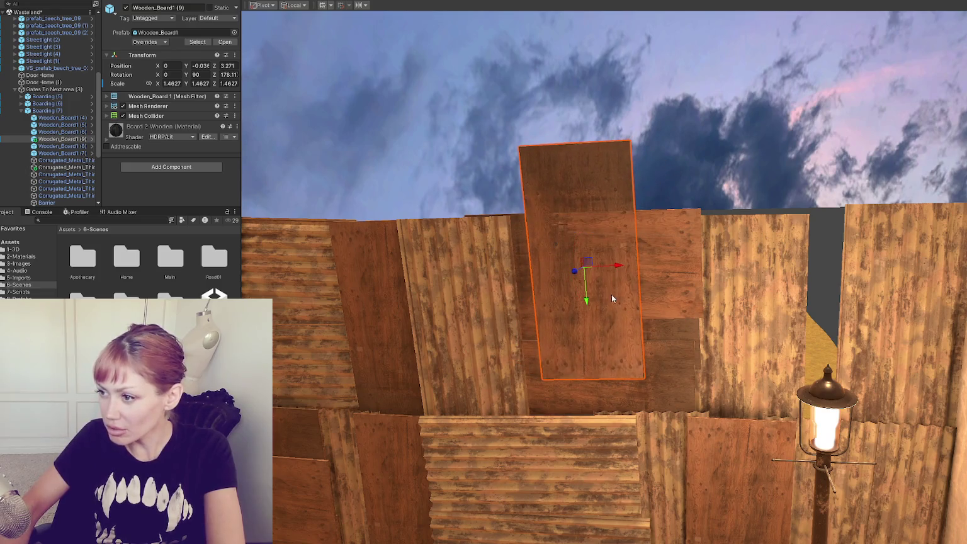
{"action": "mouse_move", "coordinate": [622, 266]}
{"action": "left_mouse_down"}
{"action": "mouse_move", "coordinate": [867, 284]}
{"action": "mouse_move", "coordinate": [830, 359]}
{"action": "left_mouse_up"}
{"action": "key", "text": "e"}
{"action": "key", "text": "w"}
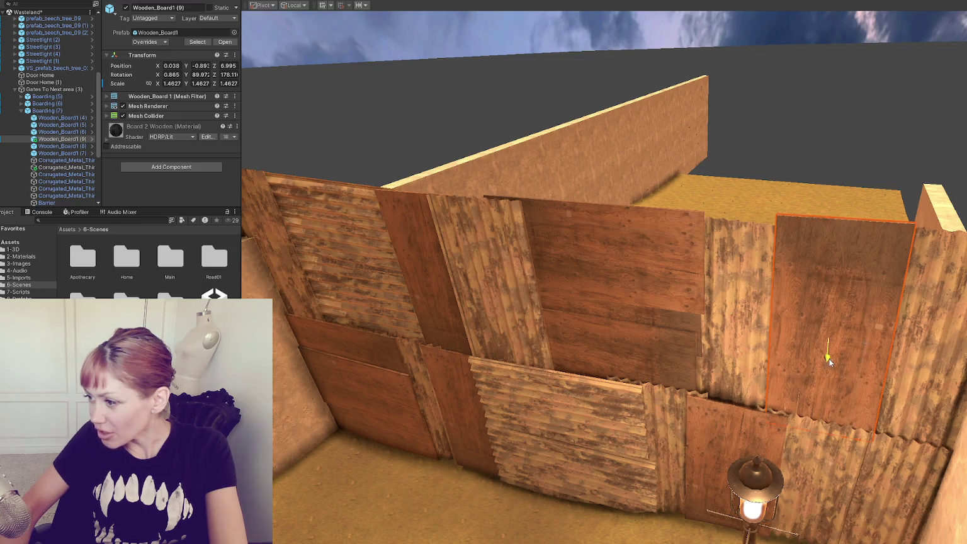
Check the neighbouring metal panel, then clear the selection to view the finished gate wall.
{"action": "left_click", "coordinate": [728, 360]}
{"action": "left_click", "coordinate": [740, 351]}
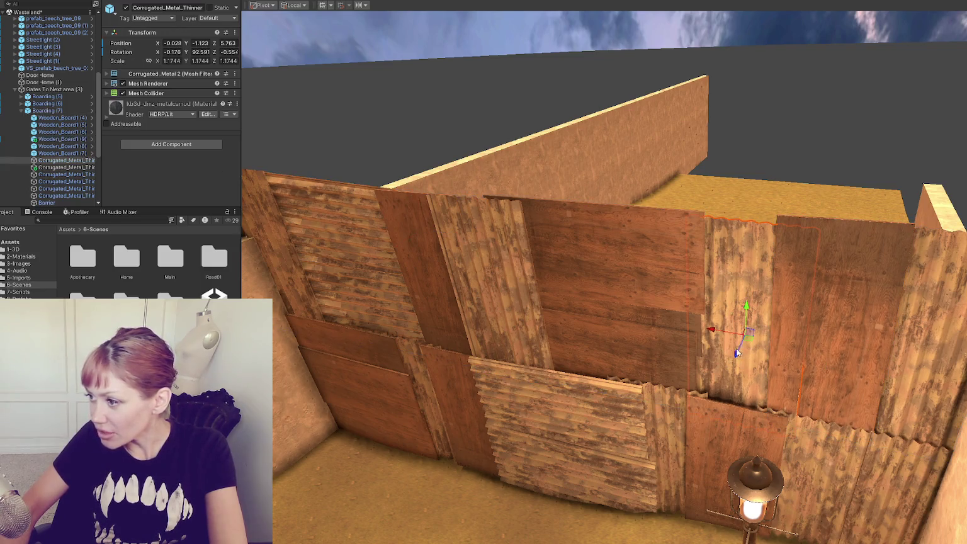
{"action": "left_click", "coordinate": [726, 303]}
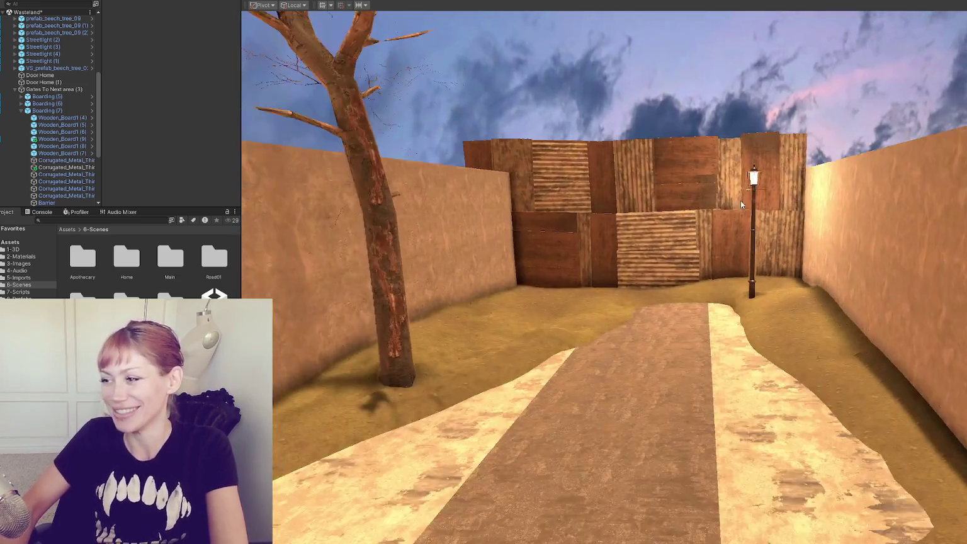
{"action": "mouse_move", "coordinate": [741, 201]}
{"action": "left_mouse_down"}
{"action": "mouse_move", "coordinate": [803, 324]}
{"action": "mouse_move", "coordinate": [502, 352]}
{"action": "mouse_move", "coordinate": [624, 390]}
{"action": "mouse_move", "coordinate": [547, 353]}
{"action": "left_mouse_up"}
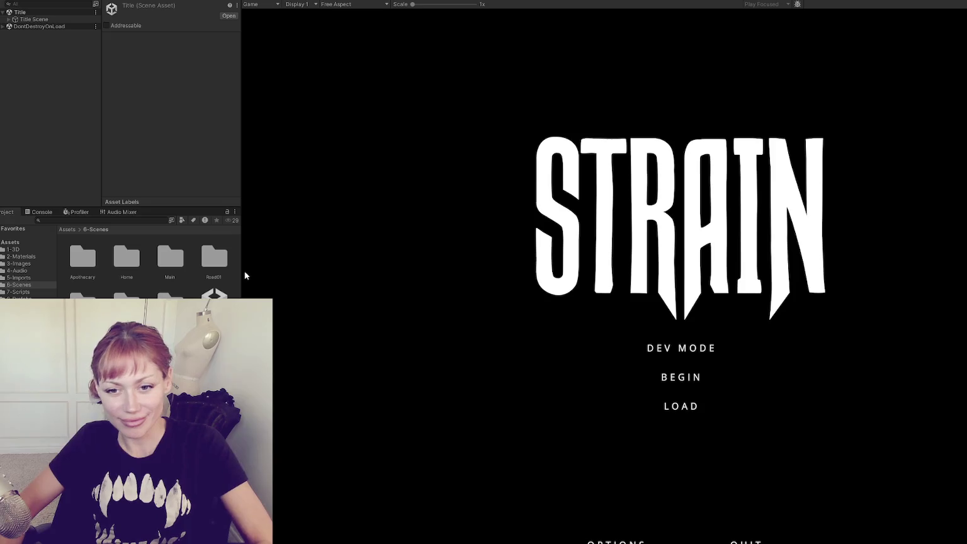
Launch the game in DEV MODE from the STRAIN title screen.
{"action": "left_click", "coordinate": [699, 348]}
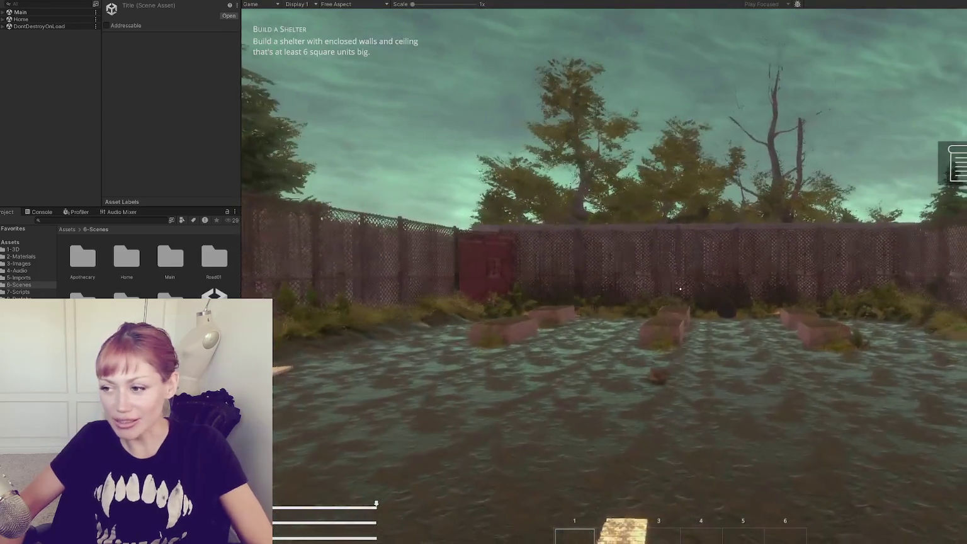
Sprint from the starting yard past the pallet and fence to the red door.
{"action": "key", "text": "shift+w"}
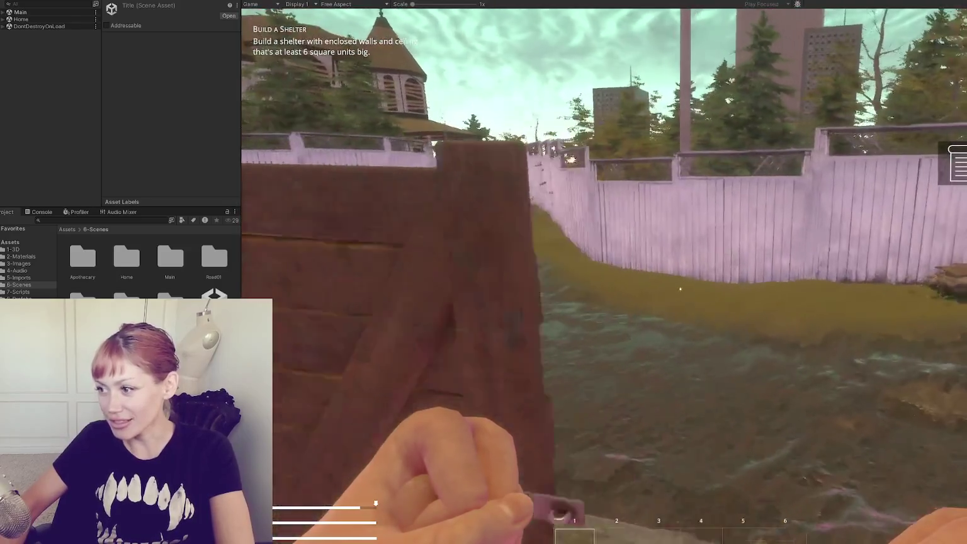
{"action": "key", "text": "shift+w"}
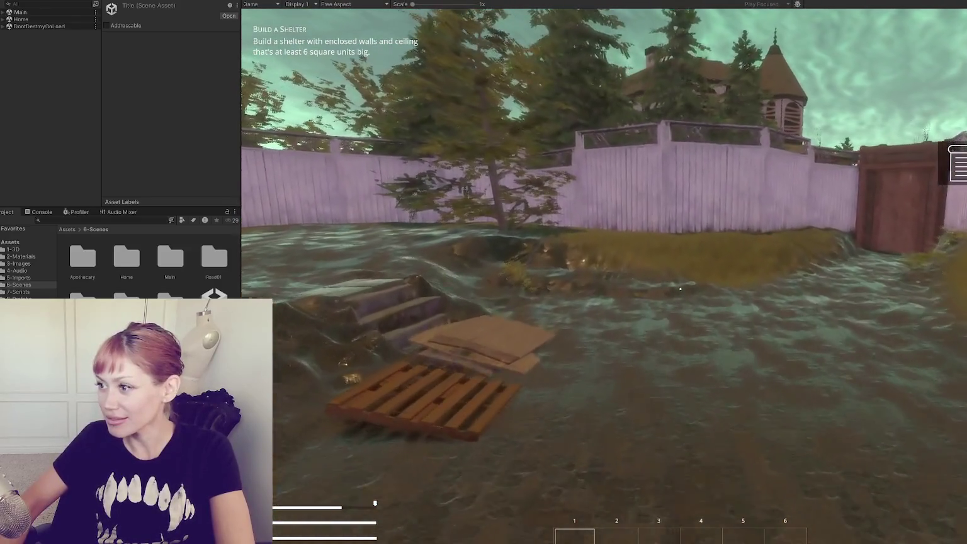
{"action": "key", "text": "shift+w"}
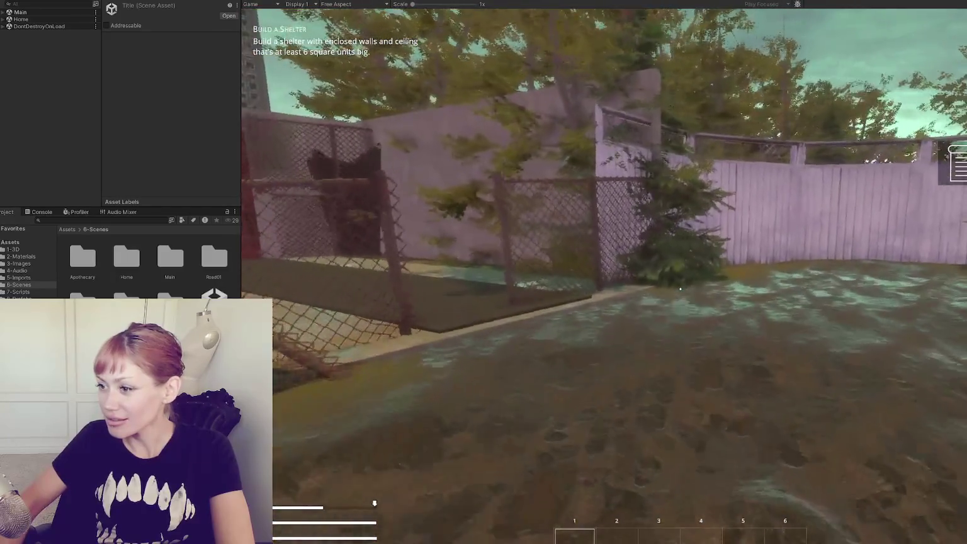
{"action": "key", "text": "shift+w"}
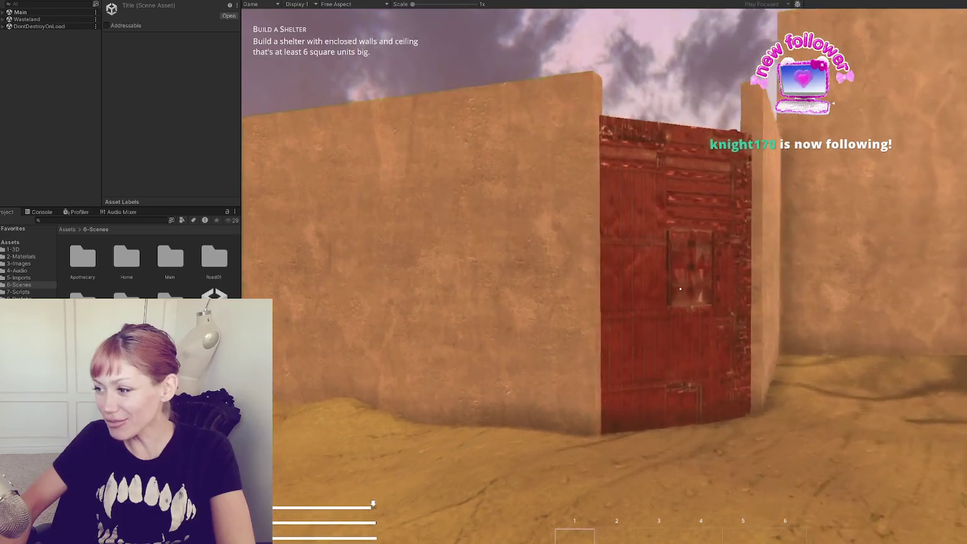
Walk down the sandy alley past the dirt mound to the boarded wall.
{"action": "key", "text": "w"}
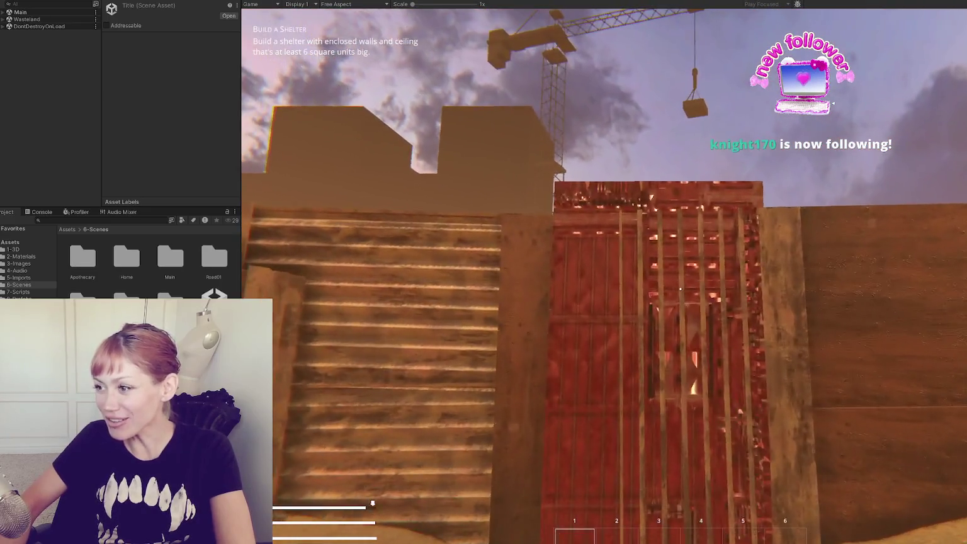
{"action": "key", "text": "w"}
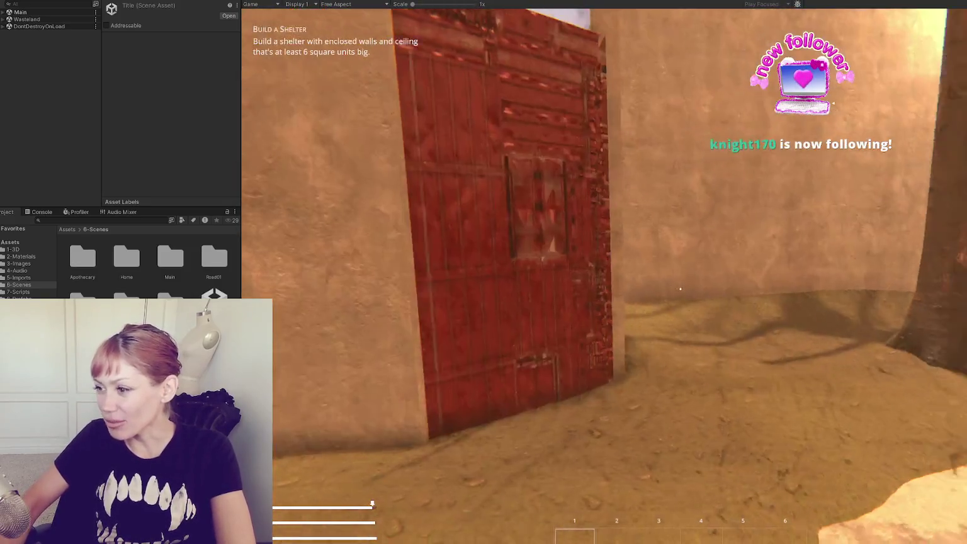
{"action": "key", "text": "s"}
{"action": "key", "text": "w"}
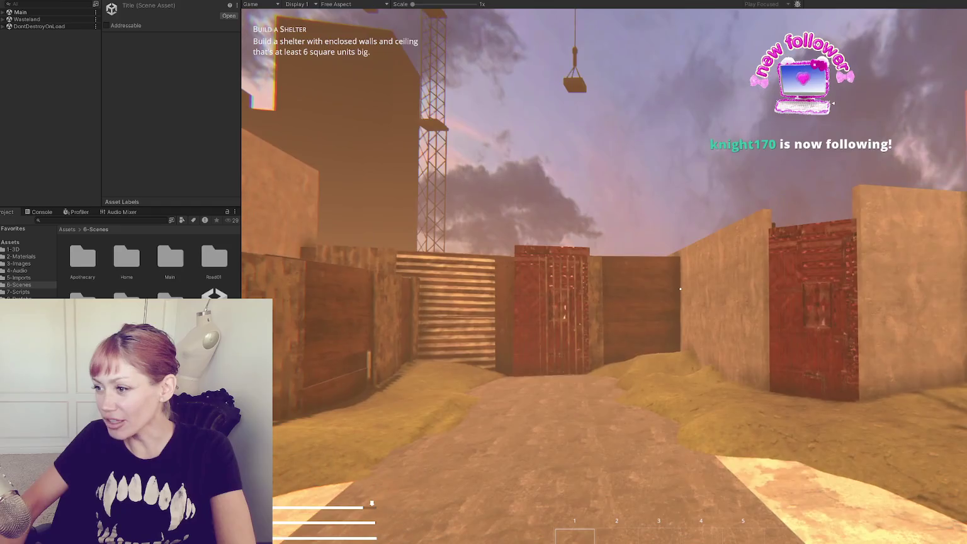
{"action": "key", "text": "w"}
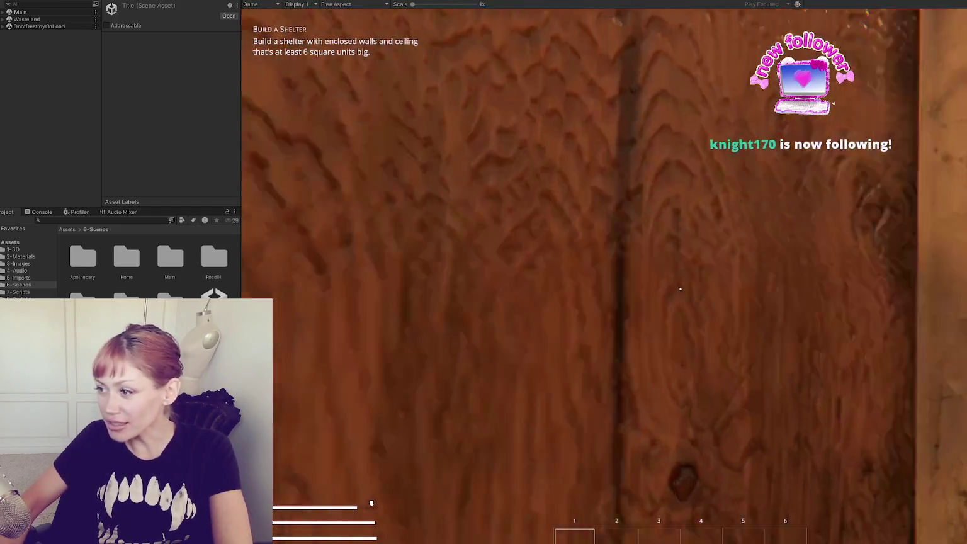
{"action": "key", "text": "w"}
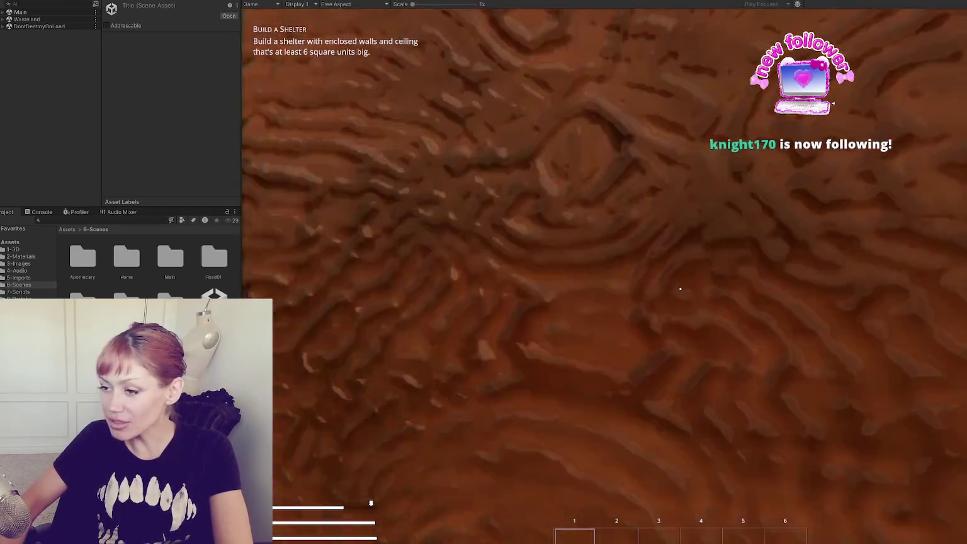
{"action": "key", "text": "w"}
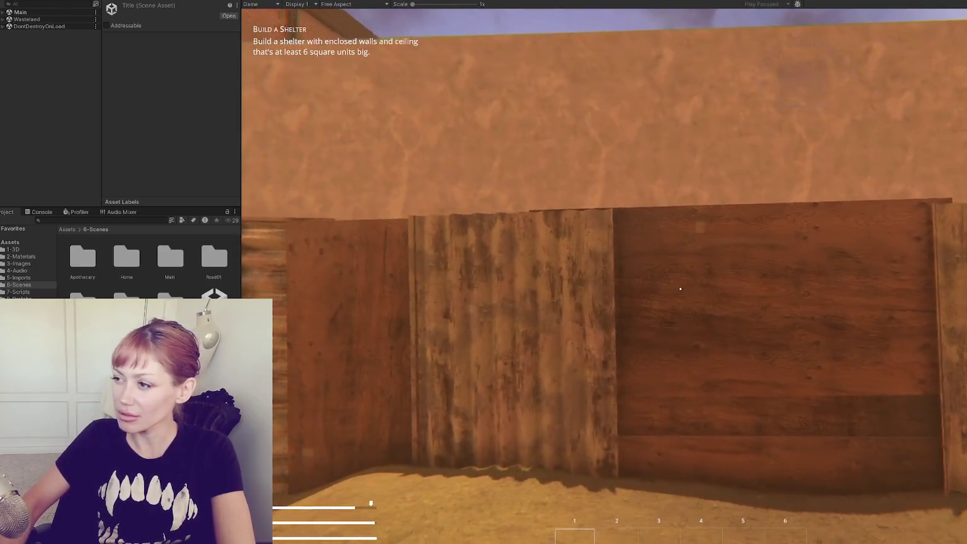
{"action": "key", "text": "w"}
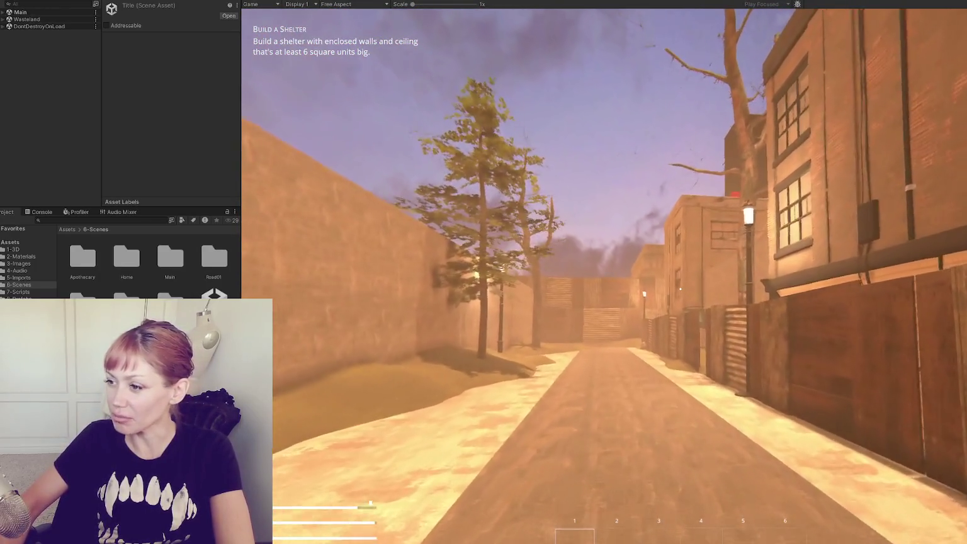
{"action": "key", "text": "Tab"}
{"action": "key", "text": "Tab"}
{"action": "left_click", "coordinate": [618, 350]}
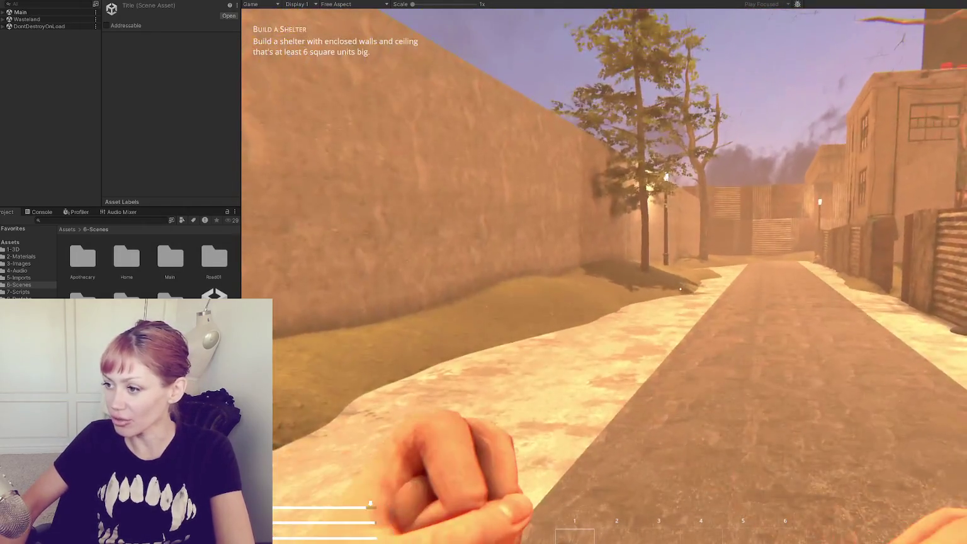
Inspect the wooden wall with the hotbar showing, walk toward the gate, and open the Stats screen.
{"action": "key", "text": "w"}
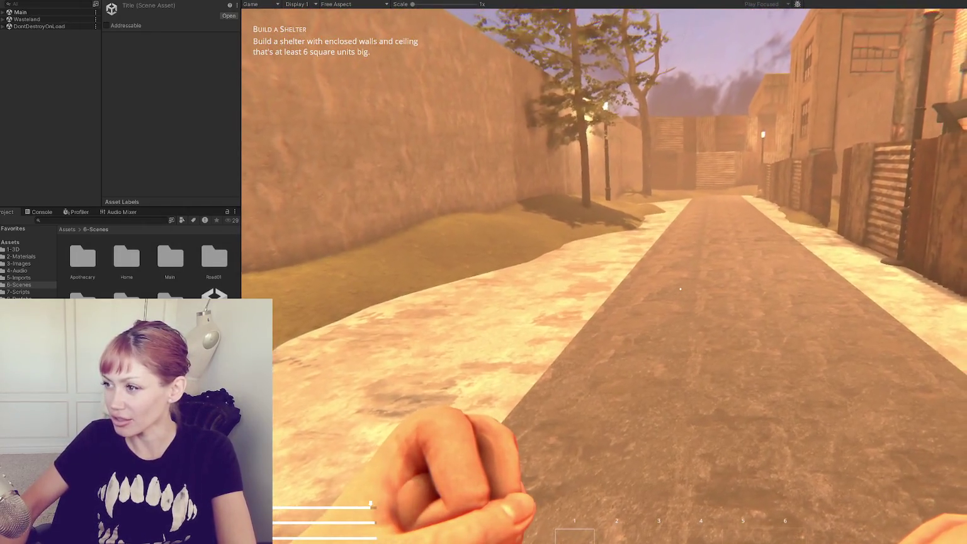
{"action": "key", "text": "w"}
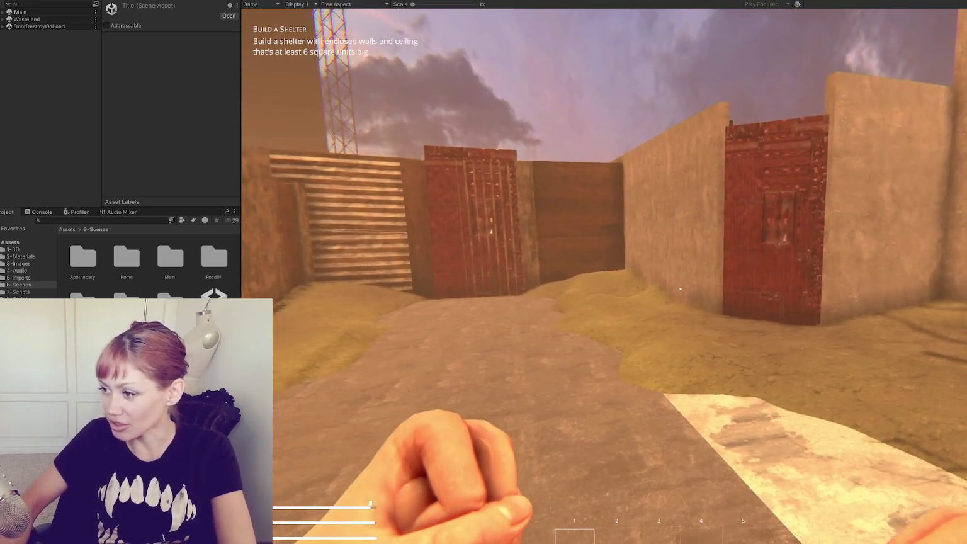
{"action": "key", "text": "w"}
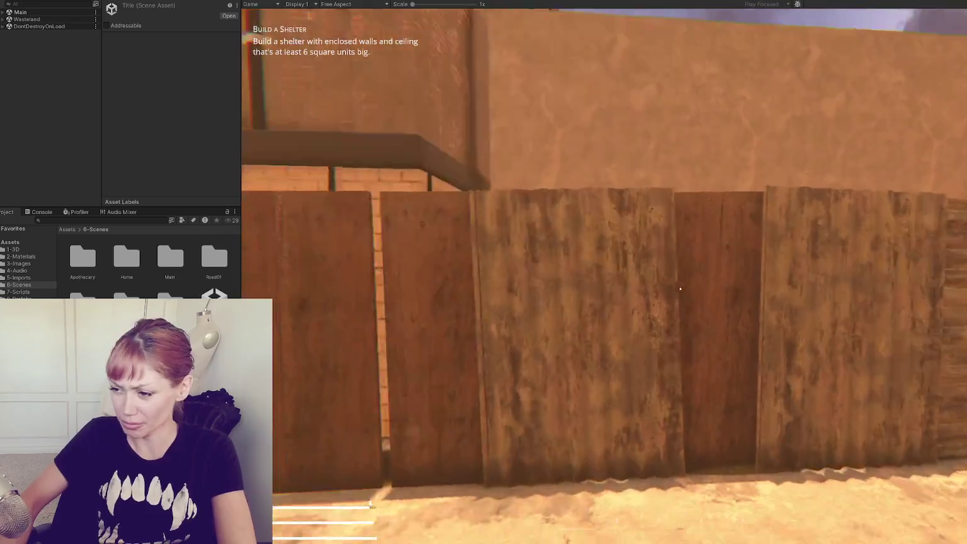
{"action": "key", "text": "1"}
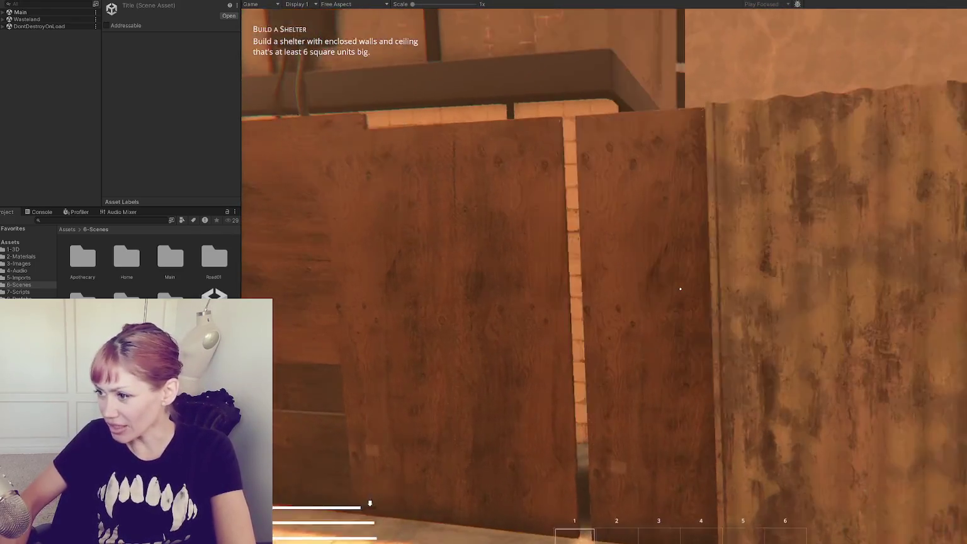
{"action": "key", "text": "w"}
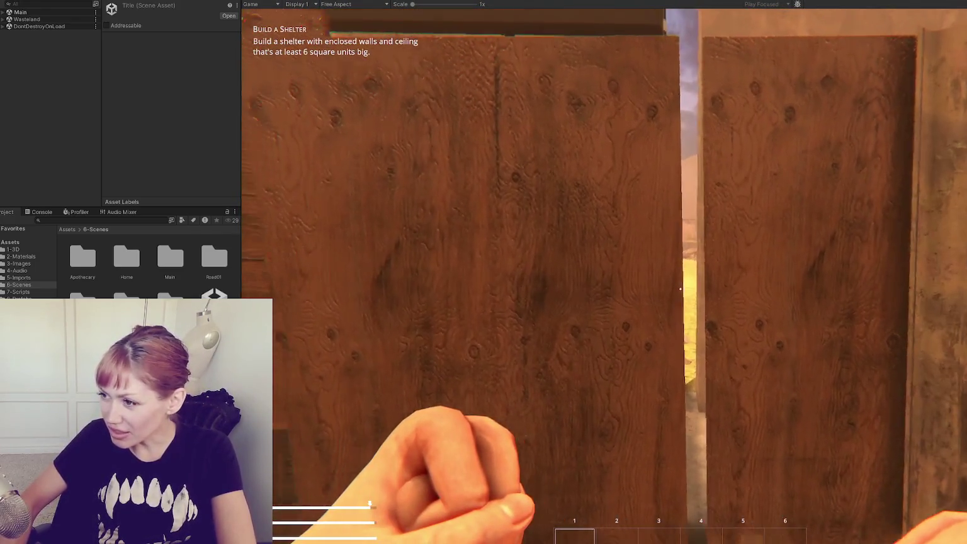
{"action": "key", "text": "s"}
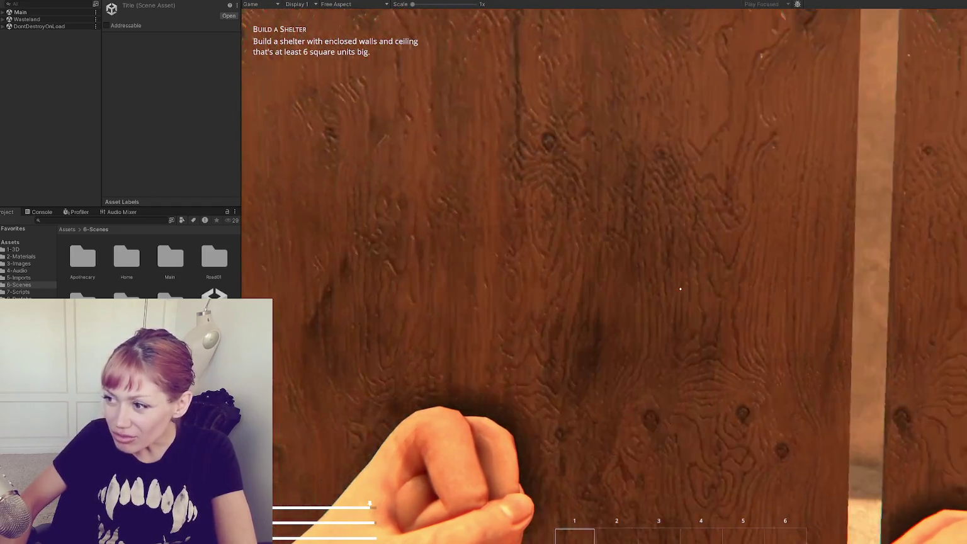
{"action": "key", "text": "1"}
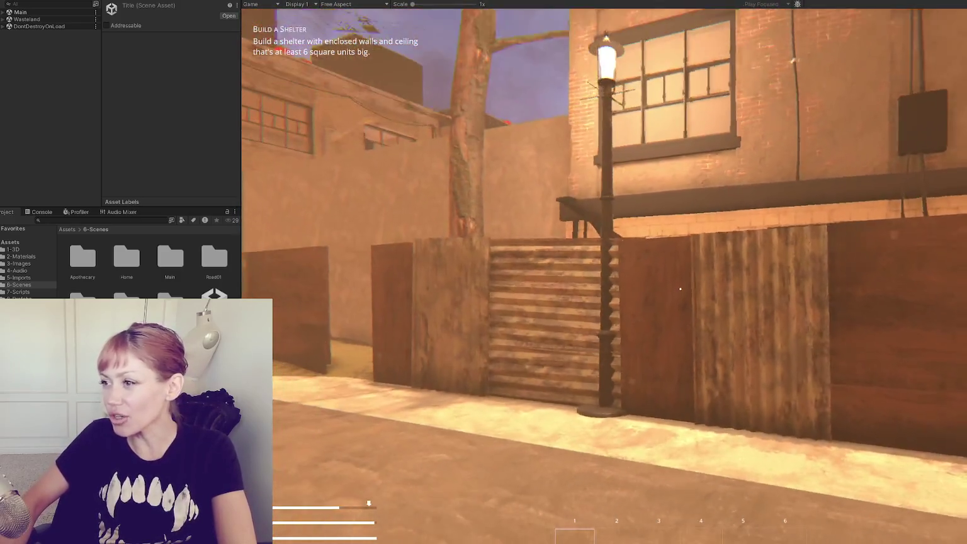
{"action": "key", "text": "w"}
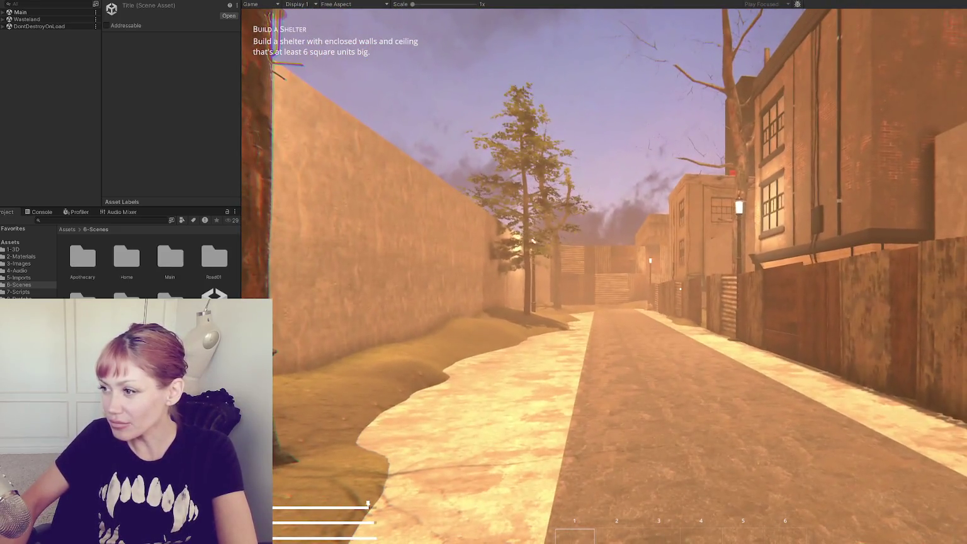
{"action": "key", "text": "Tab"}
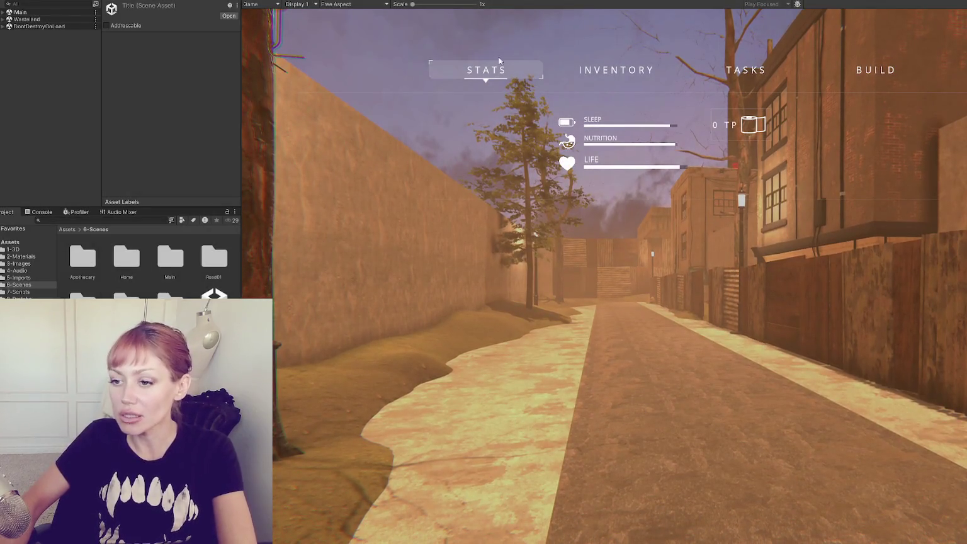
Stop the playtest and bring up the context menu for the Wasteland scene asset.
{"action": "key", "text": "ctrl+p"}
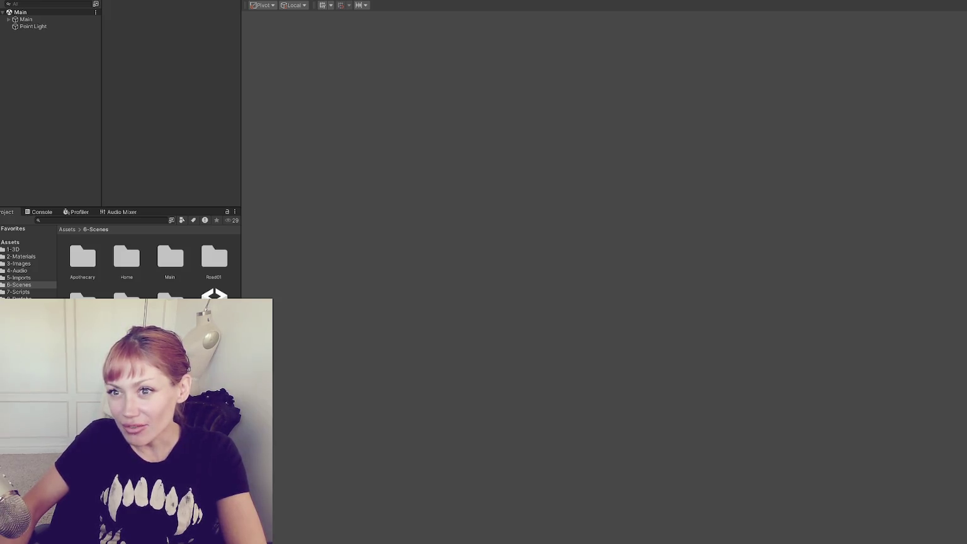
{"action": "left_click", "coordinate": [181, 293]}
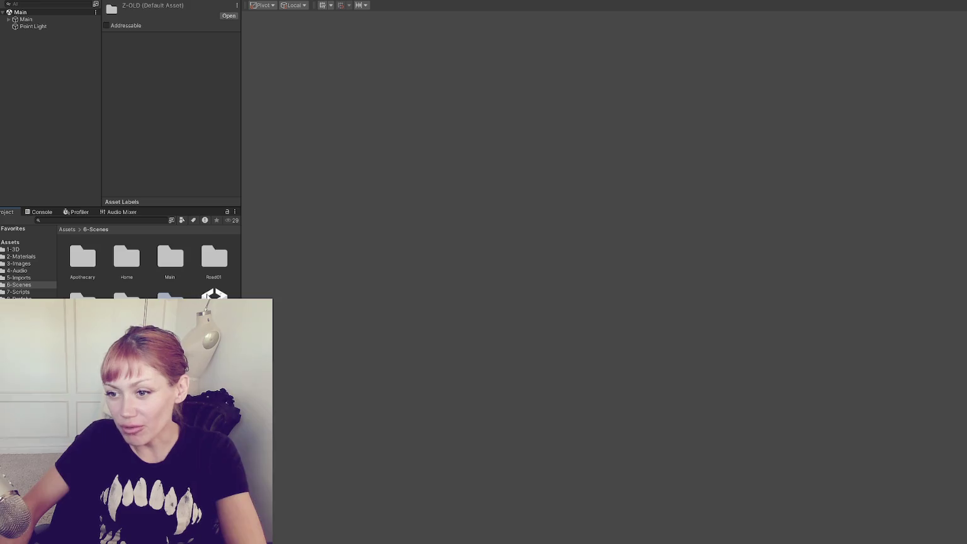
{"action": "right_click", "coordinate": [175, 360]}
{"action": "key", "text": "Escape"}
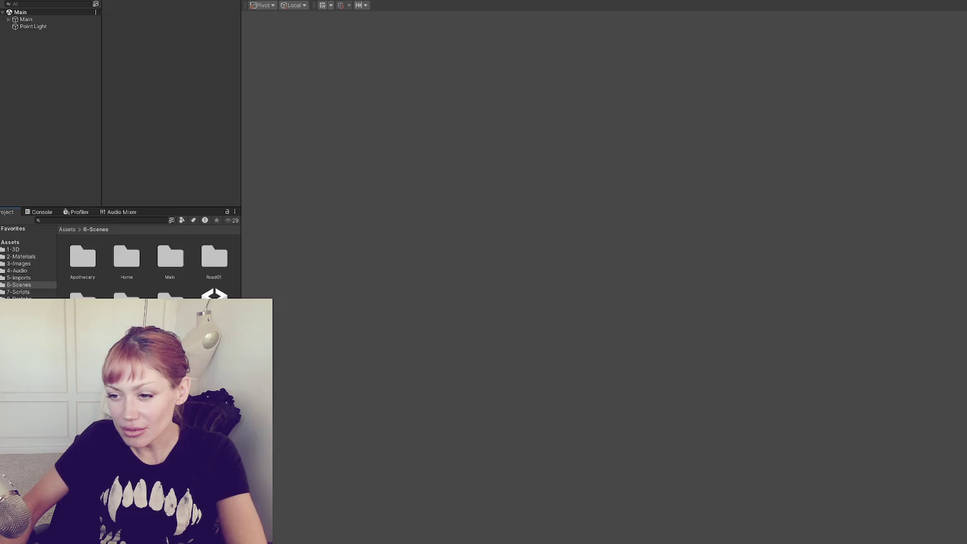
{"action": "right_click", "coordinate": [214, 295]}
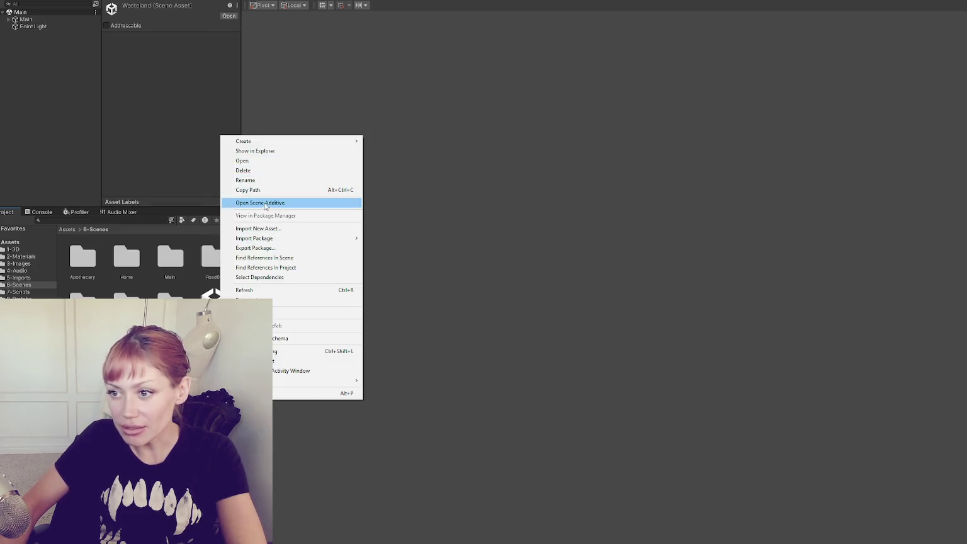
Open Wasteland additively, look over its walled street, and select WastelandChunk007.
{"action": "left_click", "coordinate": [291, 203]}
{"action": "scroll", "coordinate": [338, 216], "scroll_direction": "down", "scroll_amount": 5}
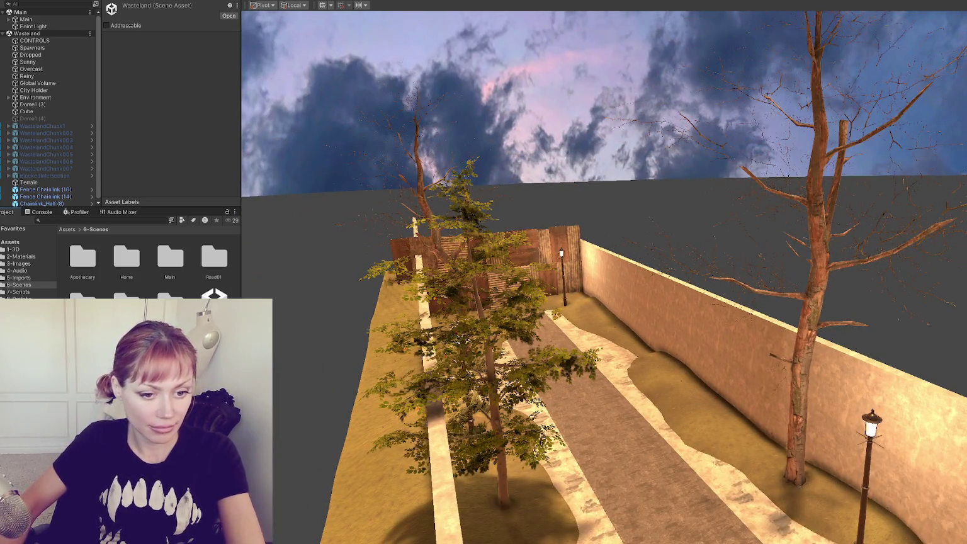
{"action": "mouse_move", "coordinate": [556, 245]}
{"action": "left_mouse_down"}
{"action": "mouse_move", "coordinate": [561, 275]}
{"action": "mouse_move", "coordinate": [492, 248]}
{"action": "mouse_move", "coordinate": [559, 240]}
{"action": "mouse_move", "coordinate": [335, 238]}
{"action": "mouse_move", "coordinate": [441, 215]}
{"action": "mouse_move", "coordinate": [704, 244]}
{"action": "mouse_move", "coordinate": [581, 300]}
{"action": "mouse_move", "coordinate": [540, 246]}
{"action": "mouse_move", "coordinate": [524, 204]}
{"action": "mouse_move", "coordinate": [506, 199]}
{"action": "mouse_move", "coordinate": [738, 398]}
{"action": "mouse_move", "coordinate": [736, 364]}
{"action": "mouse_move", "coordinate": [555, 253]}
{"action": "mouse_move", "coordinate": [519, 241]}
{"action": "mouse_move", "coordinate": [467, 308]}
{"action": "left_mouse_up"}
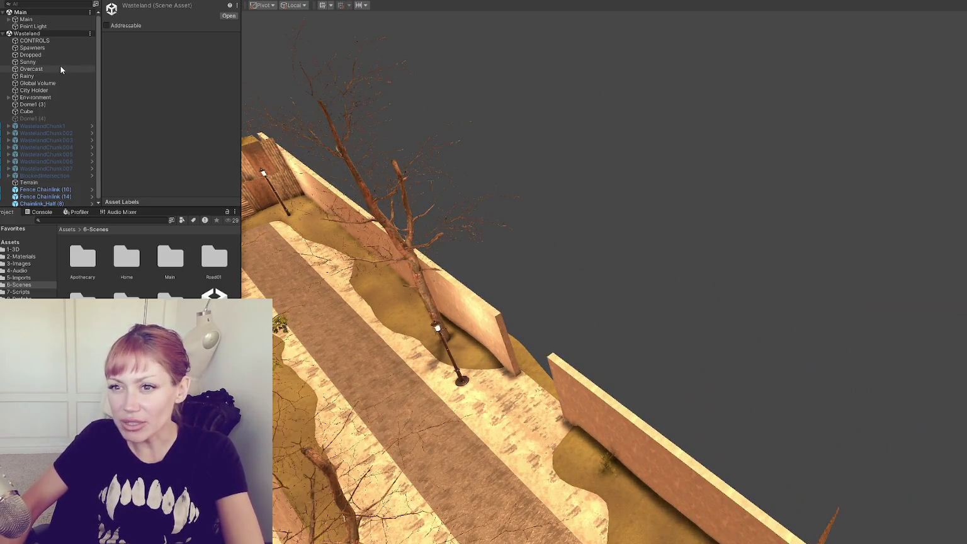
{"action": "left_click", "coordinate": [50, 131]}
{"action": "left_click", "coordinate": [47, 168]}
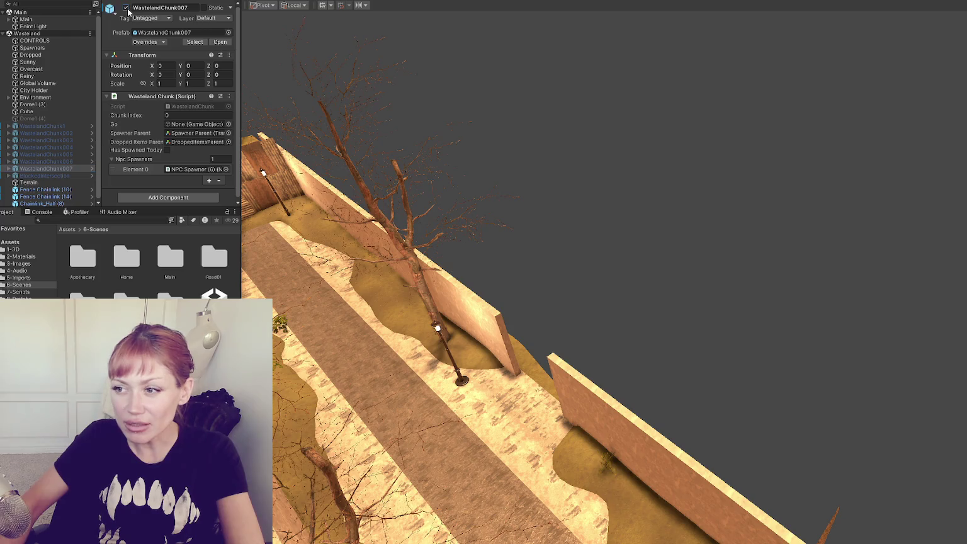
Parent WastelandChunk005 under City Holder and set its Position X and Z to 0.
{"action": "left_click", "coordinate": [47, 154]}
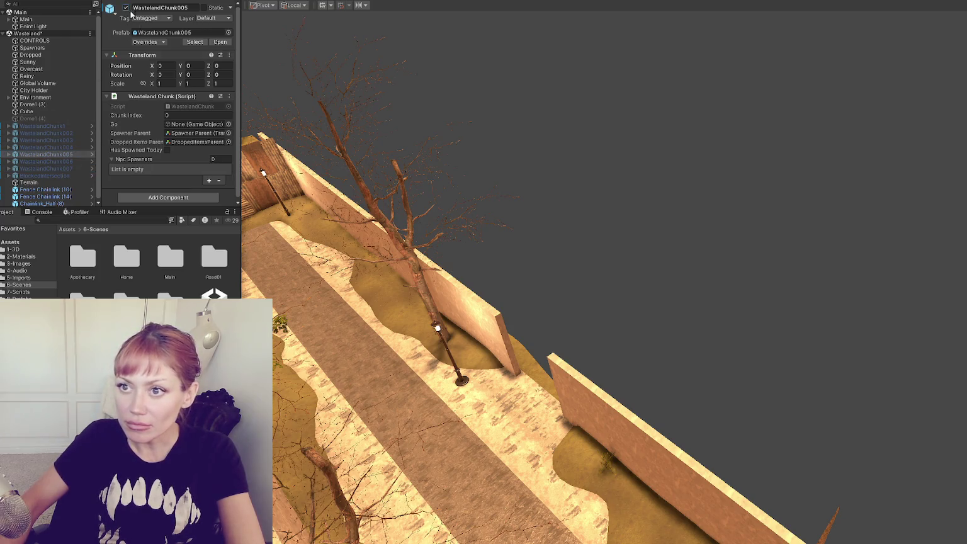
{"action": "key", "text": "f"}
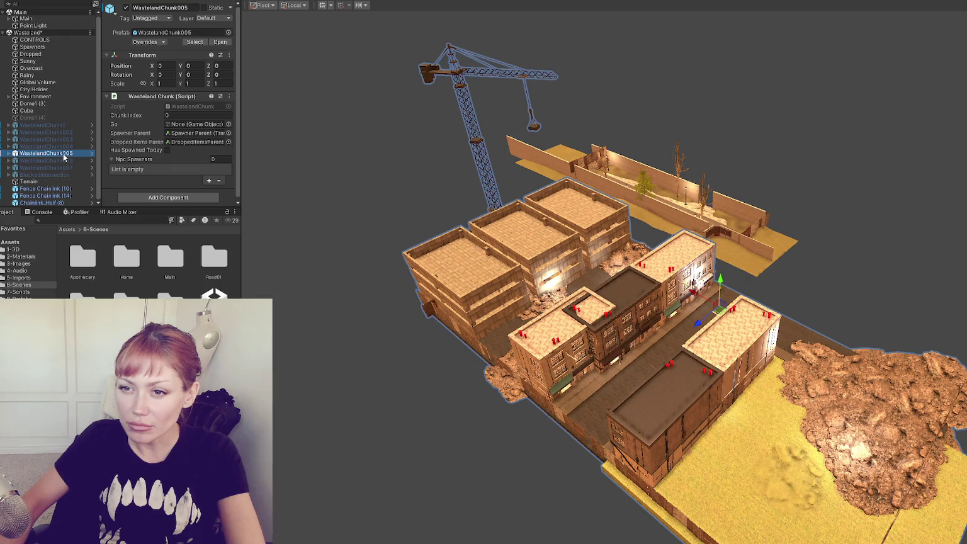
{"action": "left_click_drag", "start_coordinate": [68, 93], "coordinate": [67, 90]}
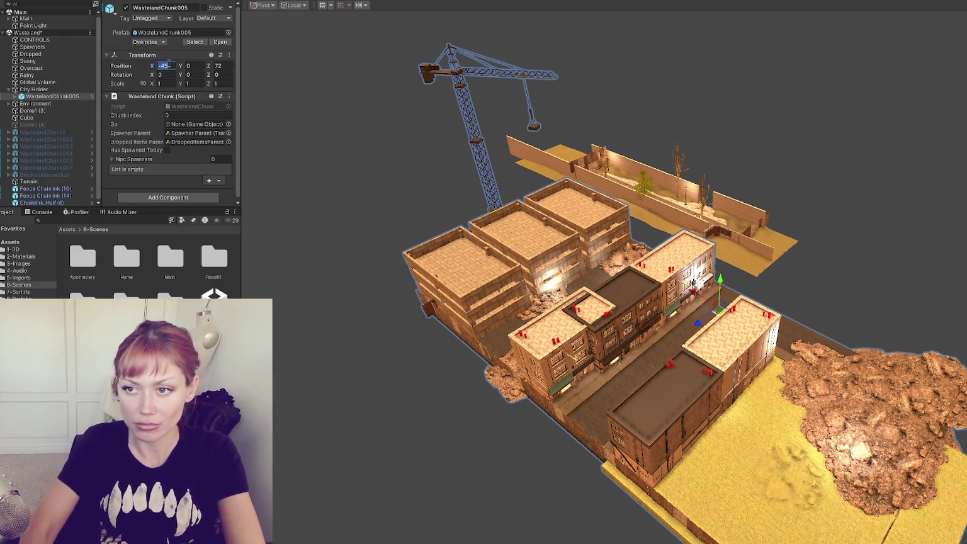
{"action": "type", "text": "0"}
{"action": "key", "text": "Tab"}
{"action": "key", "text": "Tab"}
{"action": "type", "text": "0"}
Check the chunk's placement and load the Home scene additively.
{"action": "scroll", "coordinate": [732, 382], "scroll_direction": "down", "scroll_amount": 10}
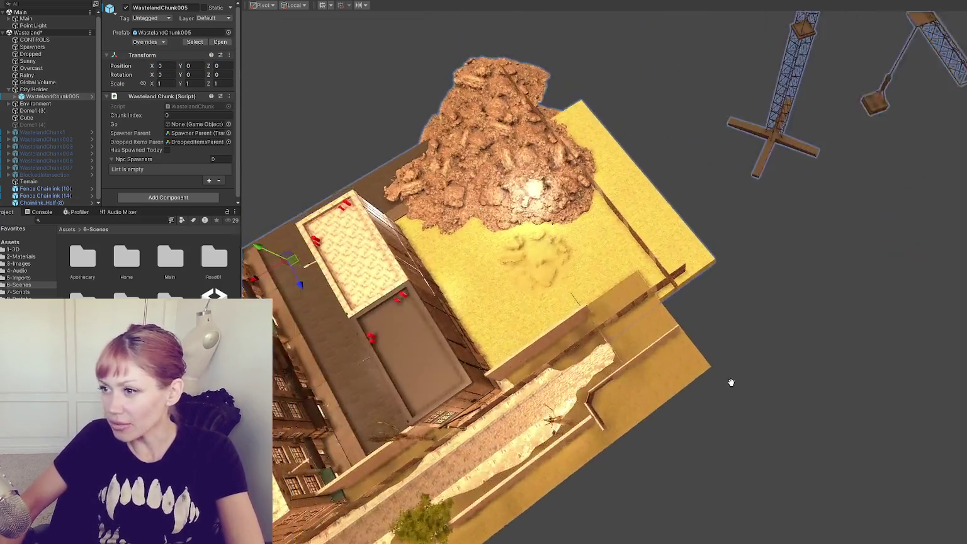
{"action": "left_click_drag", "start_coordinate": [731, 382], "coordinate": [617, 374]}
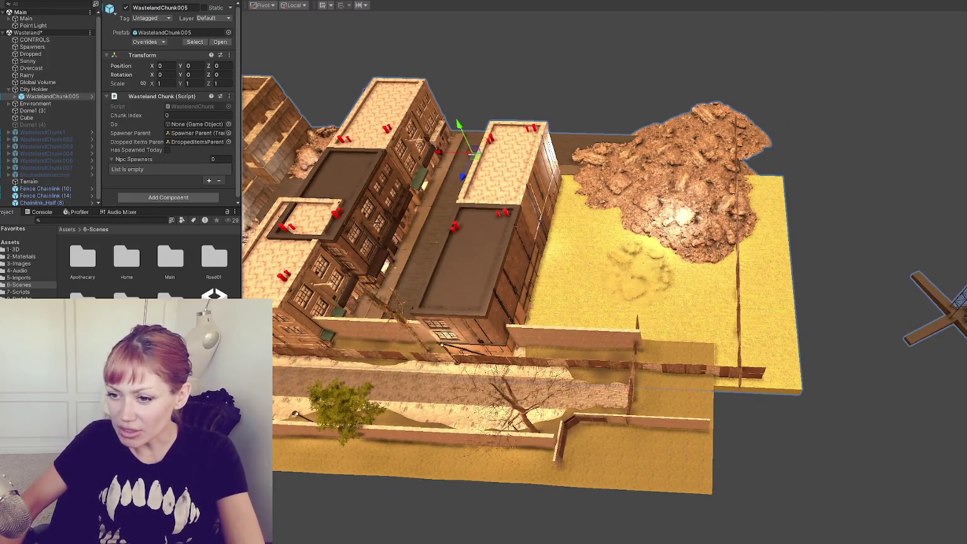
{"action": "right_click", "coordinate": [127, 260]}
{"action": "left_click", "coordinate": [126, 157]}
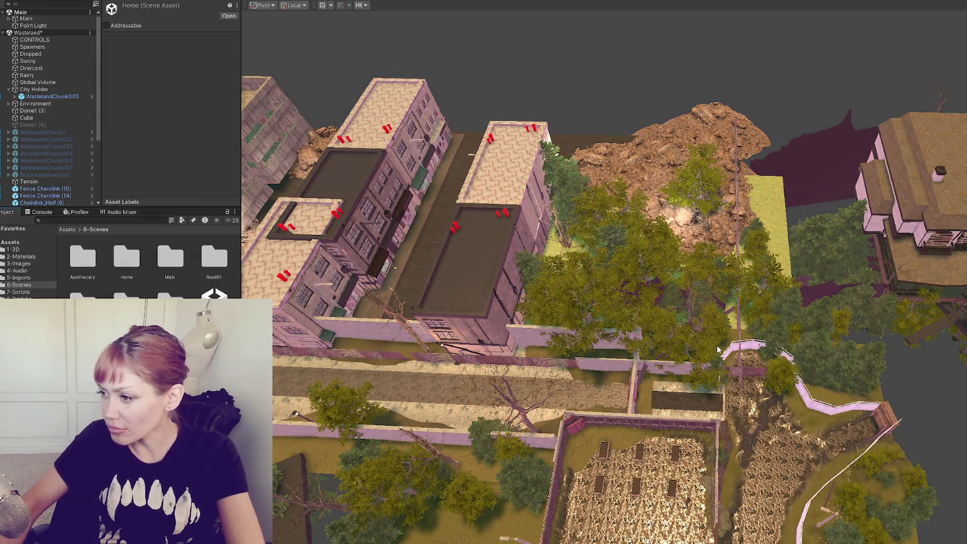
{"action": "left_click", "coordinate": [741, 323]}
{"action": "left_click", "coordinate": [742, 322]}
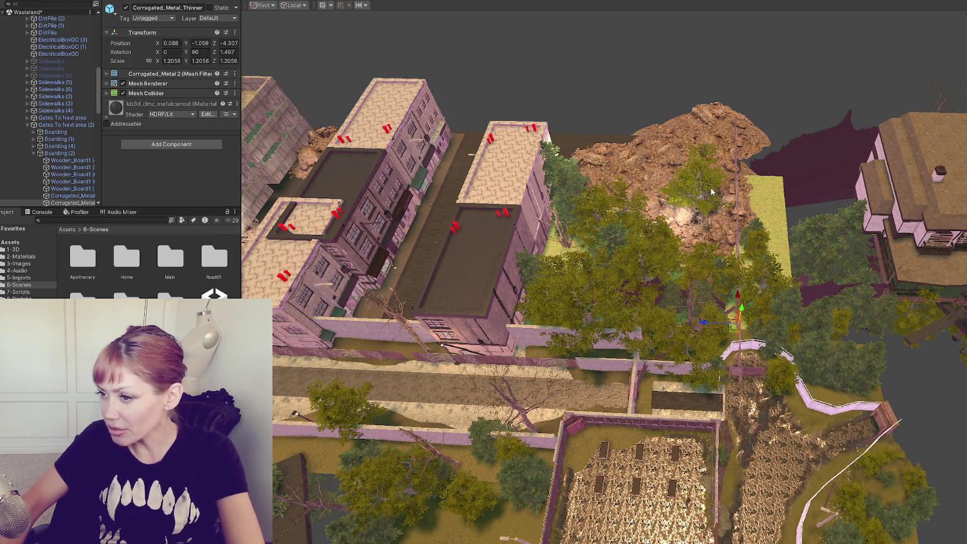
{"action": "scroll", "coordinate": [712, 191], "scroll_direction": "down", "scroll_amount": 5}
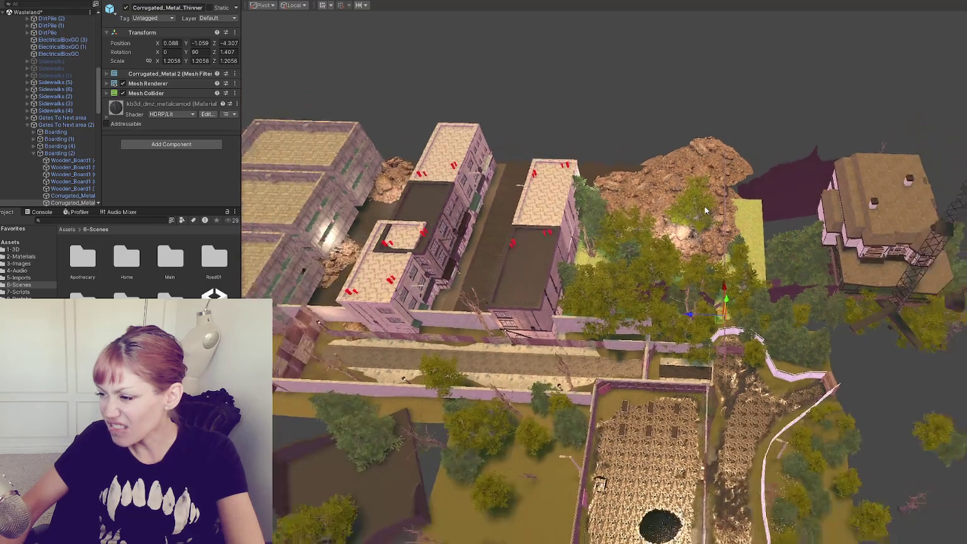
{"action": "scroll", "coordinate": [704, 204], "scroll_direction": "up", "scroll_amount": 6}
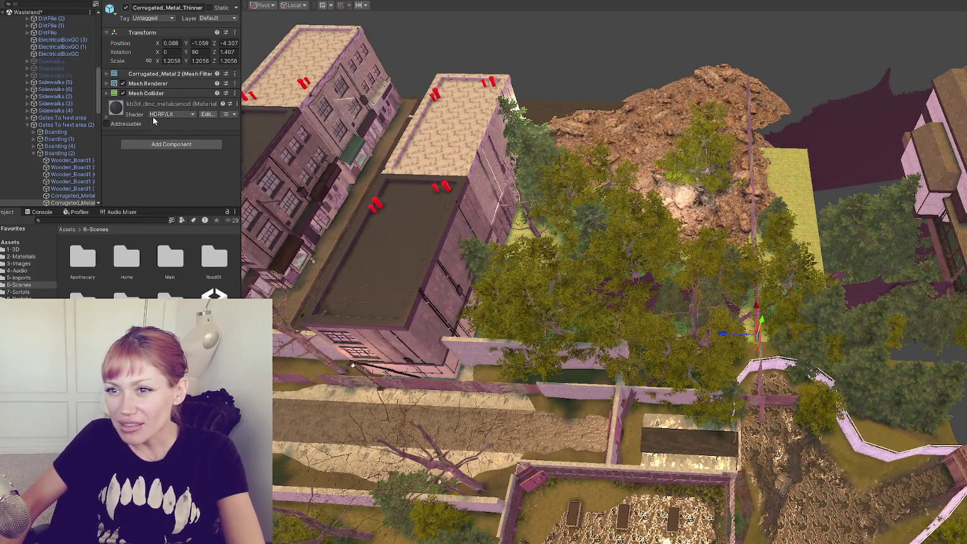
{"action": "scroll", "coordinate": [92, 93], "scroll_direction": "up", "scroll_amount": 10}
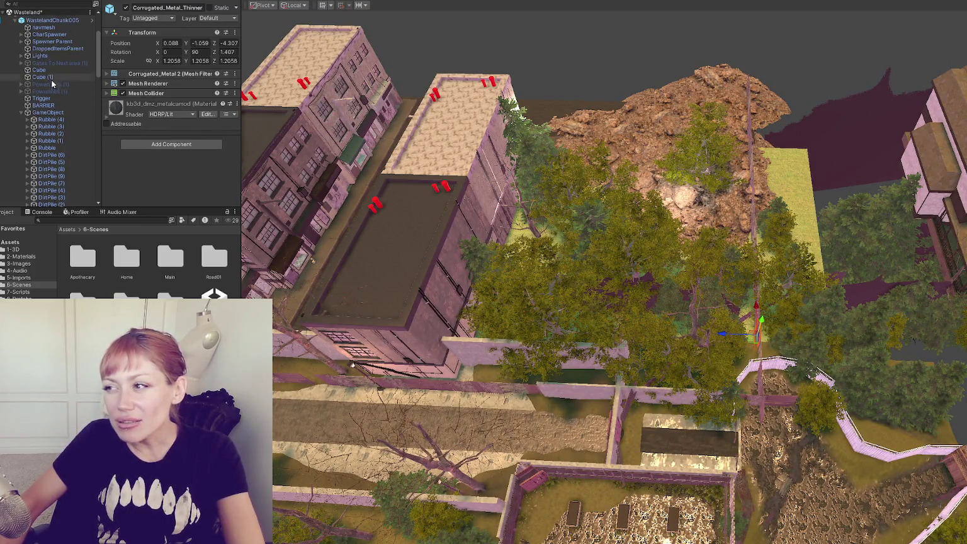
{"action": "scroll", "coordinate": [82, 91], "scroll_direction": "up", "scroll_amount": 2}
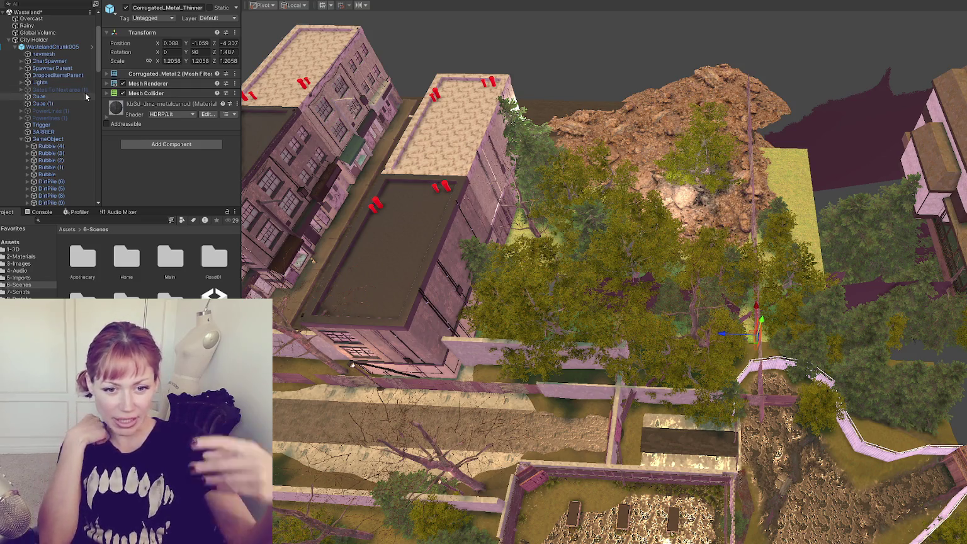
Select the WastelandChunk005 building with the red pipes and frame a low view across its roof.
{"action": "left_click", "coordinate": [451, 240]}
{"action": "scroll", "coordinate": [477, 240], "scroll_direction": "up", "scroll_amount": 2}
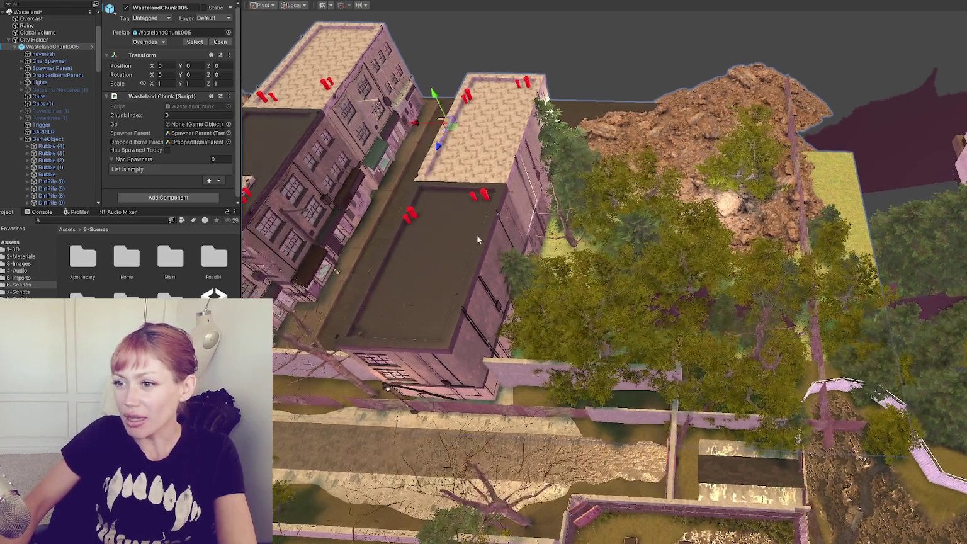
{"action": "left_click", "coordinate": [484, 197]}
{"action": "left_click", "coordinate": [484, 197]}
{"action": "left_click", "coordinate": [484, 197]}
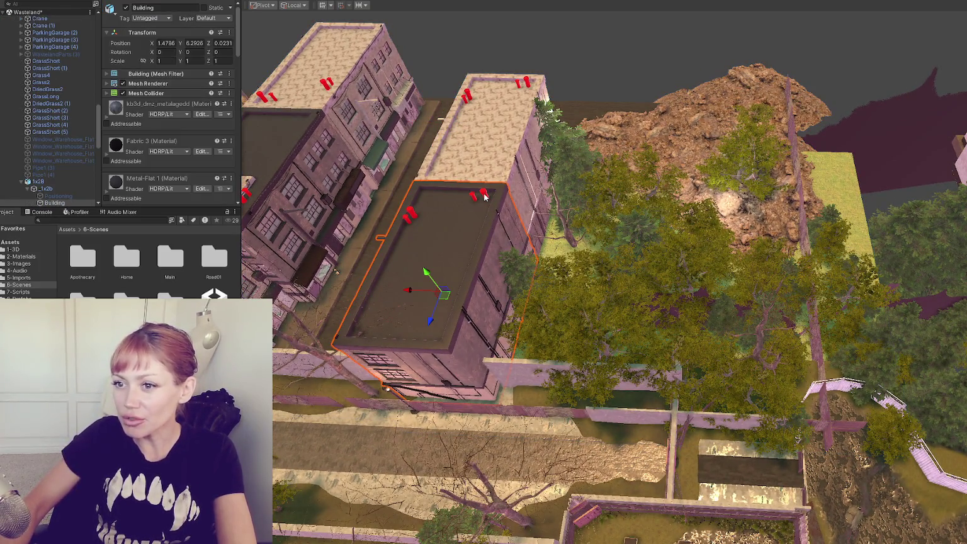
{"action": "key", "text": "f"}
{"action": "scroll", "coordinate": [483, 193], "scroll_direction": "up", "scroll_amount": 2}
{"action": "left_click_drag", "start_coordinate": [606, 152], "coordinate": [656, 233]}
{"action": "scroll", "coordinate": [531, 254], "scroll_direction": "up", "scroll_amount": 3}
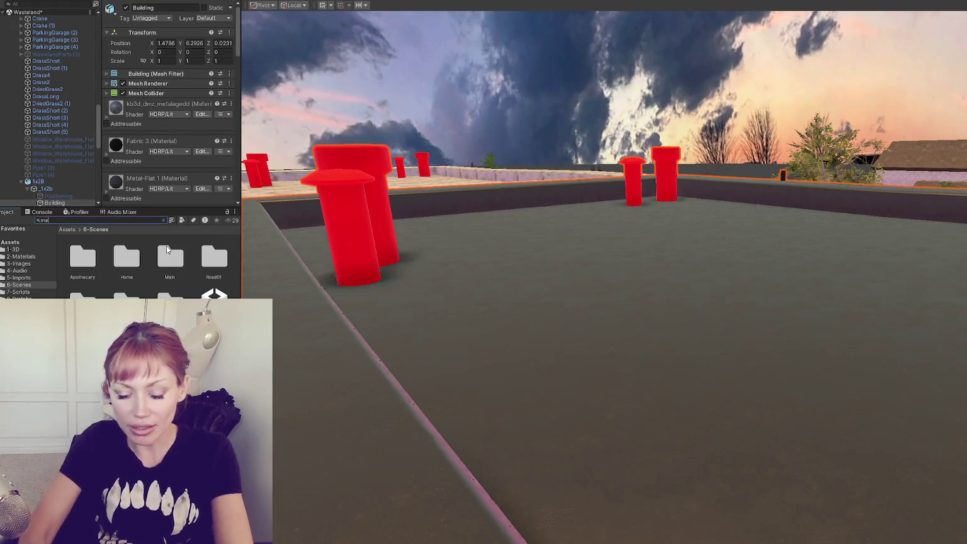
Search for 'metal' and apply the Black Metal material to the near and distant red rooftop pipes.
{"action": "type", "text": "metal"}
{"action": "scroll", "coordinate": [124, 293], "scroll_direction": "down", "scroll_amount": 3}
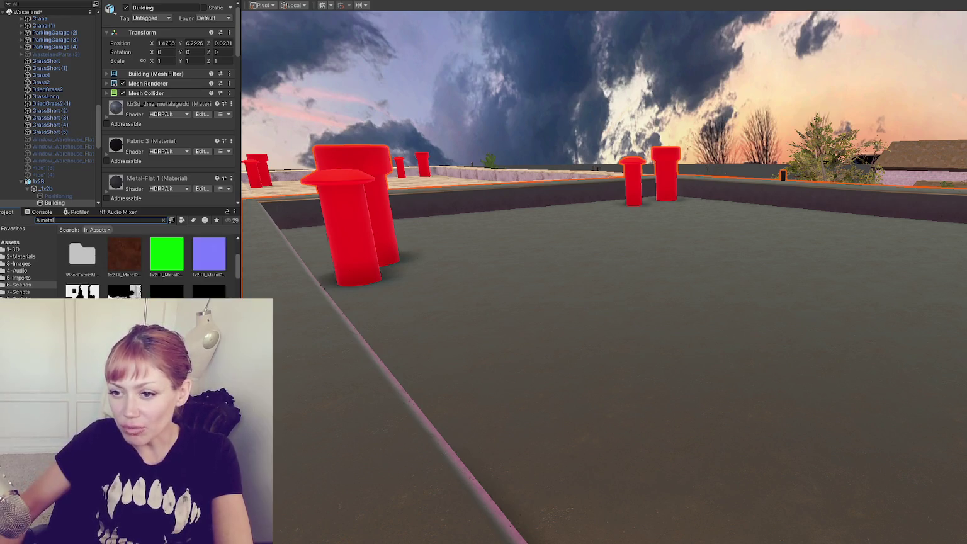
{"action": "mouse_move", "coordinate": [83, 282]}
{"action": "left_mouse_down"}
{"action": "mouse_move", "coordinate": [369, 241]}
{"action": "mouse_move", "coordinate": [361, 250]}
{"action": "mouse_move", "coordinate": [255, 199]}
{"action": "mouse_move", "coordinate": [384, 244]}
{"action": "mouse_move", "coordinate": [283, 233]}
{"action": "mouse_move", "coordinate": [821, 320]}
{"action": "mouse_move", "coordinate": [632, 336]}
{"action": "left_mouse_up"}
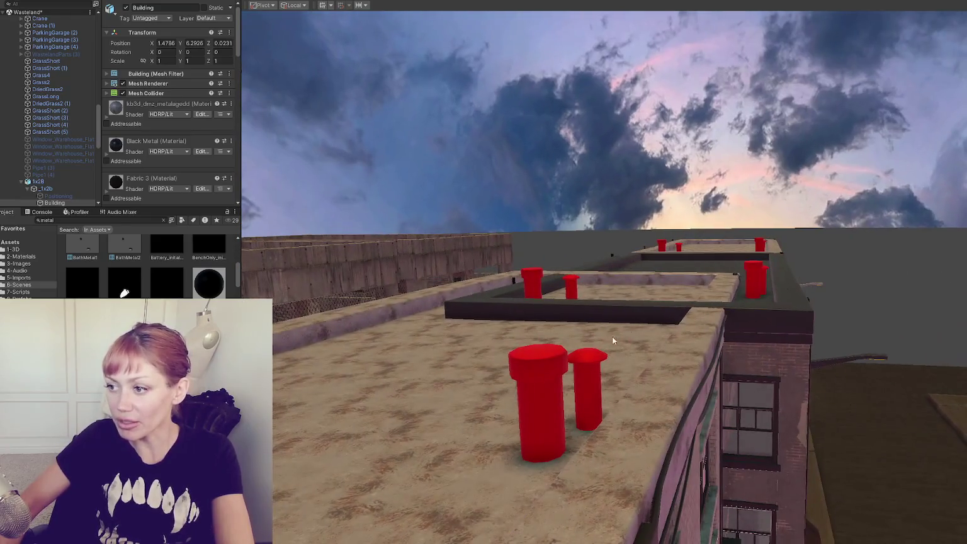
{"action": "left_click_drag", "start_coordinate": [209, 284], "coordinate": [537, 387]}
{"action": "left_click_drag", "start_coordinate": [541, 299], "coordinate": [524, 277]}
{"action": "mouse_move", "coordinate": [209, 283]}
{"action": "left_mouse_down"}
{"action": "mouse_move", "coordinate": [655, 244]}
{"action": "mouse_move", "coordinate": [655, 276]}
{"action": "mouse_move", "coordinate": [534, 308]}
{"action": "mouse_move", "coordinate": [788, 177]}
{"action": "mouse_move", "coordinate": [823, 255]}
{"action": "mouse_move", "coordinate": [628, 279]}
{"action": "mouse_move", "coordinate": [826, 293]}
{"action": "mouse_move", "coordinate": [605, 280]}
{"action": "mouse_move", "coordinate": [596, 252]}
{"action": "mouse_move", "coordinate": [553, 261]}
{"action": "mouse_move", "coordinate": [580, 394]}
{"action": "mouse_move", "coordinate": [603, 271]}
{"action": "mouse_move", "coordinate": [668, 340]}
{"action": "mouse_move", "coordinate": [734, 315]}
{"action": "mouse_move", "coordinate": [782, 273]}
{"action": "mouse_move", "coordinate": [693, 239]}
{"action": "left_mouse_up"}
Inspect the alley objects: the long concrete wall, the WastelandChunk005 prefab and the corrugated metal sheet.
{"action": "left_click", "coordinate": [627, 279]}
{"action": "left_click", "coordinate": [581, 394]}
{"action": "left_click", "coordinate": [684, 358]}
{"action": "left_click", "coordinate": [782, 273]}
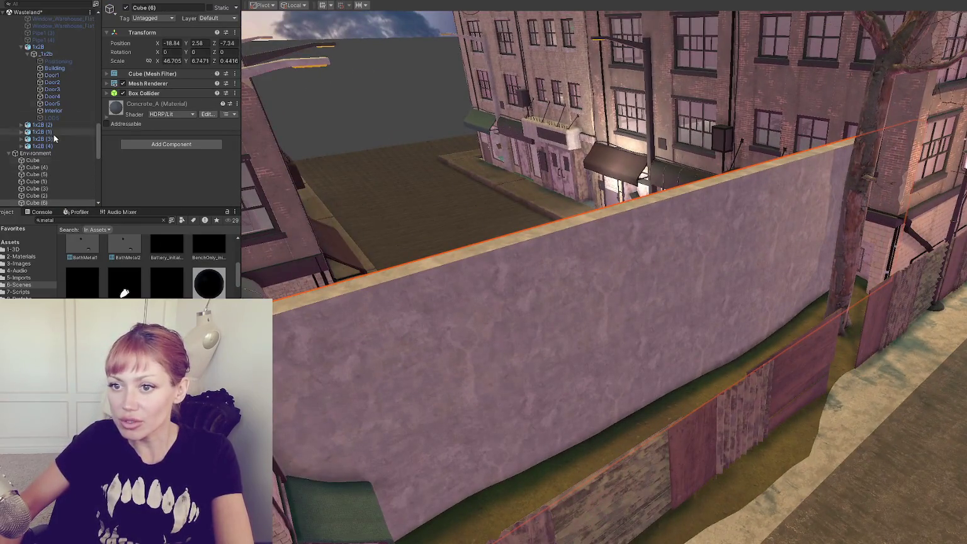
{"action": "scroll", "coordinate": [28, 73], "scroll_direction": "down", "scroll_amount": 15}
{"action": "scroll", "coordinate": [28, 73], "scroll_direction": "up", "scroll_amount": 15}
{"action": "left_click", "coordinate": [8, 98]}
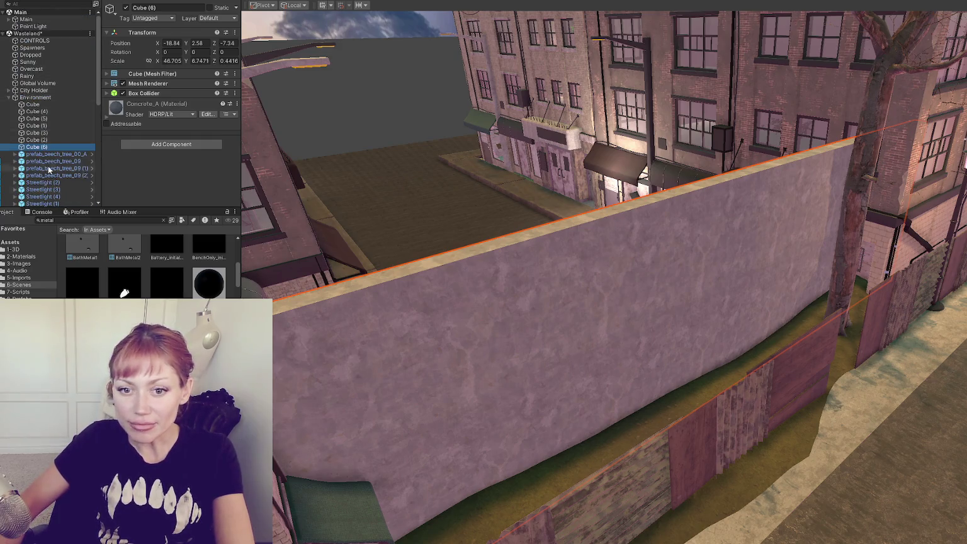
{"action": "scroll", "coordinate": [124, 277], "scroll_direction": "down", "scroll_amount": 2}
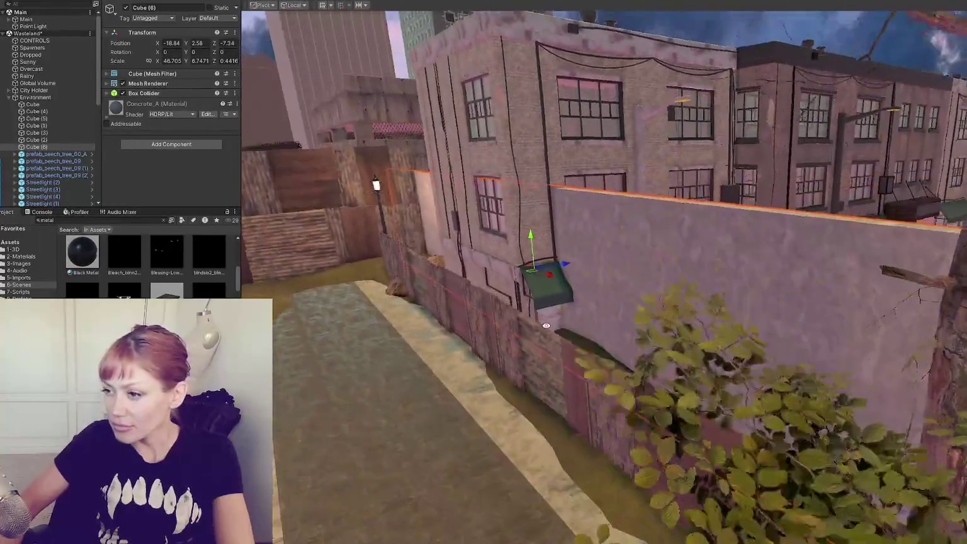
{"action": "left_click", "coordinate": [447, 334]}
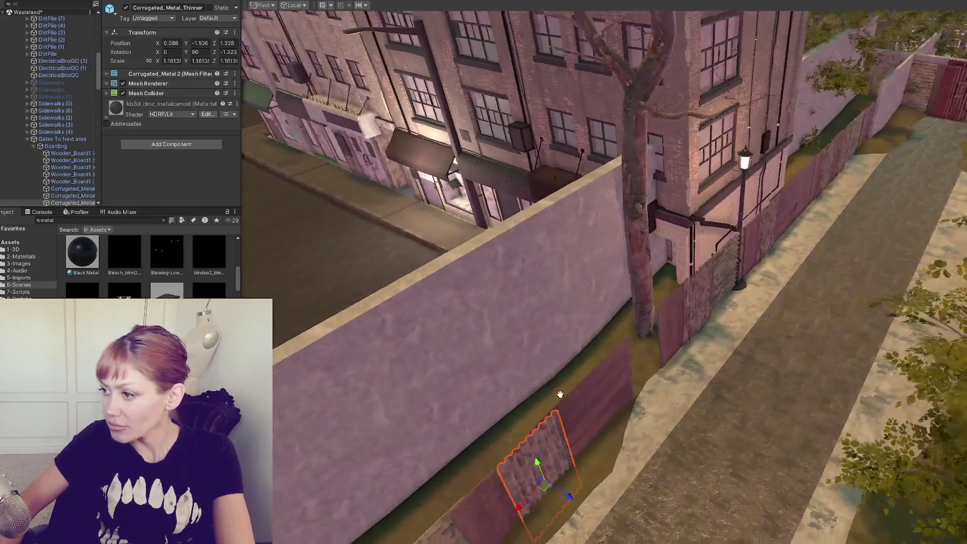
{"action": "mouse_move", "coordinate": [560, 394]}
{"action": "left_mouse_down"}
{"action": "mouse_move", "coordinate": [610, 499]}
{"action": "mouse_move", "coordinate": [595, 450]}
{"action": "left_mouse_up"}
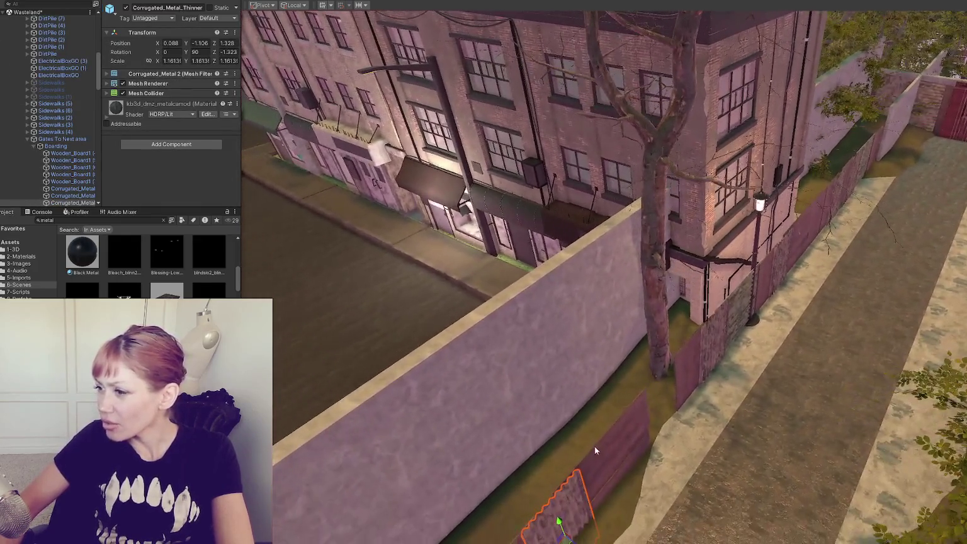
{"action": "left_click", "coordinate": [693, 365]}
{"action": "left_click", "coordinate": [685, 366]}
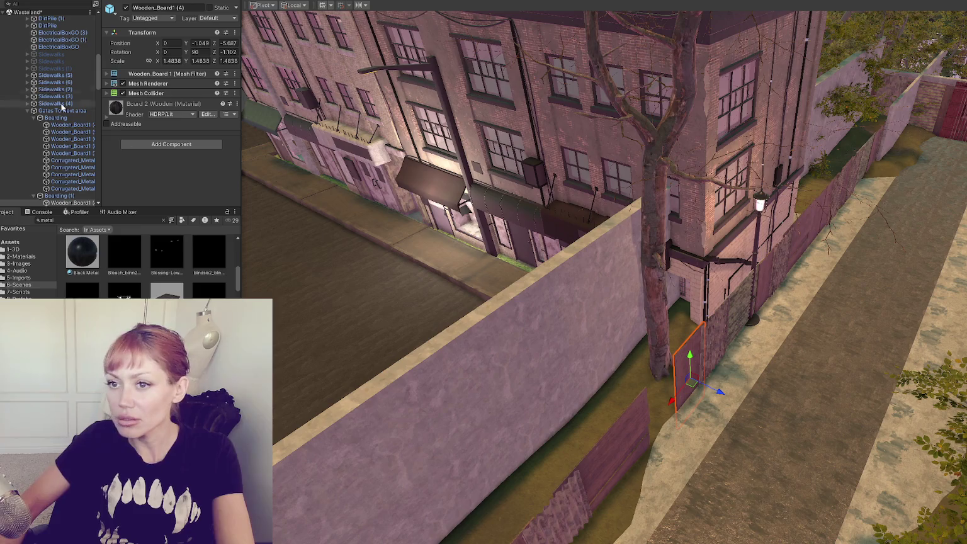
{"action": "scroll", "coordinate": [46, 131], "scroll_direction": "up", "scroll_amount": 5}
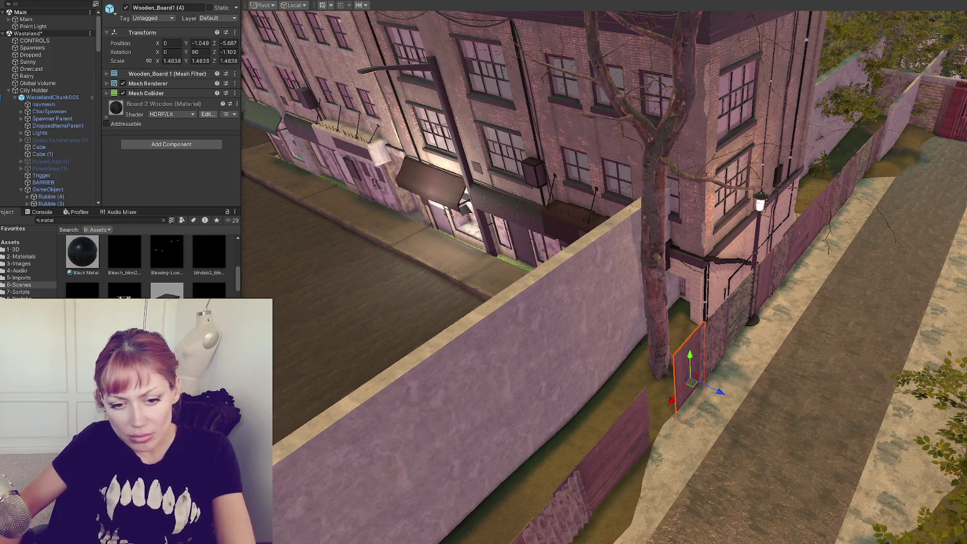
Select and frame the City Holder from the alley view.
{"action": "left_click", "coordinate": [52, 97]}
{"action": "left_click_drag", "start_coordinate": [643, 317], "coordinate": [303, 177]}
{"action": "double_click", "coordinate": [34, 90]}
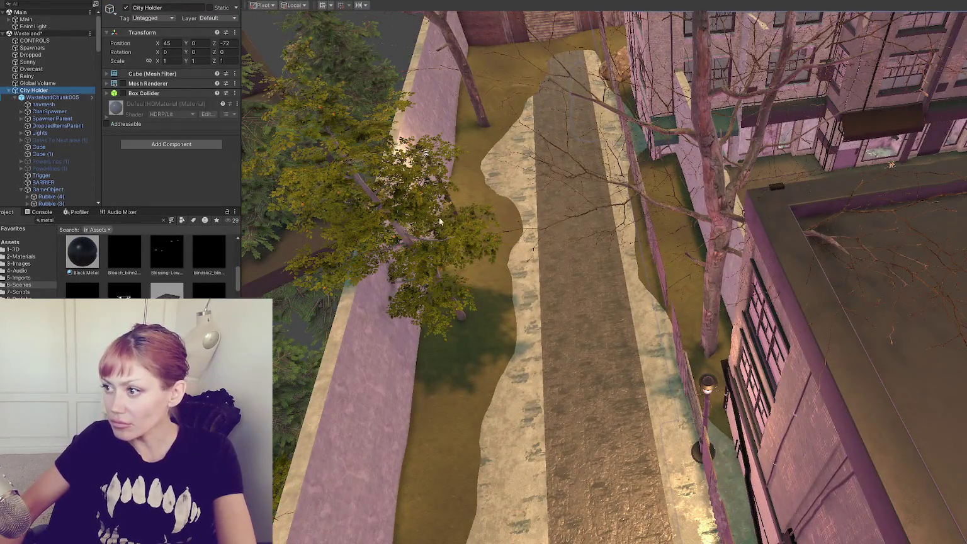
{"action": "scroll", "coordinate": [710, 290], "scroll_direction": "down", "scroll_amount": 5}
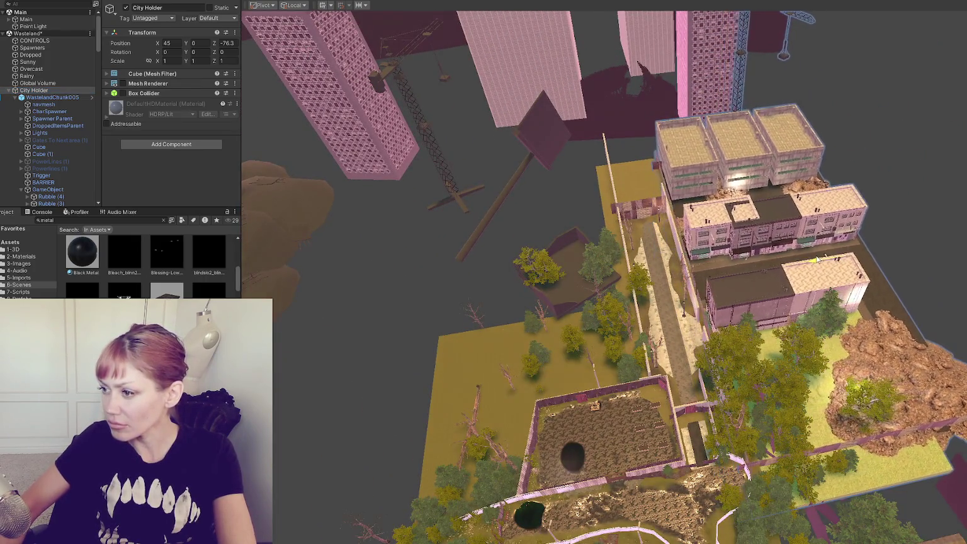
{"action": "scroll", "coordinate": [799, 259], "scroll_direction": "up", "scroll_amount": 5}
{"action": "scroll", "coordinate": [794, 255], "scroll_direction": "up", "scroll_amount": 3}
Slide City Holder along Z to X 35.25, Z -83.39 so its buildings clear the road.
{"action": "mouse_move", "coordinate": [822, 207]}
{"action": "left_mouse_down"}
{"action": "mouse_move", "coordinate": [853, 203]}
{"action": "mouse_move", "coordinate": [895, 163]}
{"action": "left_mouse_up"}
{"action": "key", "text": "ctrl+z"}
{"action": "mouse_move", "coordinate": [804, 135]}
{"action": "left_mouse_down"}
{"action": "mouse_move", "coordinate": [819, 125]}
{"action": "mouse_move", "coordinate": [710, 277]}
{"action": "mouse_move", "coordinate": [789, 172]}
{"action": "mouse_move", "coordinate": [750, 156]}
{"action": "mouse_move", "coordinate": [545, 158]}
{"action": "mouse_move", "coordinate": [618, 154]}
{"action": "left_mouse_up"}
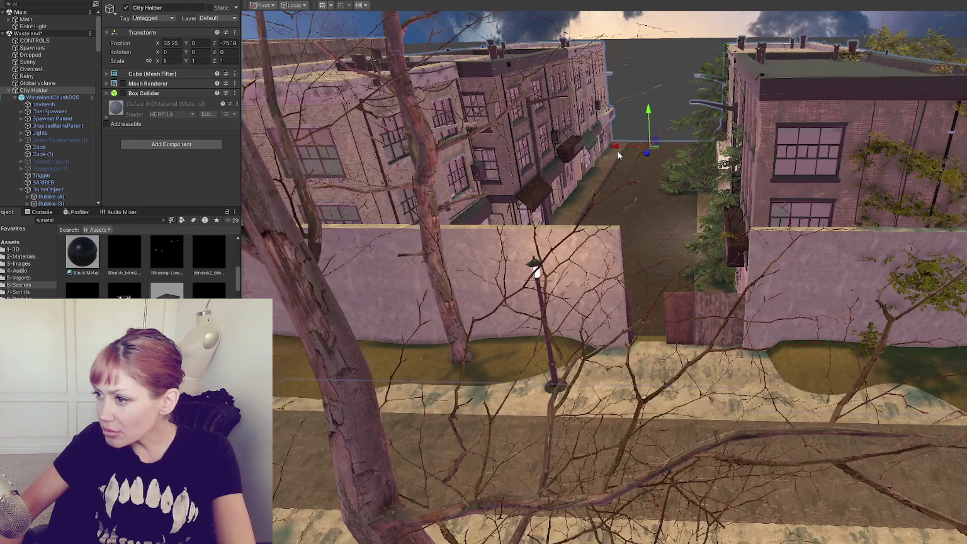
{"action": "mouse_move", "coordinate": [618, 151]}
{"action": "left_mouse_down"}
{"action": "mouse_move", "coordinate": [651, 199]}
{"action": "mouse_move", "coordinate": [597, 265]}
{"action": "mouse_move", "coordinate": [596, 242]}
{"action": "mouse_move", "coordinate": [584, 287]}
{"action": "mouse_move", "coordinate": [483, 352]}
{"action": "left_mouse_up"}
{"action": "left_click_drag", "start_coordinate": [704, 84], "coordinate": [722, 42]}
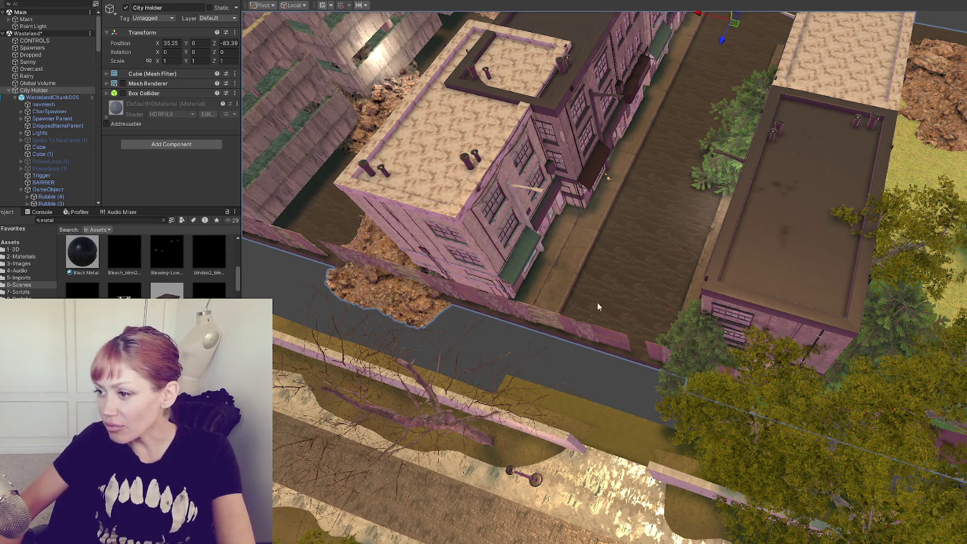
{"action": "mouse_move", "coordinate": [603, 430]}
{"action": "left_mouse_down"}
{"action": "mouse_move", "coordinate": [648, 380]}
{"action": "mouse_move", "coordinate": [794, 328]}
{"action": "mouse_move", "coordinate": [893, 276]}
{"action": "mouse_move", "coordinate": [640, 319]}
{"action": "mouse_move", "coordinate": [716, 315]}
{"action": "mouse_move", "coordinate": [615, 352]}
{"action": "mouse_move", "coordinate": [644, 265]}
{"action": "mouse_move", "coordinate": [568, 262]}
{"action": "mouse_move", "coordinate": [754, 417]}
{"action": "mouse_move", "coordinate": [673, 283]}
{"action": "mouse_move", "coordinate": [586, 399]}
{"action": "left_mouse_up"}
{"action": "left_click", "coordinate": [577, 416]}
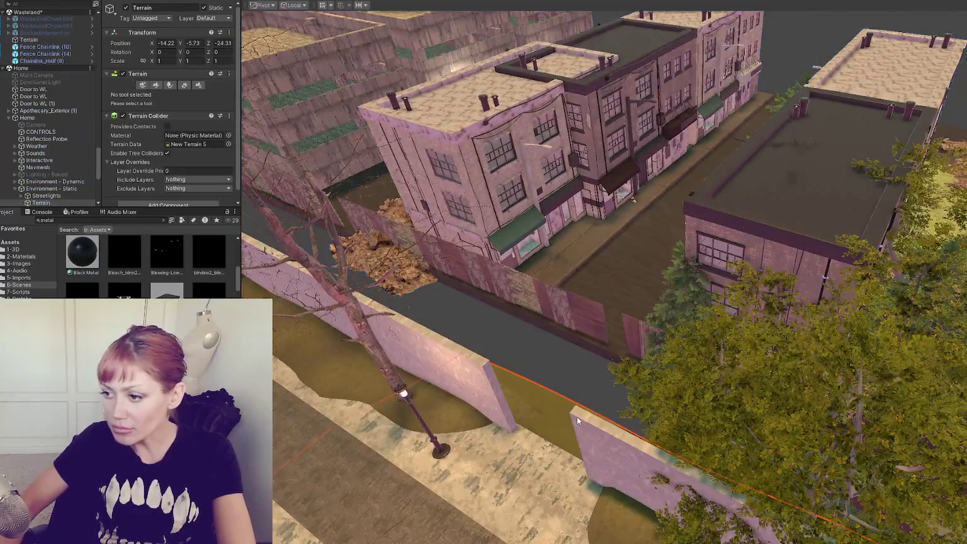
Try the Set Height brush, then frame WastelandChunk005 and look down over the alley.
{"action": "left_click", "coordinate": [155, 85]}
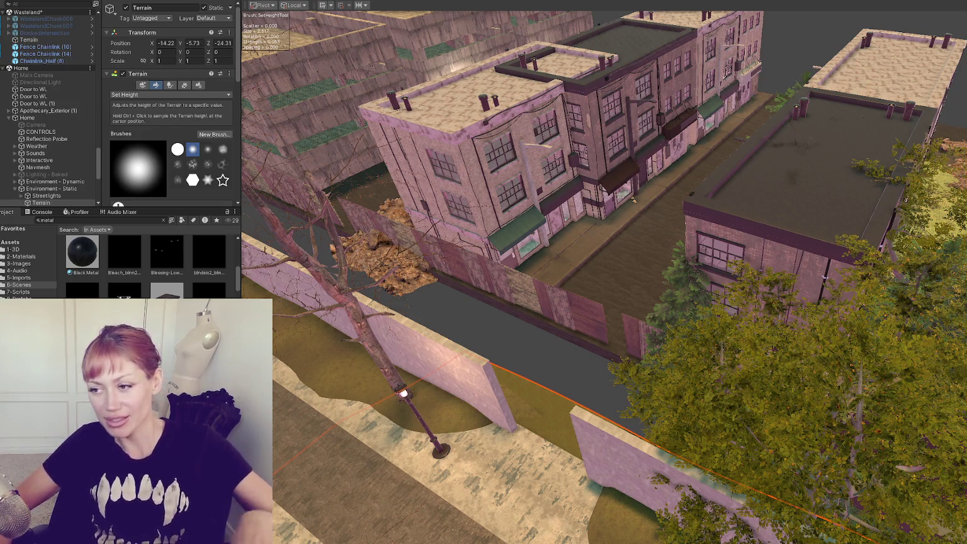
{"action": "left_click", "coordinate": [634, 200]}
{"action": "key", "text": "f"}
{"action": "mouse_move", "coordinate": [485, 240]}
{"action": "left_mouse_down"}
{"action": "mouse_move", "coordinate": [682, 218]}
{"action": "mouse_move", "coordinate": [719, 301]}
{"action": "mouse_move", "coordinate": [777, 326]}
{"action": "mouse_move", "coordinate": [453, 399]}
{"action": "left_mouse_up"}
{"action": "left_click", "coordinate": [452, 399]}
Select the terrain tile along the alley path and list its Paint Terrain tools.
{"action": "left_click_drag", "start_coordinate": [454, 350], "coordinate": [612, 417]}
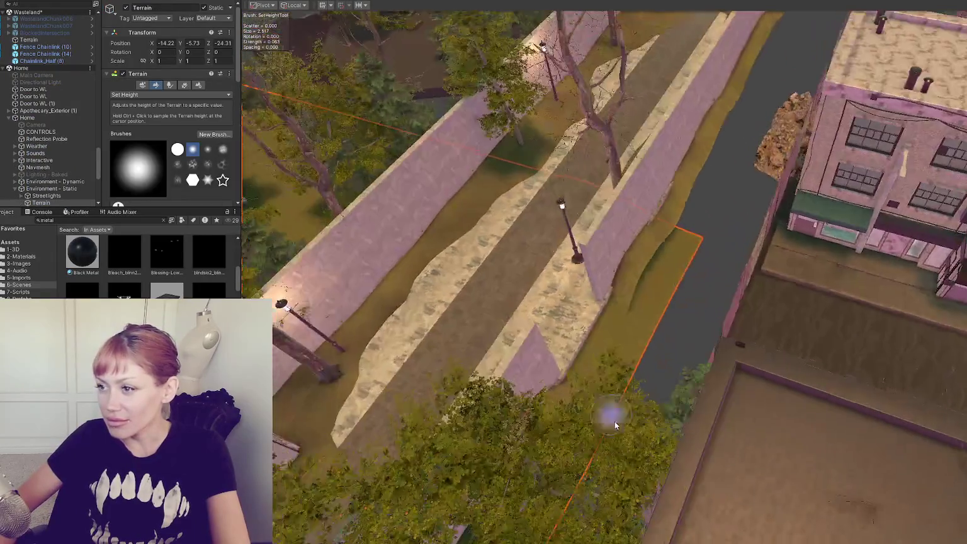
{"action": "left_click", "coordinate": [643, 264]}
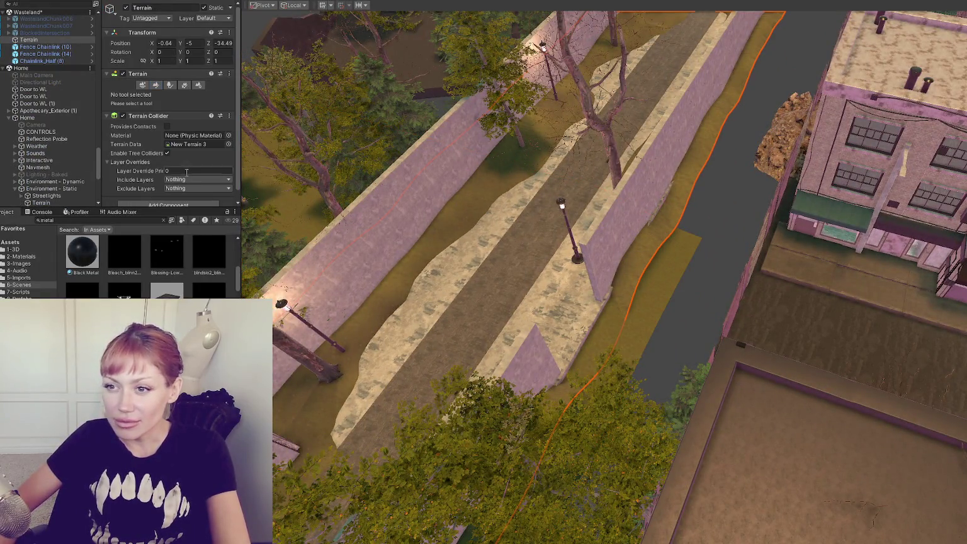
{"action": "left_click", "coordinate": [155, 84]}
{"action": "left_click", "coordinate": [162, 94]}
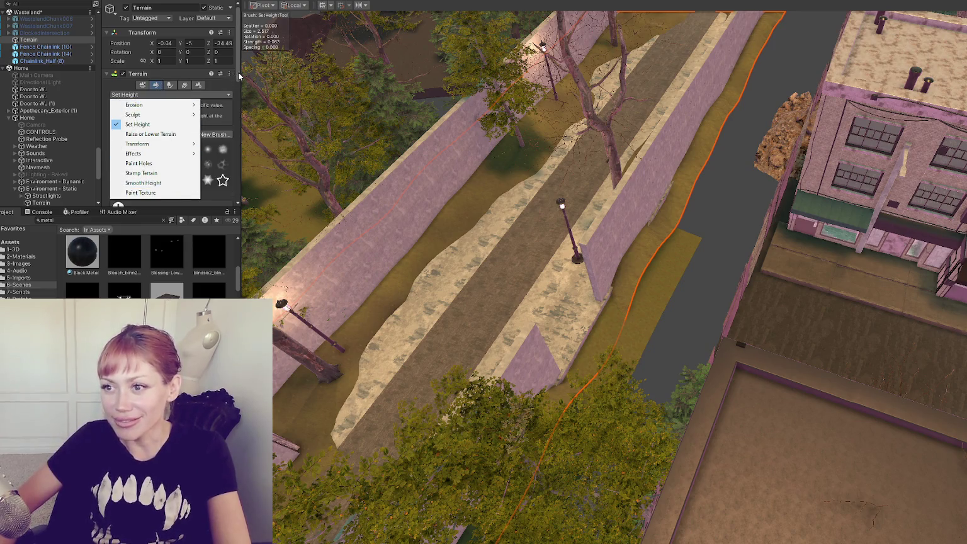
Set the alley terrain tile's Terrain Length to 30 in Terrain Settings.
{"action": "left_click_drag", "start_coordinate": [240, 76], "coordinate": [238, 182]}
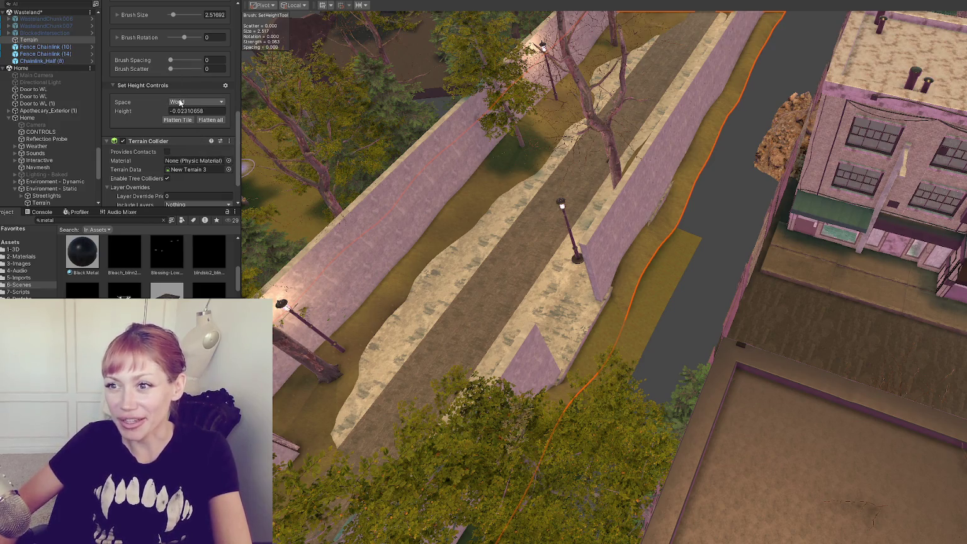
{"action": "scroll", "coordinate": [210, 146], "scroll_direction": "up", "scroll_amount": 4}
{"action": "scroll", "coordinate": [153, 110], "scroll_direction": "down", "scroll_amount": 2}
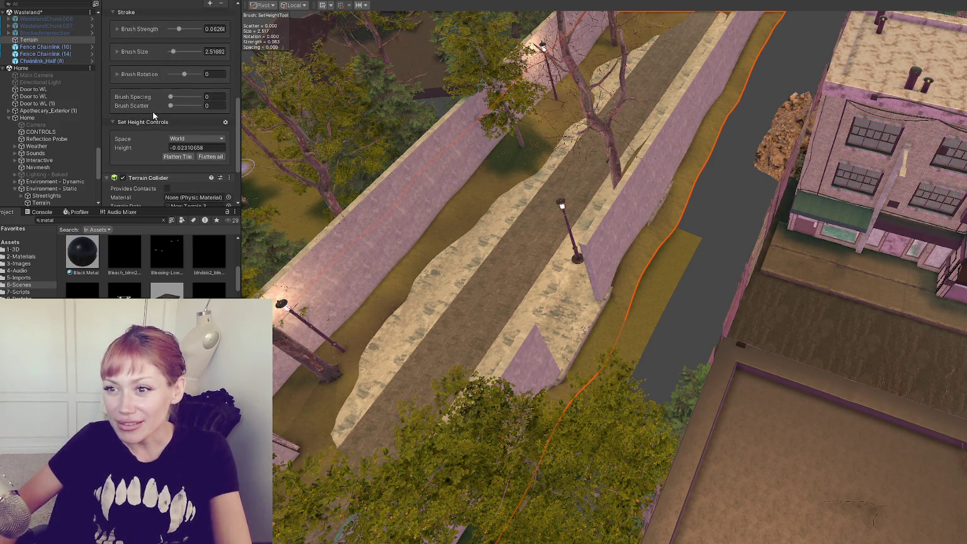
{"action": "scroll", "coordinate": [182, 110], "scroll_direction": "up", "scroll_amount": 5}
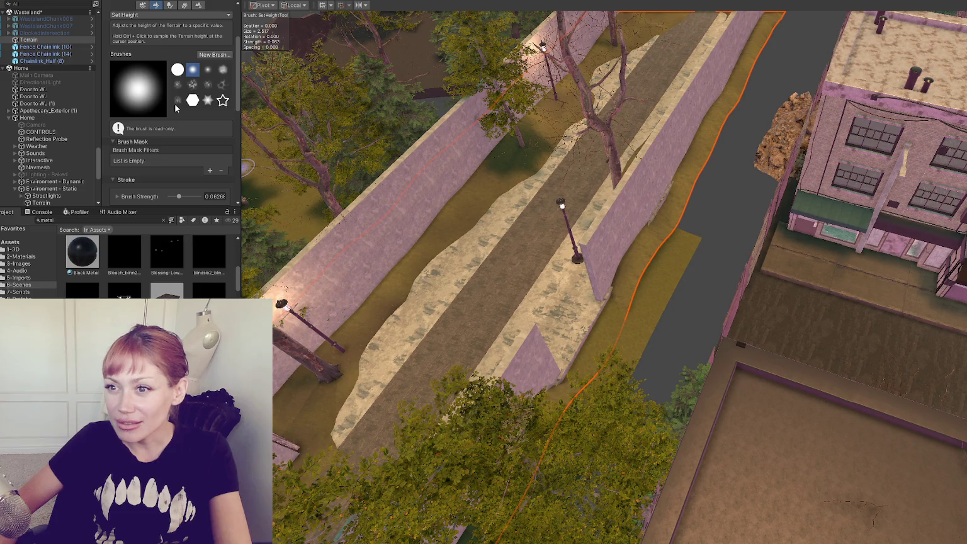
{"action": "left_click", "coordinate": [156, 15]}
{"action": "left_click", "coordinate": [198, 6]}
{"action": "scroll", "coordinate": [195, 113], "scroll_direction": "down", "scroll_amount": 5}
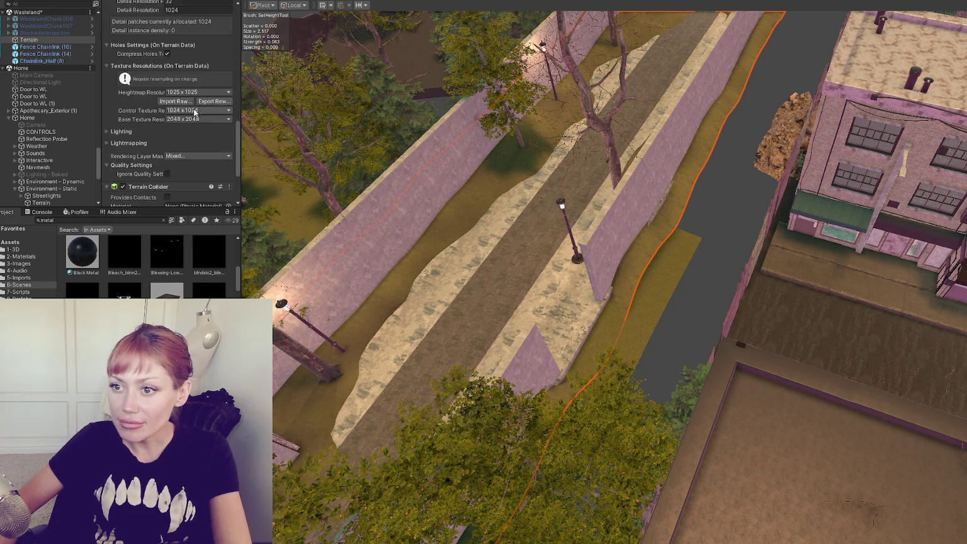
{"action": "scroll", "coordinate": [188, 137], "scroll_direction": "down", "scroll_amount": 2}
{"action": "scroll", "coordinate": [188, 137], "scroll_direction": "up", "scroll_amount": 5}
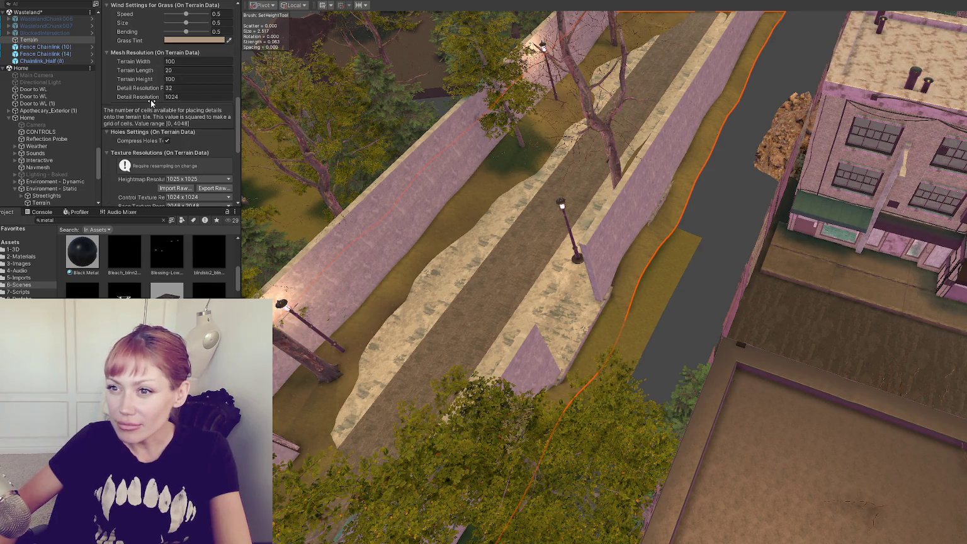
{"action": "left_click", "coordinate": [189, 70]}
{"action": "type", "text": "30"}
{"action": "key", "text": "Return"}
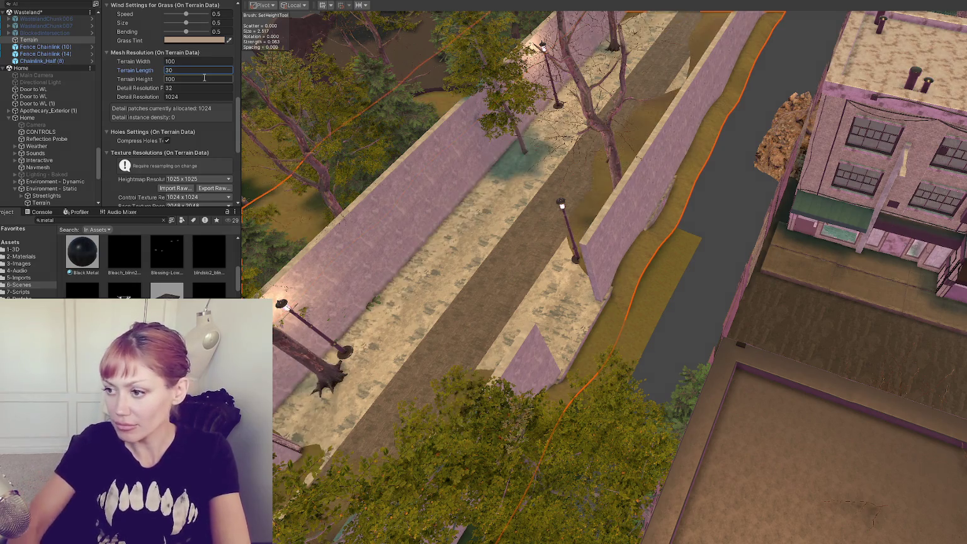
Orbit over the alley path to check the lengthened terrain.
{"action": "scroll", "coordinate": [567, 213], "scroll_direction": "down", "scroll_amount": 5}
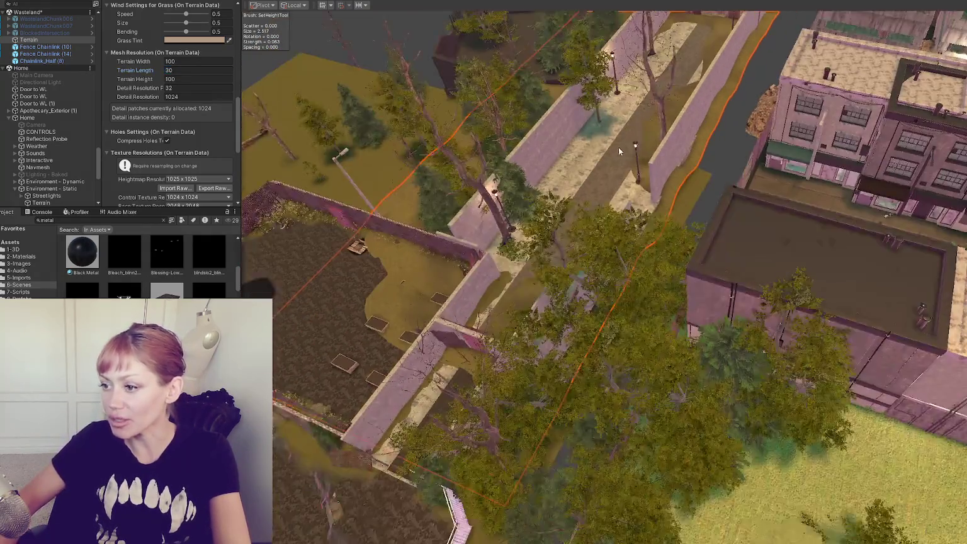
{"action": "left_click_drag", "start_coordinate": [616, 150], "coordinate": [664, 122]}
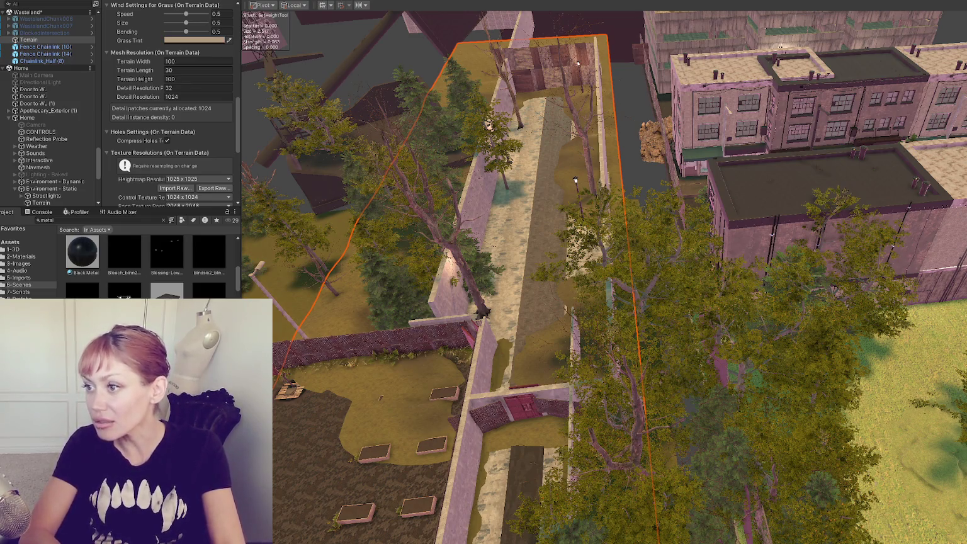
{"action": "scroll", "coordinate": [661, 221], "scroll_direction": "up", "scroll_amount": 5}
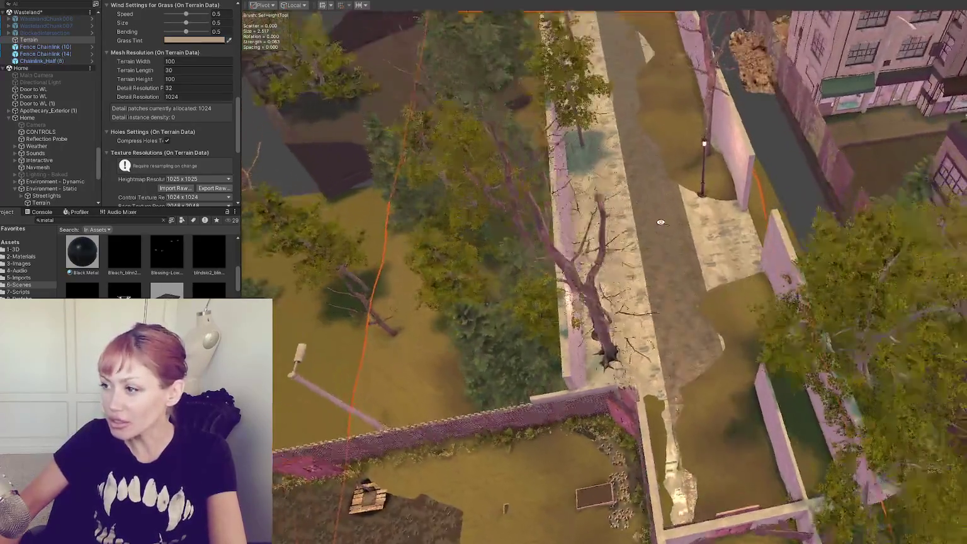
{"action": "mouse_move", "coordinate": [661, 222]}
{"action": "left_mouse_down"}
{"action": "mouse_move", "coordinate": [615, 211]}
{"action": "mouse_move", "coordinate": [541, 215]}
{"action": "left_mouse_up"}
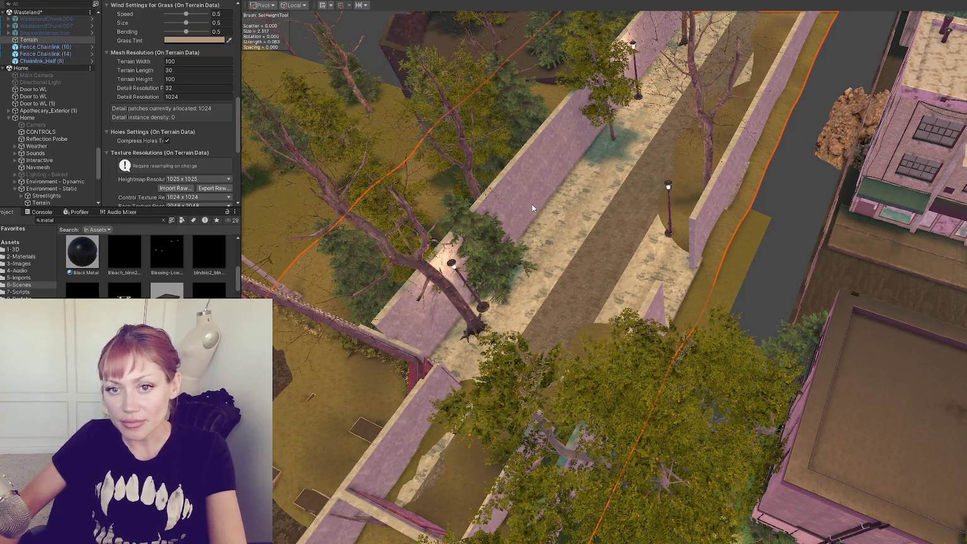
{"action": "left_click_drag", "start_coordinate": [616, 207], "coordinate": [630, 268]}
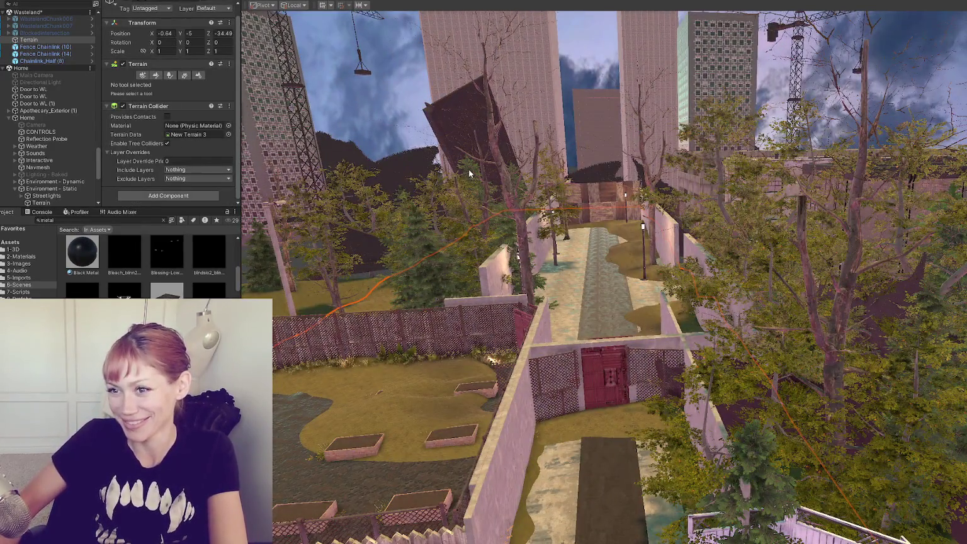
Shift the terrain tile along Z to about -44.79 to align it.
{"action": "scroll", "coordinate": [648, 289], "scroll_direction": "down", "scroll_amount": 3}
{"action": "left_click_drag", "start_coordinate": [741, 481], "coordinate": [801, 474]}
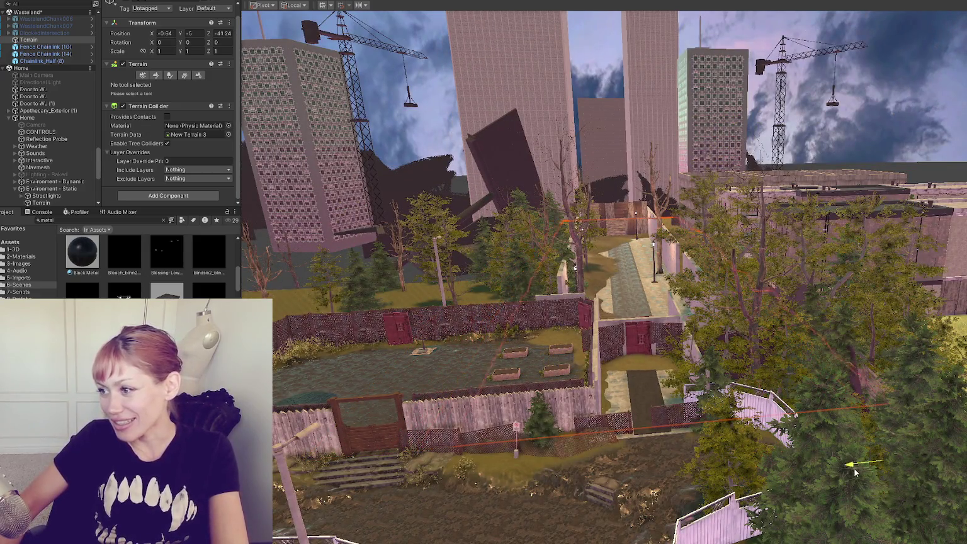
{"action": "left_click_drag", "start_coordinate": [871, 471], "coordinate": [875, 469]}
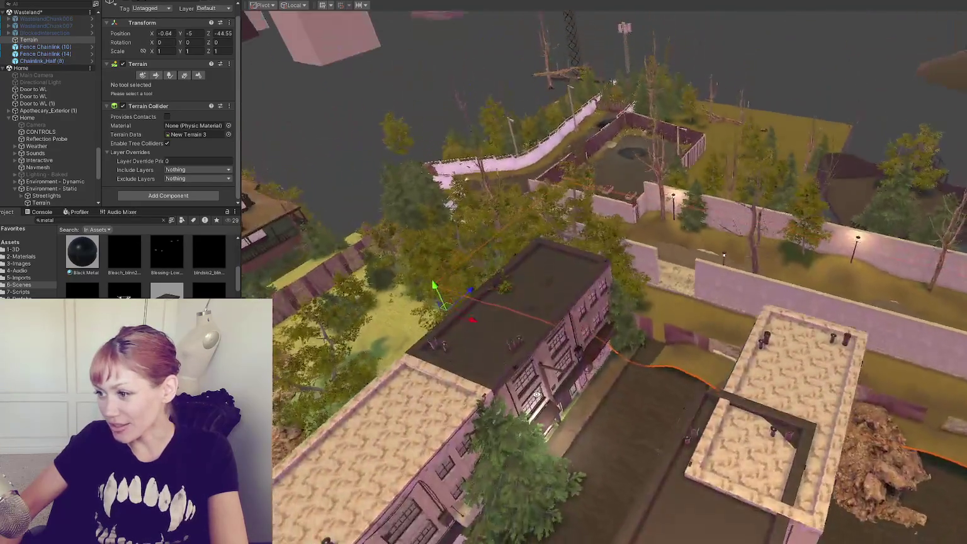
{"action": "scroll", "coordinate": [689, 347], "scroll_direction": "up", "scroll_amount": 3}
{"action": "left_click_drag", "start_coordinate": [376, 302], "coordinate": [384, 296]}
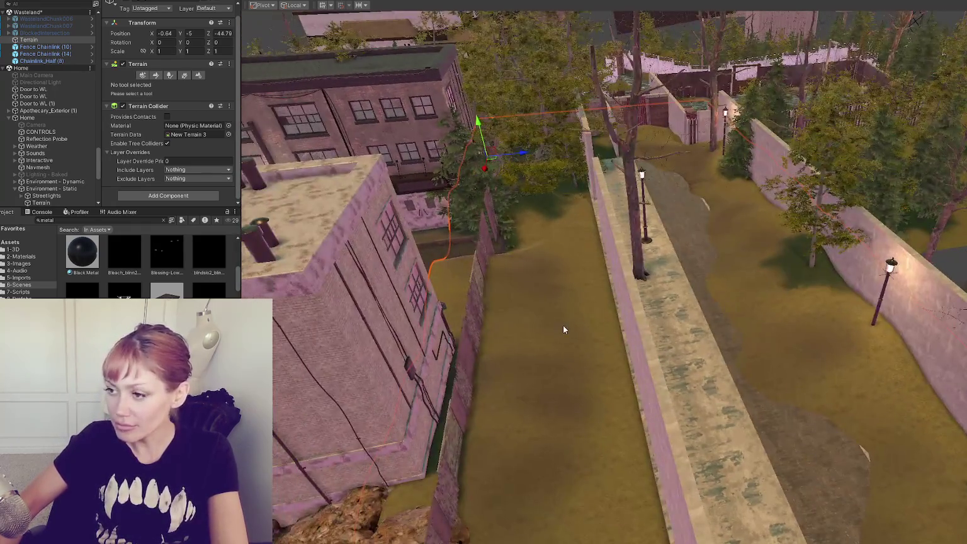
Choose the Raise or Lower Terrain tool and select and frame the neighbouring terrain tile.
{"action": "left_click", "coordinate": [157, 76]}
{"action": "left_click", "coordinate": [156, 85]}
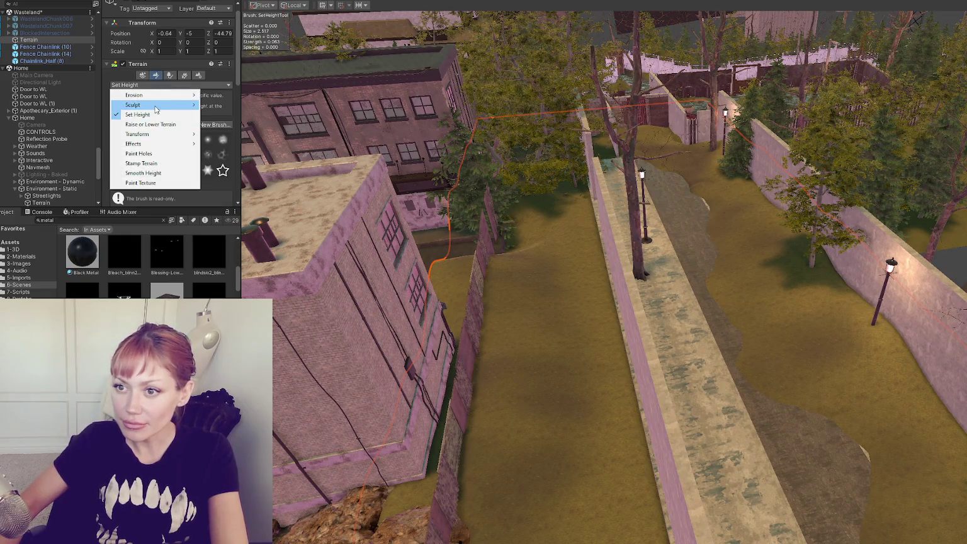
{"action": "left_click", "coordinate": [151, 124]}
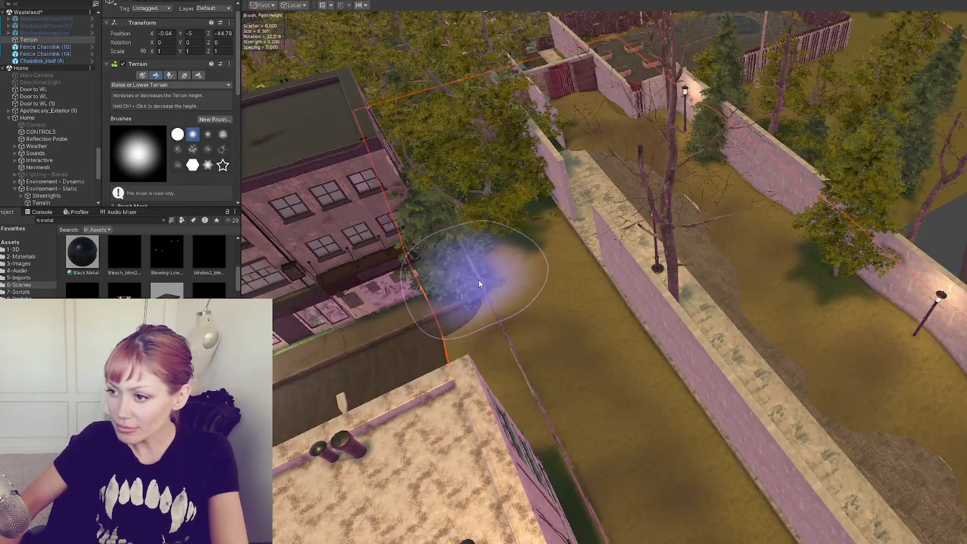
{"action": "left_click", "coordinate": [532, 179]}
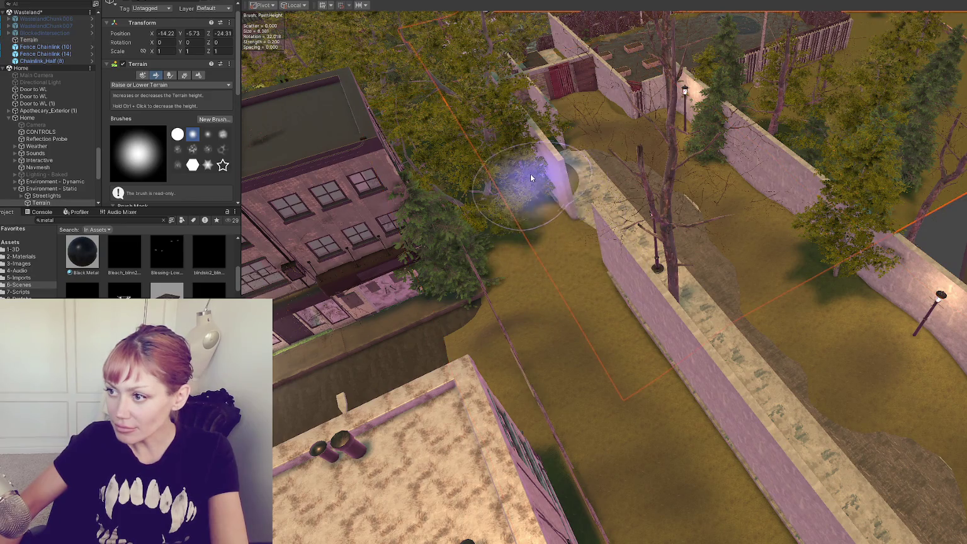
{"action": "left_click", "coordinate": [564, 214]}
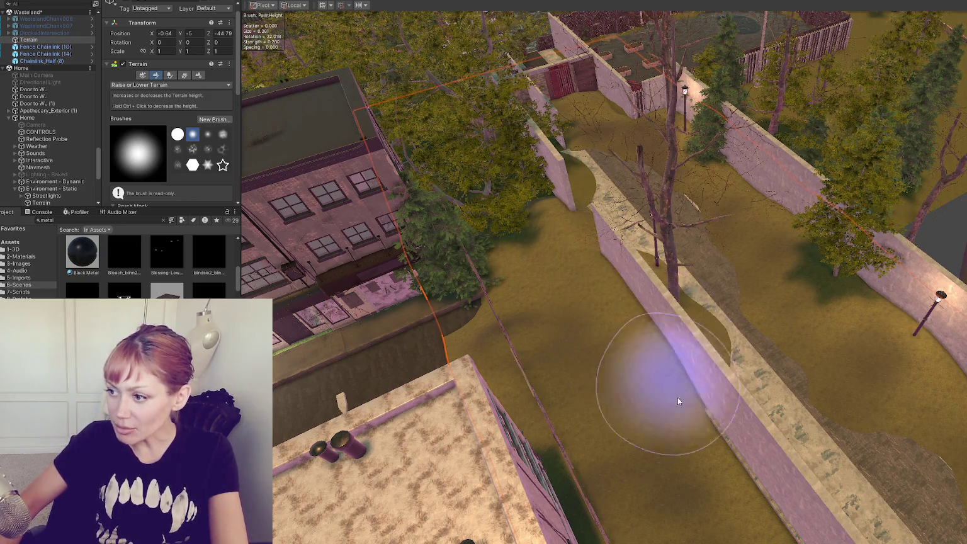
{"action": "key", "text": "f"}
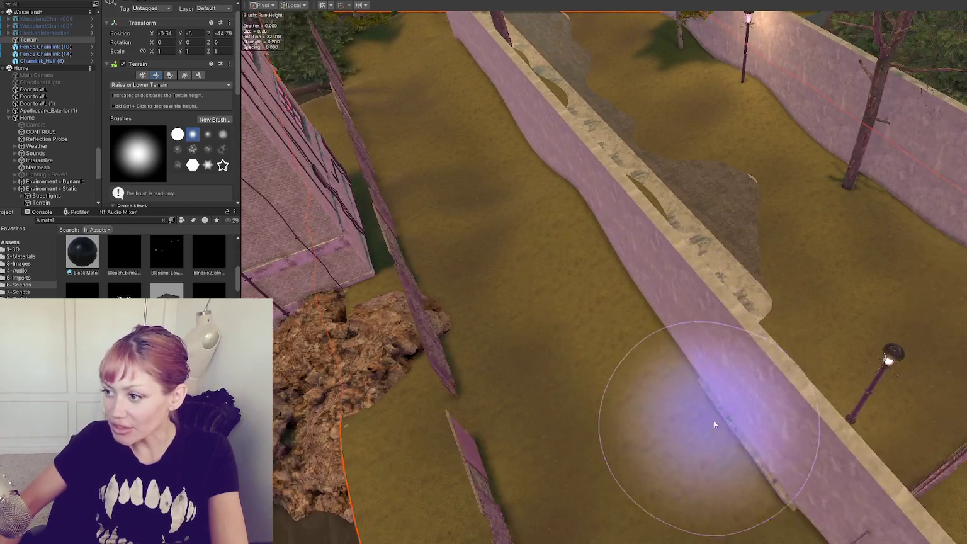
Paint the ground height along the walled corridor and yard so it meets the wall bases.
{"action": "scroll", "coordinate": [763, 452], "scroll_direction": "up", "scroll_amount": 3}
{"action": "mouse_move", "coordinate": [740, 338]}
{"action": "left_mouse_down"}
{"action": "mouse_move", "coordinate": [771, 388]}
{"action": "mouse_move", "coordinate": [765, 367]}
{"action": "mouse_move", "coordinate": [673, 281]}
{"action": "mouse_move", "coordinate": [551, 217]}
{"action": "mouse_move", "coordinate": [571, 390]}
{"action": "left_mouse_up"}
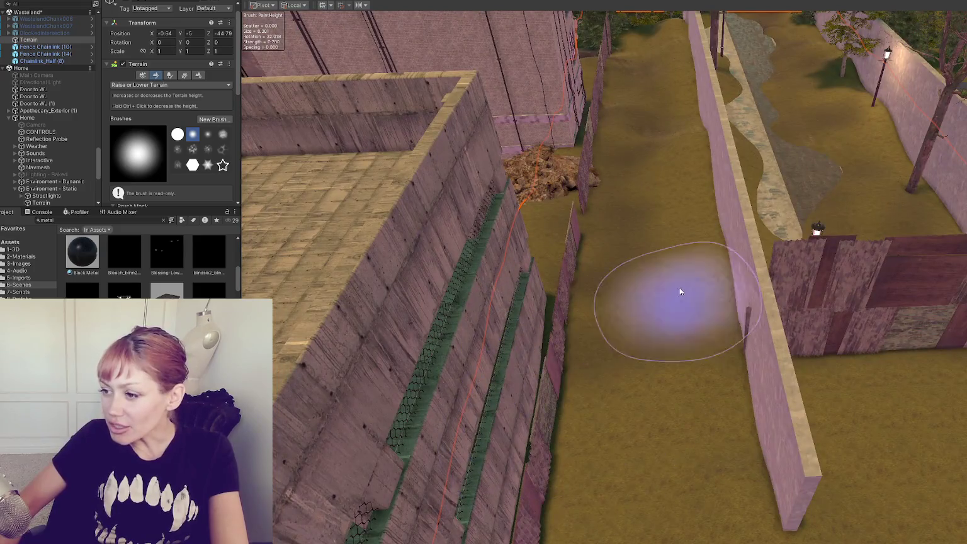
{"action": "mouse_move", "coordinate": [611, 263]}
{"action": "left_mouse_down"}
{"action": "mouse_move", "coordinate": [595, 252]}
{"action": "mouse_move", "coordinate": [497, 324]}
{"action": "left_mouse_up"}
{"action": "mouse_move", "coordinate": [601, 256]}
{"action": "left_mouse_down"}
{"action": "mouse_move", "coordinate": [576, 312]}
{"action": "mouse_move", "coordinate": [464, 268]}
{"action": "mouse_move", "coordinate": [790, 333]}
{"action": "mouse_move", "coordinate": [565, 298]}
{"action": "mouse_move", "coordinate": [604, 370]}
{"action": "left_mouse_up"}
{"action": "left_click", "coordinate": [653, 375], "text": "ctrl"}
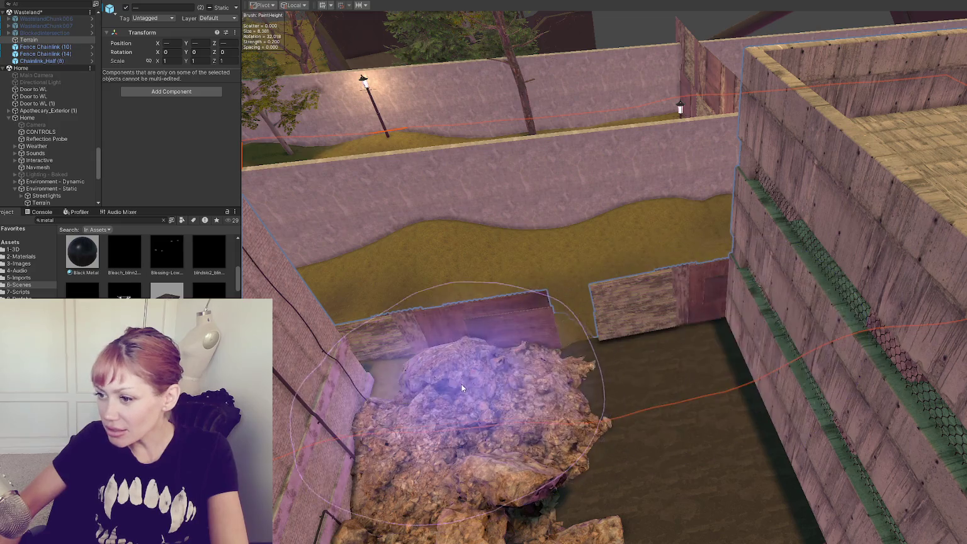
{"action": "mouse_move", "coordinate": [492, 299]}
{"action": "left_mouse_down"}
{"action": "mouse_move", "coordinate": [571, 397]}
{"action": "mouse_move", "coordinate": [557, 367]}
{"action": "mouse_move", "coordinate": [600, 399]}
{"action": "mouse_move", "coordinate": [417, 330]}
{"action": "mouse_move", "coordinate": [630, 370]}
{"action": "left_mouse_up"}
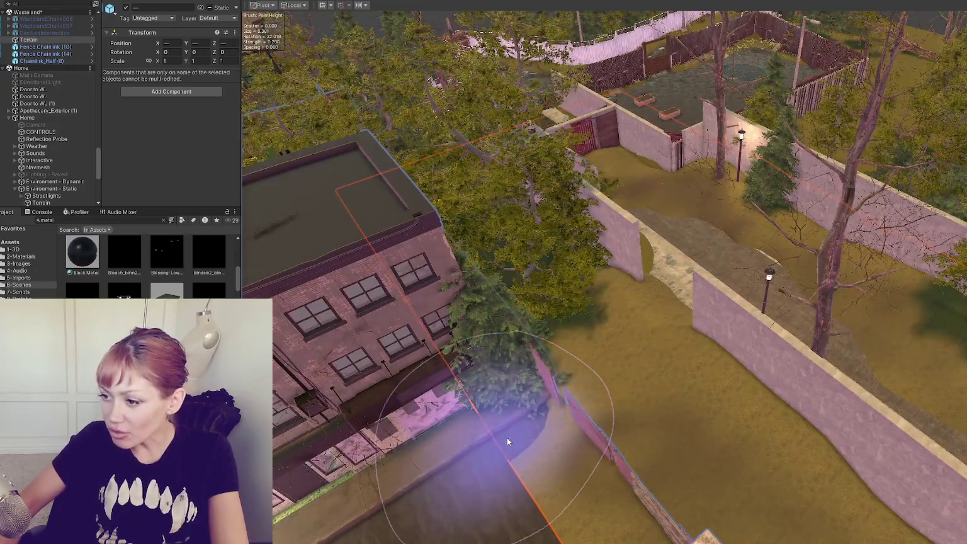
{"action": "mouse_move", "coordinate": [499, 331]}
{"action": "left_mouse_down"}
{"action": "mouse_move", "coordinate": [696, 406]}
{"action": "mouse_move", "coordinate": [557, 378]}
{"action": "mouse_move", "coordinate": [728, 411]}
{"action": "left_mouse_up"}
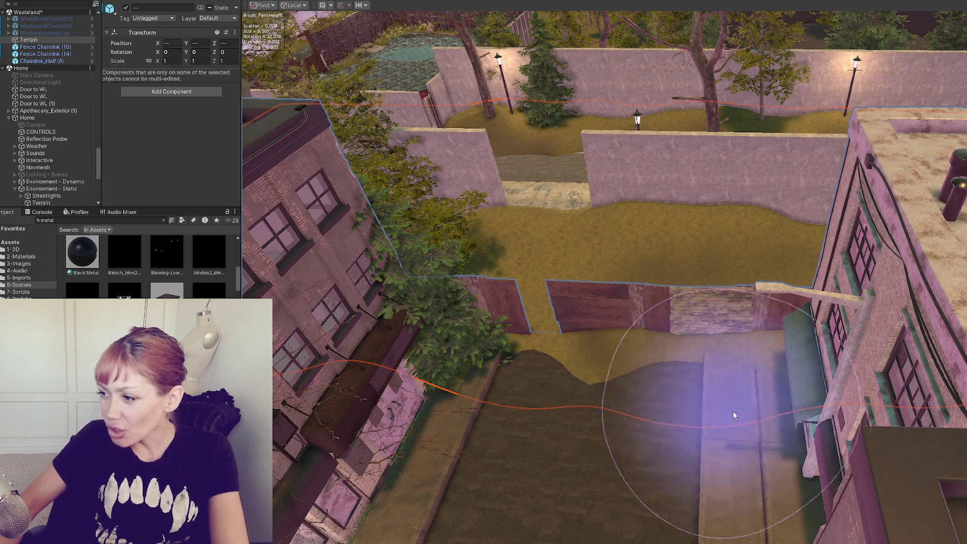
{"action": "left_click_drag", "start_coordinate": [486, 360], "coordinate": [809, 389]}
{"action": "mouse_move", "coordinate": [494, 345]}
{"action": "left_mouse_down"}
{"action": "mouse_move", "coordinate": [585, 305]}
{"action": "mouse_move", "coordinate": [570, 319]}
{"action": "mouse_move", "coordinate": [573, 331]}
{"action": "mouse_move", "coordinate": [422, 313]}
{"action": "mouse_move", "coordinate": [403, 271]}
{"action": "mouse_move", "coordinate": [410, 282]}
{"action": "mouse_move", "coordinate": [615, 346]}
{"action": "mouse_move", "coordinate": [594, 399]}
{"action": "mouse_move", "coordinate": [513, 304]}
{"action": "left_mouse_up"}
Slide the Wooden_Board1 (10) fence plank along X to 0.048.
{"action": "left_click", "coordinate": [511, 308]}
{"action": "left_click", "coordinate": [495, 322]}
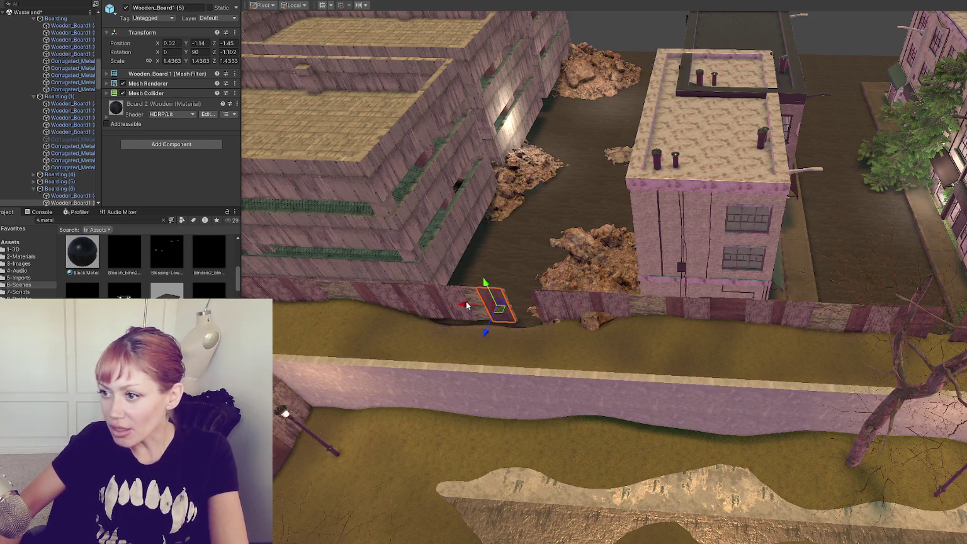
{"action": "left_click_drag", "start_coordinate": [480, 305], "coordinate": [471, 306]}
{"action": "key", "text": "f"}
{"action": "left_click_drag", "start_coordinate": [650, 289], "coordinate": [785, 300]}
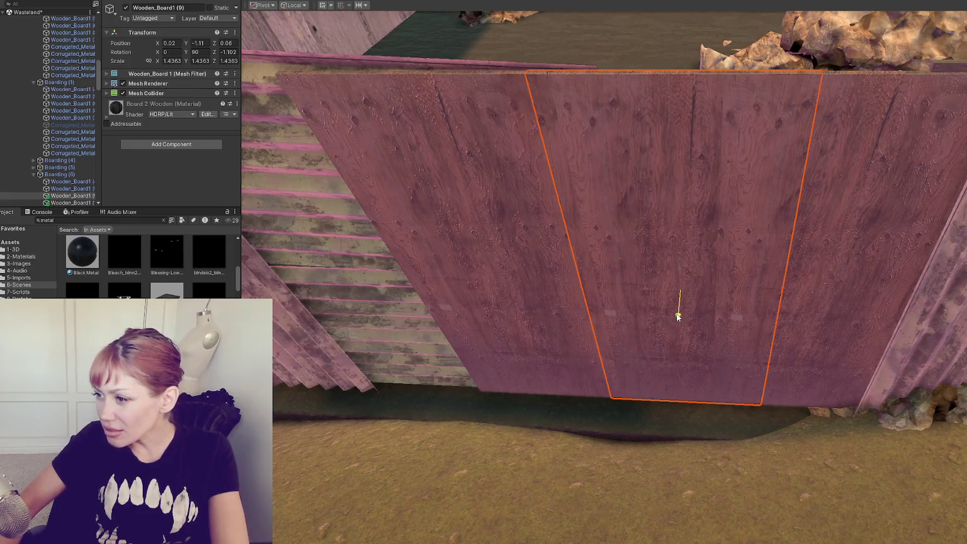
{"action": "scroll", "coordinate": [676, 313], "scroll_direction": "down", "scroll_amount": 3}
Undo the accidental rotation of the wooden board to keep it upright.
{"action": "key", "text": "e"}
{"action": "mouse_move", "coordinate": [688, 273]}
{"action": "left_mouse_down"}
{"action": "mouse_move", "coordinate": [875, 312]}
{"action": "mouse_move", "coordinate": [648, 320]}
{"action": "mouse_move", "coordinate": [349, 239]}
{"action": "mouse_move", "coordinate": [400, 279]}
{"action": "left_mouse_up"}
{"action": "key", "text": "ctrl+z"}
{"action": "key", "text": "ctrl+d"}
Inspect the neighbouring board, wasteland chunk, terrain and the wall block beside the path.
{"action": "left_click", "coordinate": [609, 250]}
{"action": "key", "text": "f"}
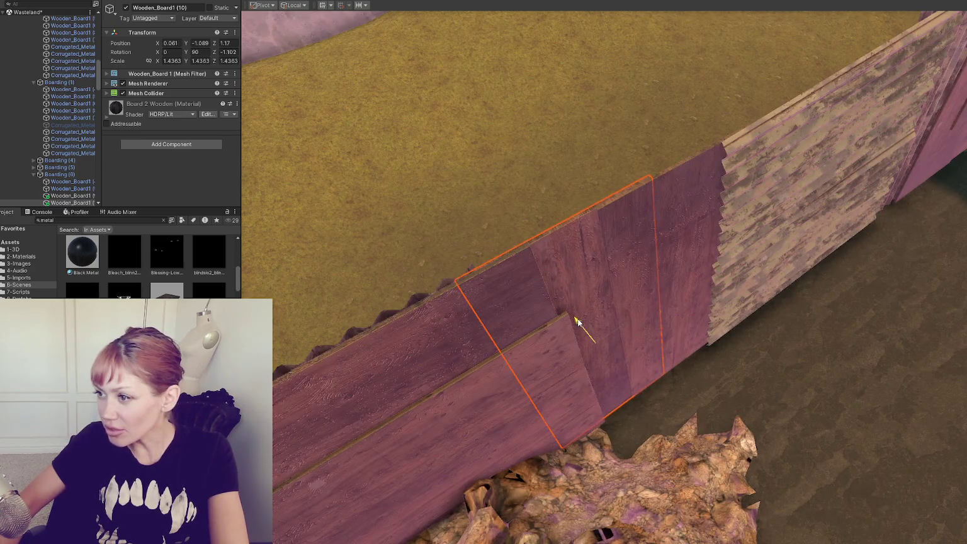
{"action": "mouse_move", "coordinate": [578, 322]}
{"action": "left_mouse_down"}
{"action": "mouse_move", "coordinate": [707, 267]}
{"action": "mouse_move", "coordinate": [533, 162]}
{"action": "mouse_move", "coordinate": [648, 187]}
{"action": "mouse_move", "coordinate": [723, 218]}
{"action": "mouse_move", "coordinate": [933, 180]}
{"action": "mouse_move", "coordinate": [683, 247]}
{"action": "mouse_move", "coordinate": [906, 198]}
{"action": "mouse_move", "coordinate": [693, 283]}
{"action": "mouse_move", "coordinate": [651, 263]}
{"action": "mouse_move", "coordinate": [738, 211]}
{"action": "mouse_move", "coordinate": [649, 269]}
{"action": "mouse_move", "coordinate": [657, 248]}
{"action": "left_mouse_up"}
{"action": "left_click", "coordinate": [722, 219]}
{"action": "left_click", "coordinate": [608, 364]}
{"action": "scroll", "coordinate": [708, 305], "scroll_direction": "up", "scroll_amount": 3}
{"action": "left_click", "coordinate": [706, 239]}
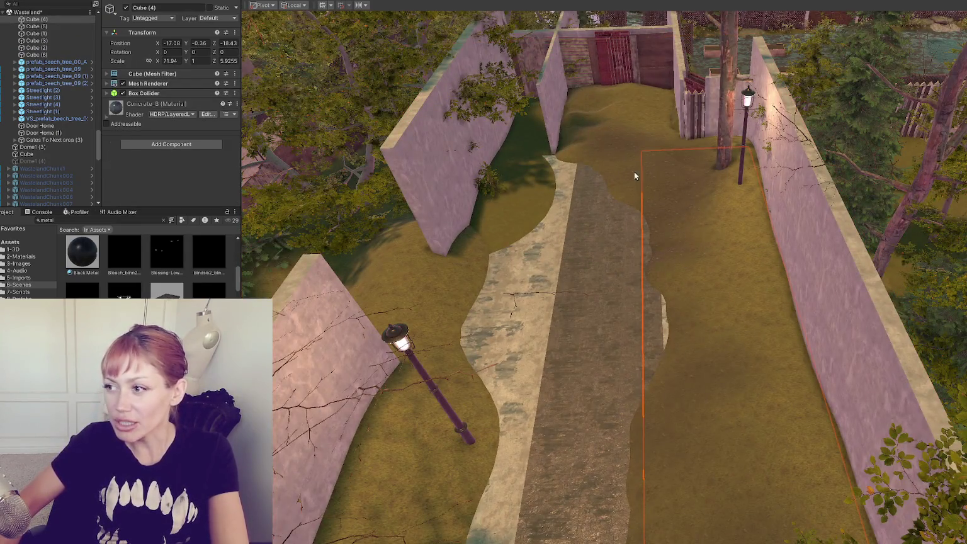
Select the terrain, choose Raise or Lower Terrain and move to the tile beside the yard wall.
{"action": "left_click", "coordinate": [660, 153]}
{"action": "left_click", "coordinate": [156, 86]}
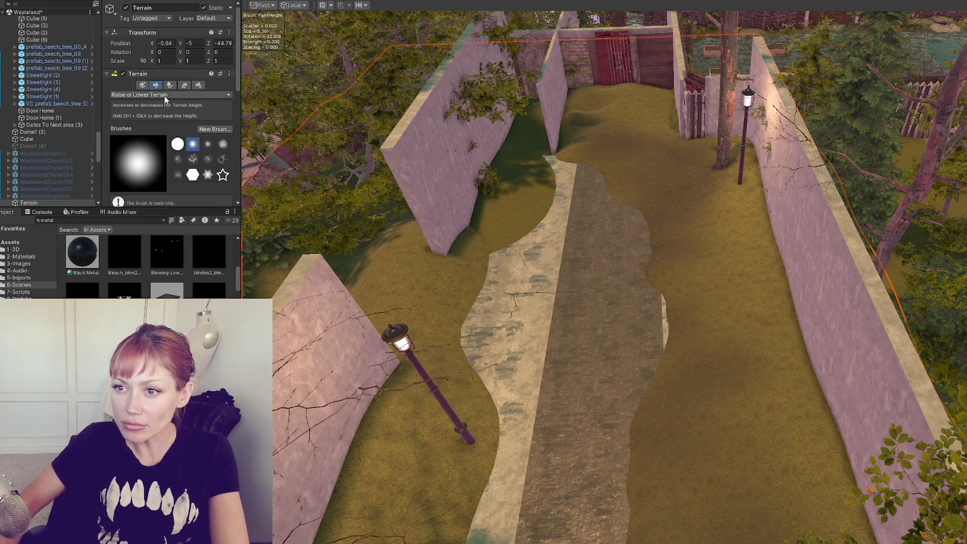
{"action": "left_click", "coordinate": [165, 95]}
{"action": "left_click", "coordinate": [151, 134]}
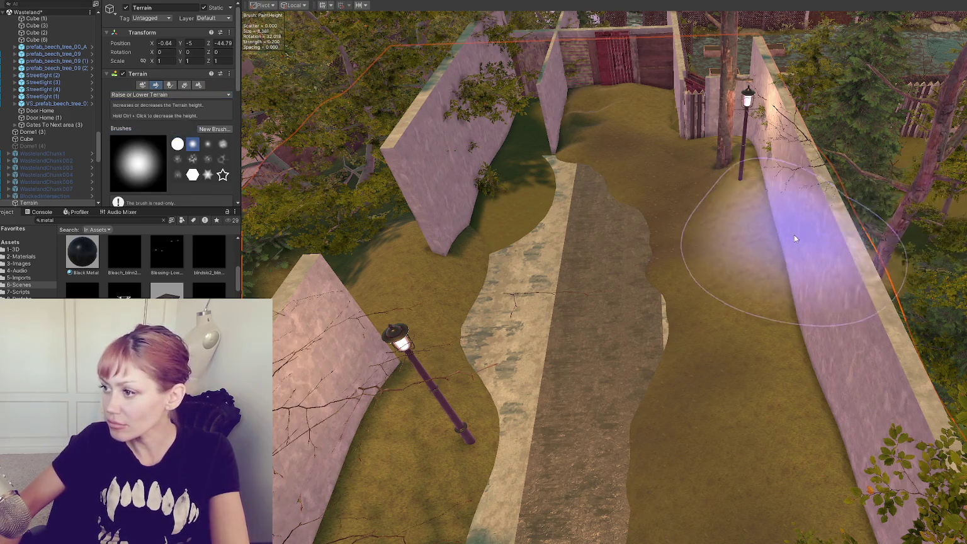
{"action": "left_click_drag", "start_coordinate": [660, 211], "coordinate": [518, 238]}
{"action": "left_click", "coordinate": [399, 271]}
{"action": "left_click_drag", "start_coordinate": [457, 243], "coordinate": [487, 293]}
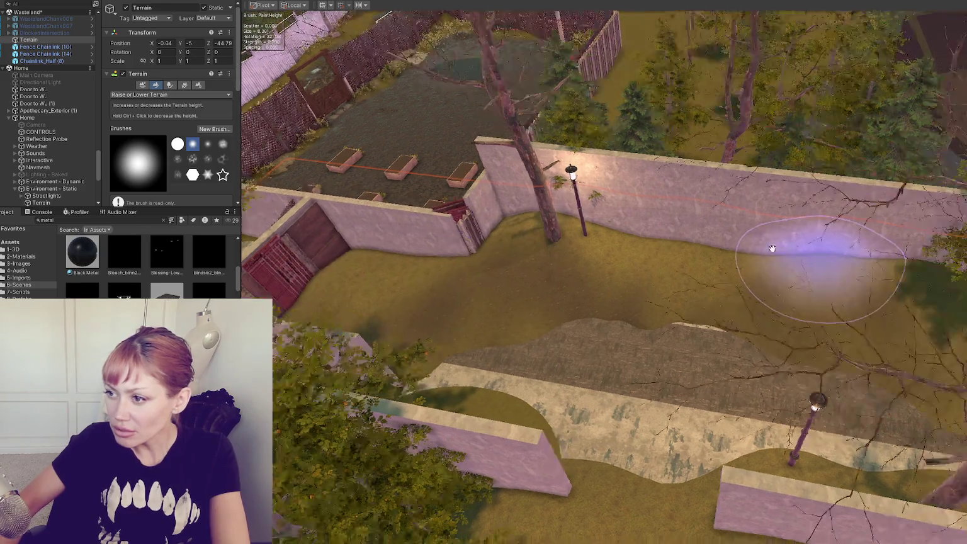
Brush terrain height along the long wall, rubble and low wall by the lamps.
{"action": "scroll", "coordinate": [777, 248], "scroll_direction": "up", "scroll_amount": 5}
{"action": "mouse_move", "coordinate": [864, 283]}
{"action": "left_mouse_down"}
{"action": "mouse_move", "coordinate": [846, 268]}
{"action": "mouse_move", "coordinate": [762, 277]}
{"action": "mouse_move", "coordinate": [944, 259]}
{"action": "mouse_move", "coordinate": [669, 202]}
{"action": "left_mouse_up"}
{"action": "mouse_move", "coordinate": [668, 159]}
{"action": "left_mouse_down"}
{"action": "mouse_move", "coordinate": [799, 227]}
{"action": "mouse_move", "coordinate": [636, 162]}
{"action": "mouse_move", "coordinate": [801, 206]}
{"action": "mouse_move", "coordinate": [594, 205]}
{"action": "left_mouse_up"}
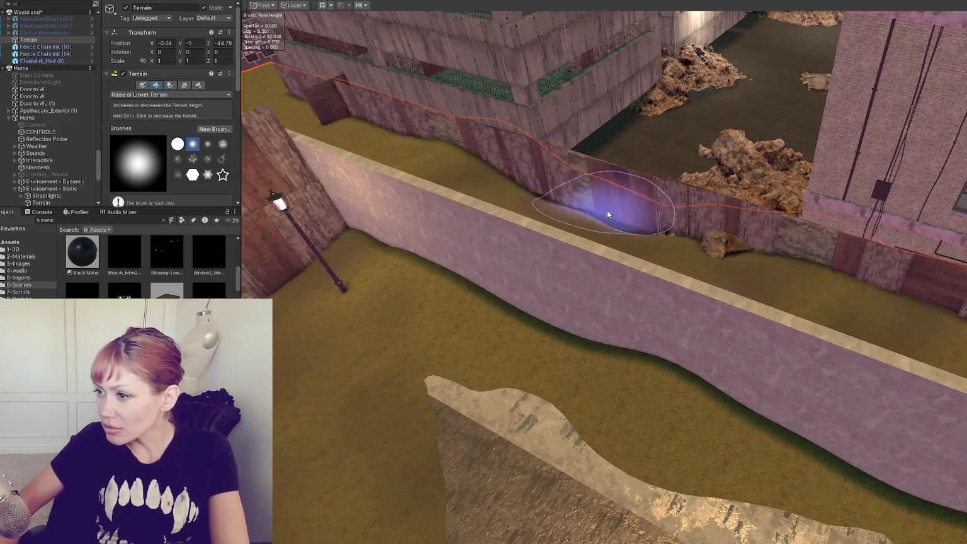
{"action": "scroll", "coordinate": [702, 205], "scroll_direction": "up", "scroll_amount": 5}
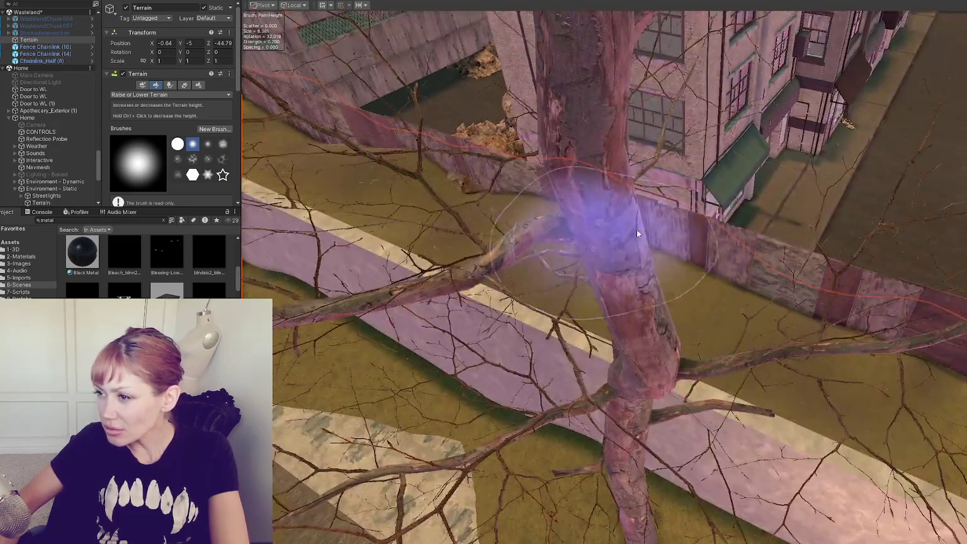
{"action": "scroll", "coordinate": [613, 224], "scroll_direction": "down", "scroll_amount": 3}
{"action": "scroll", "coordinate": [726, 319], "scroll_direction": "up", "scroll_amount": 4}
{"action": "mouse_move", "coordinate": [725, 324]}
{"action": "left_mouse_down"}
{"action": "mouse_move", "coordinate": [885, 335]}
{"action": "mouse_move", "coordinate": [653, 299]}
{"action": "left_mouse_up"}
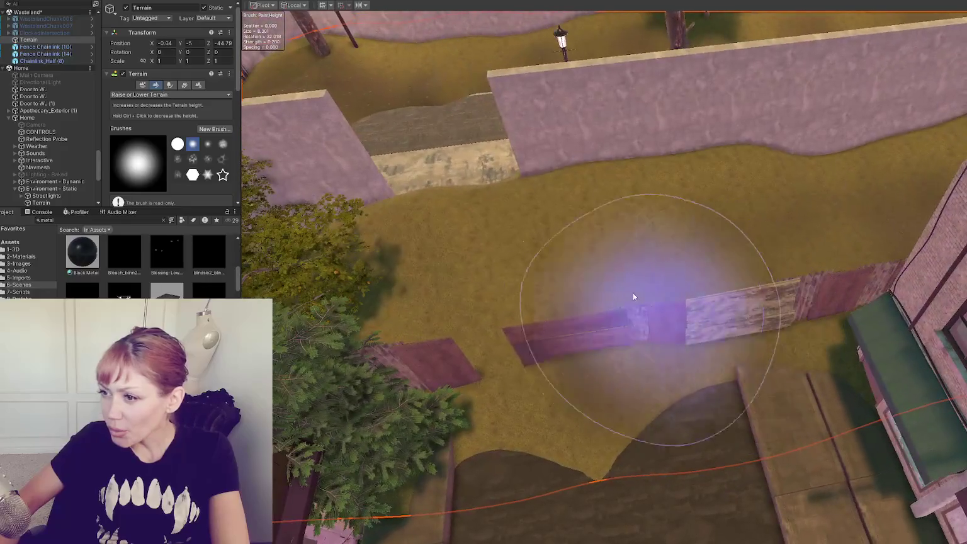
{"action": "mouse_move", "coordinate": [444, 173]}
{"action": "left_mouse_down"}
{"action": "mouse_move", "coordinate": [687, 274]}
{"action": "mouse_move", "coordinate": [650, 327]}
{"action": "mouse_move", "coordinate": [691, 328]}
{"action": "mouse_move", "coordinate": [762, 301]}
{"action": "mouse_move", "coordinate": [766, 248]}
{"action": "mouse_move", "coordinate": [605, 259]}
{"action": "mouse_move", "coordinate": [503, 248]}
{"action": "mouse_move", "coordinate": [94, 133]}
{"action": "left_mouse_up"}
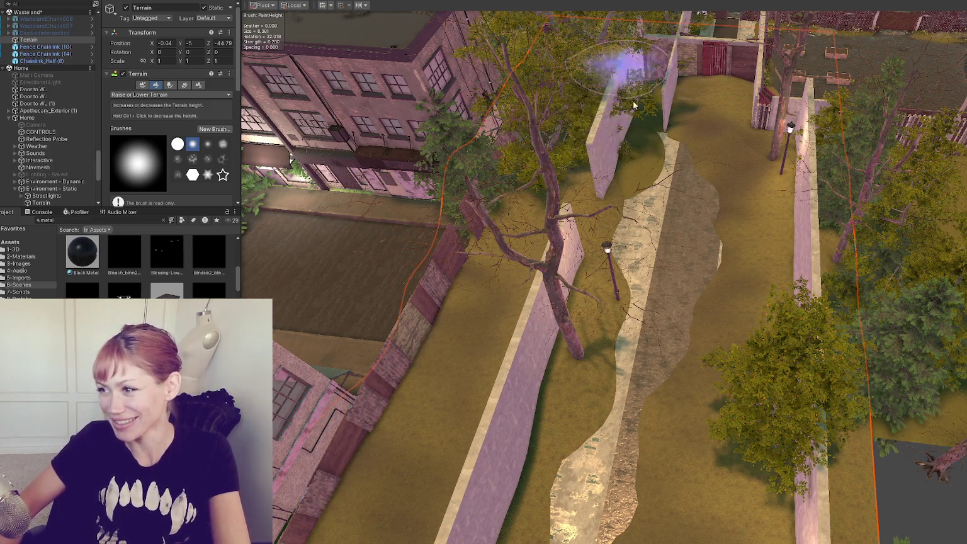
{"action": "scroll", "coordinate": [615, 79], "scroll_direction": "down", "scroll_amount": 3}
Select the Concrete_A wall Cube (1) and orbit around it.
{"action": "left_click", "coordinate": [709, 197]}
{"action": "left_click_drag", "start_coordinate": [739, 197], "coordinate": [770, 172]}
{"action": "mouse_move", "coordinate": [571, 365]}
{"action": "left_mouse_down"}
{"action": "mouse_move", "coordinate": [611, 344]}
{"action": "mouse_move", "coordinate": [527, 382]}
{"action": "mouse_move", "coordinate": [530, 321]}
{"action": "left_mouse_up"}
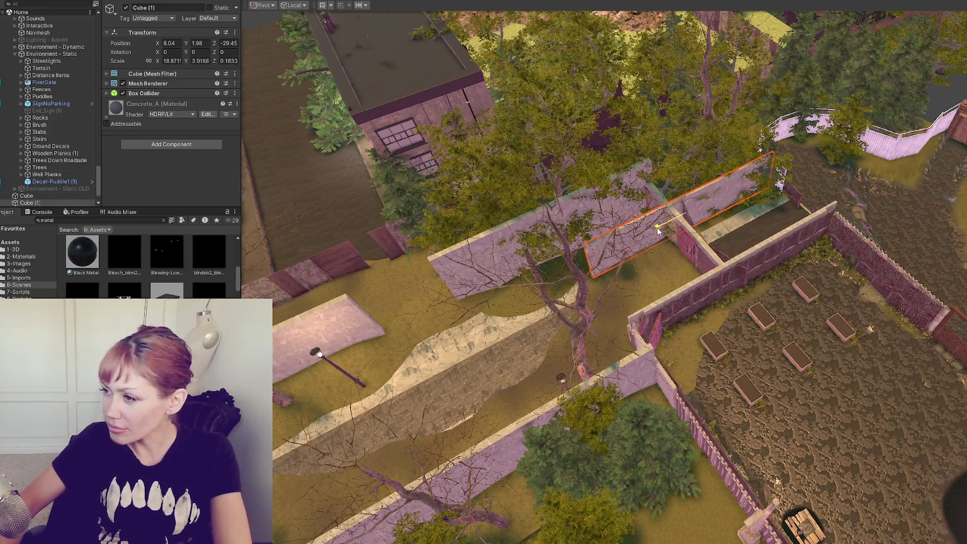
Shorten Cube (1) to 10.625 wide at X 4.35, then open the Wasteland scene, saving changes.
{"action": "left_click_drag", "start_coordinate": [704, 217], "coordinate": [603, 295]}
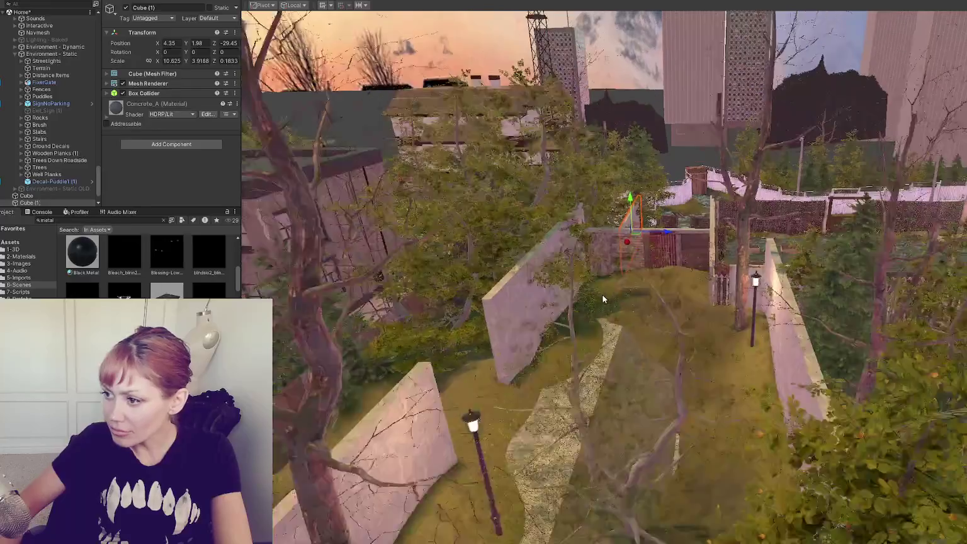
{"action": "scroll", "coordinate": [50, 94], "scroll_direction": "up", "scroll_amount": 5}
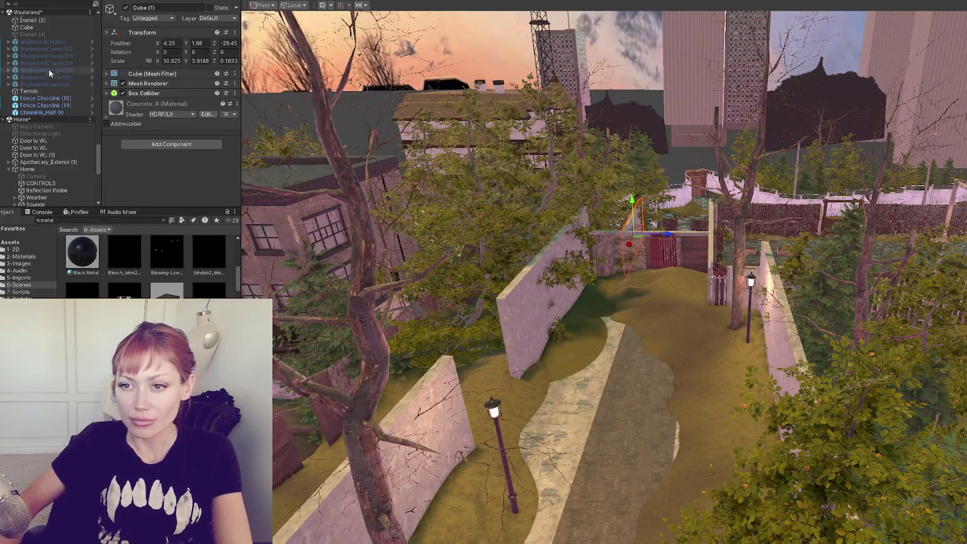
{"action": "left_click", "coordinate": [25, 286]}
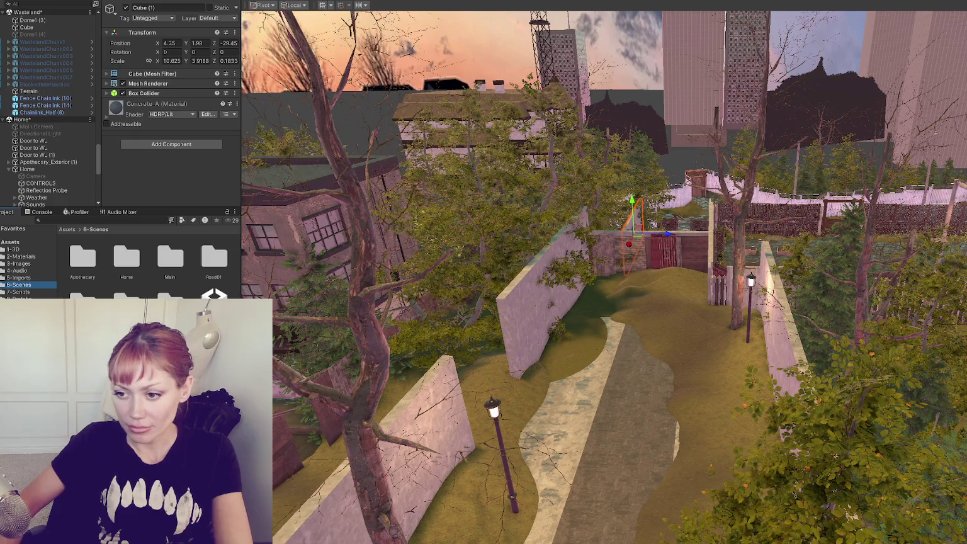
{"action": "double_click", "coordinate": [214, 295]}
{"action": "left_click", "coordinate": [550, 295]}
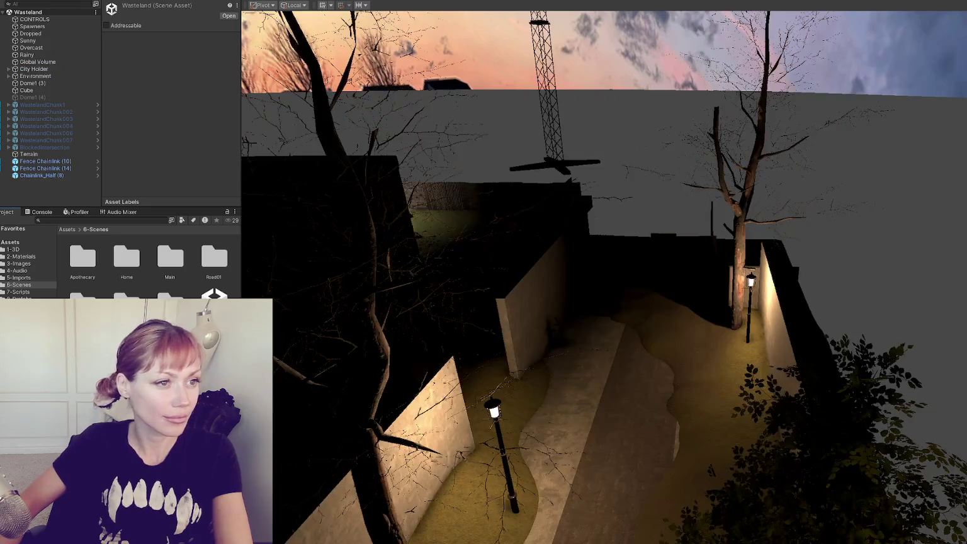
Select the terrain and show its list of Paint Terrain tools.
{"action": "scroll", "coordinate": [649, 351], "scroll_direction": "up", "scroll_amount": 3}
{"action": "left_click", "coordinate": [648, 351]}
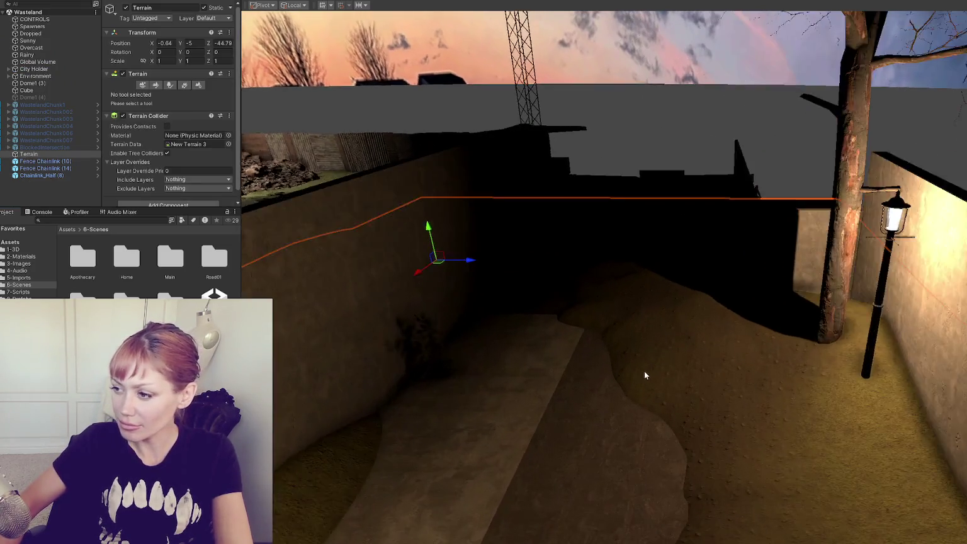
{"action": "scroll", "coordinate": [656, 309], "scroll_direction": "up", "scroll_amount": 3}
{"action": "scroll", "coordinate": [809, 205], "scroll_direction": "down", "scroll_amount": 5}
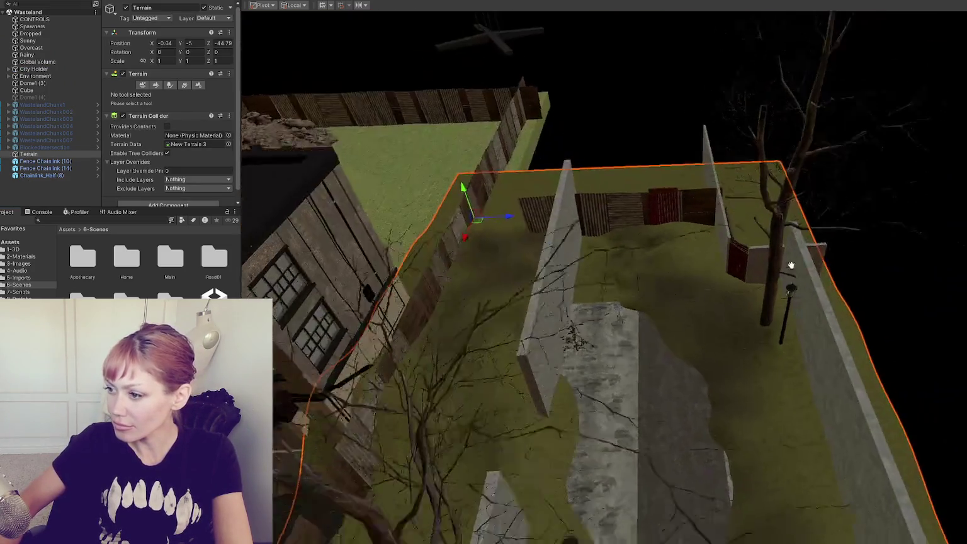
{"action": "left_click", "coordinate": [776, 310]}
{"action": "scroll", "coordinate": [713, 220], "scroll_direction": "up", "scroll_amount": 3}
{"action": "left_click", "coordinate": [714, 220]}
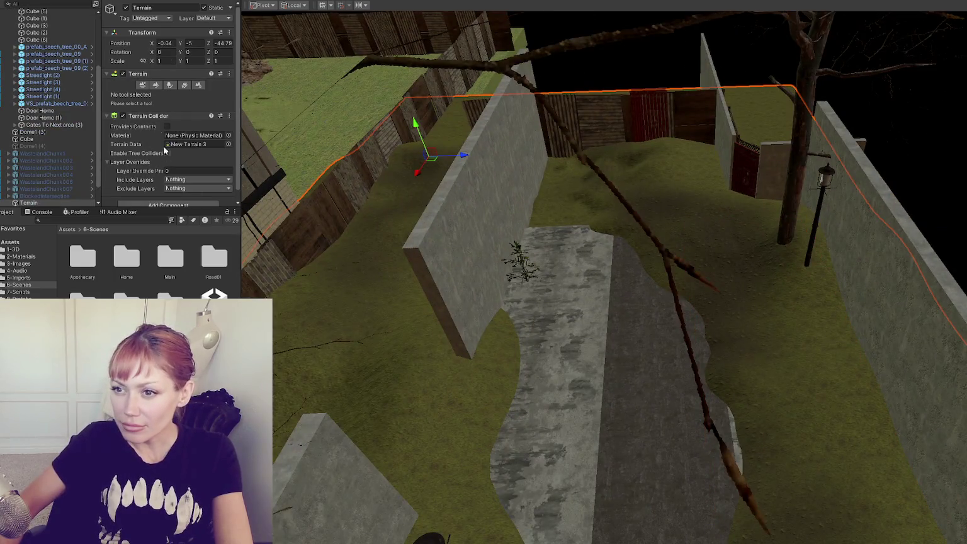
{"action": "left_click", "coordinate": [156, 84]}
{"action": "left_click", "coordinate": [143, 95]}
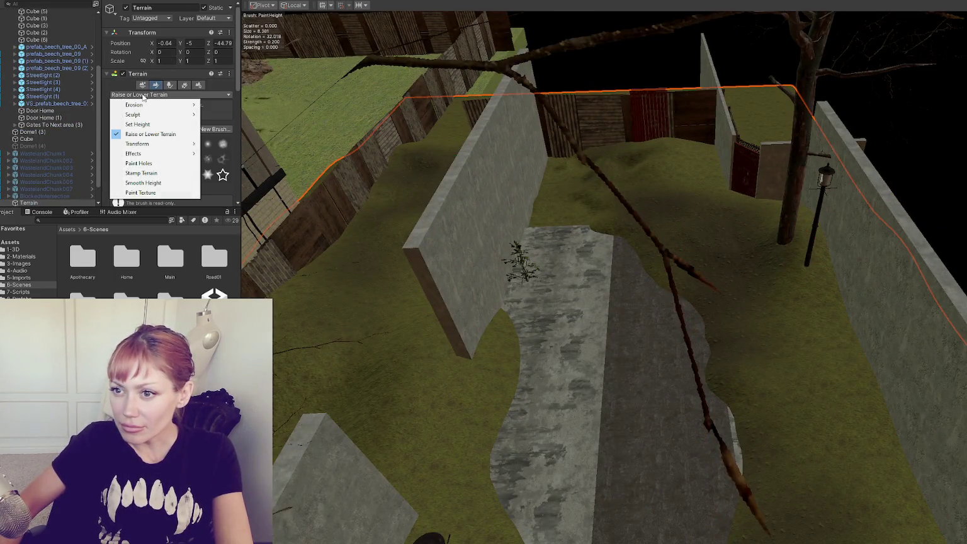
Switch to Set Height with brush strength about 0.104 and flatten the terrain along the stone path.
{"action": "left_click", "coordinate": [149, 125]}
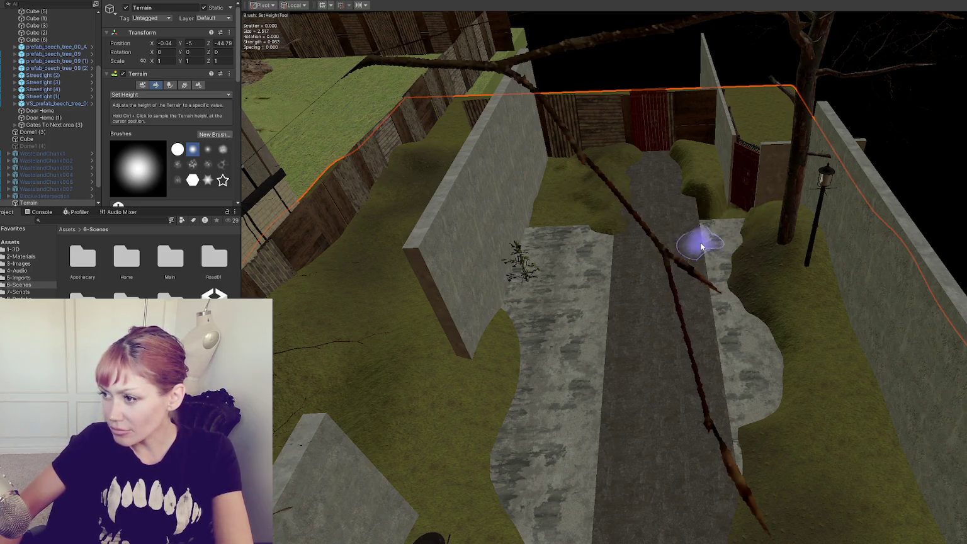
{"action": "scroll", "coordinate": [700, 246], "scroll_direction": "up", "scroll_amount": 5}
{"action": "scroll", "coordinate": [172, 147], "scroll_direction": "down", "scroll_amount": 5}
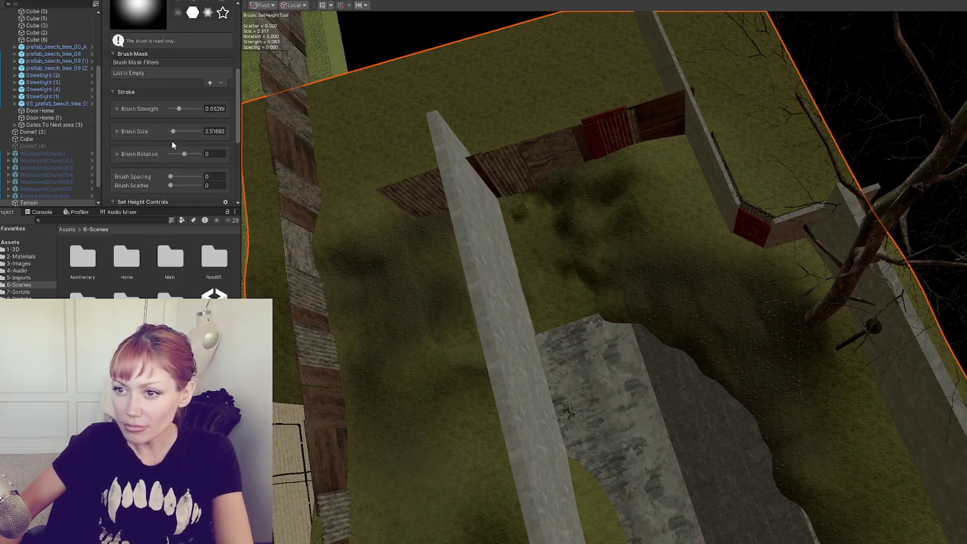
{"action": "left_click_drag", "start_coordinate": [178, 109], "coordinate": [185, 109]}
{"action": "mouse_move", "coordinate": [656, 317]}
{"action": "left_mouse_down"}
{"action": "mouse_move", "coordinate": [689, 331]}
{"action": "mouse_move", "coordinate": [630, 171]}
{"action": "left_mouse_up"}
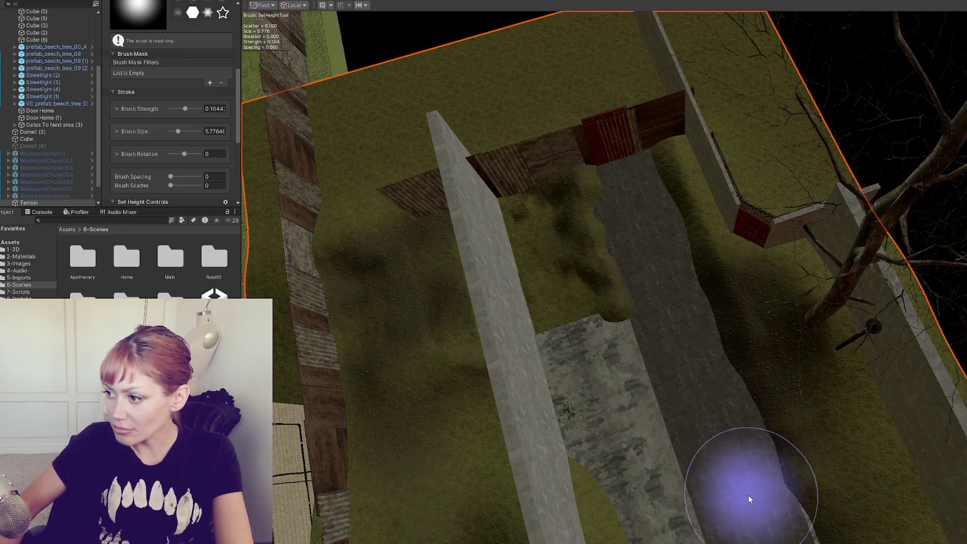
Inspect the leveled walled path from several angles and pick a noisy textured brush shape.
{"action": "left_click_drag", "start_coordinate": [749, 497], "coordinate": [660, 324]}
{"action": "mouse_move", "coordinate": [688, 420]}
{"action": "left_mouse_down"}
{"action": "mouse_move", "coordinate": [821, 447]}
{"action": "mouse_move", "coordinate": [620, 334]}
{"action": "mouse_move", "coordinate": [735, 335]}
{"action": "mouse_move", "coordinate": [580, 337]}
{"action": "left_mouse_up"}
{"action": "mouse_move", "coordinate": [895, 340]}
{"action": "left_mouse_down"}
{"action": "mouse_move", "coordinate": [853, 319]}
{"action": "mouse_move", "coordinate": [595, 353]}
{"action": "left_mouse_up"}
{"action": "left_click_drag", "start_coordinate": [777, 319], "coordinate": [319, 328]}
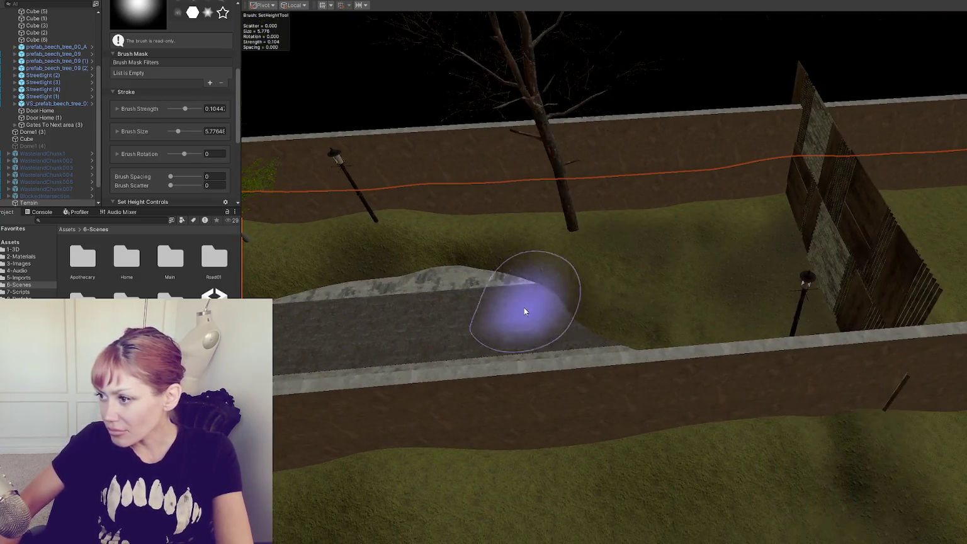
{"action": "left_click_drag", "start_coordinate": [692, 302], "coordinate": [523, 309]}
{"action": "left_click_drag", "start_coordinate": [733, 307], "coordinate": [689, 323]}
{"action": "mouse_move", "coordinate": [736, 295]}
{"action": "left_mouse_down"}
{"action": "mouse_move", "coordinate": [790, 418]}
{"action": "mouse_move", "coordinate": [679, 303]}
{"action": "left_mouse_up"}
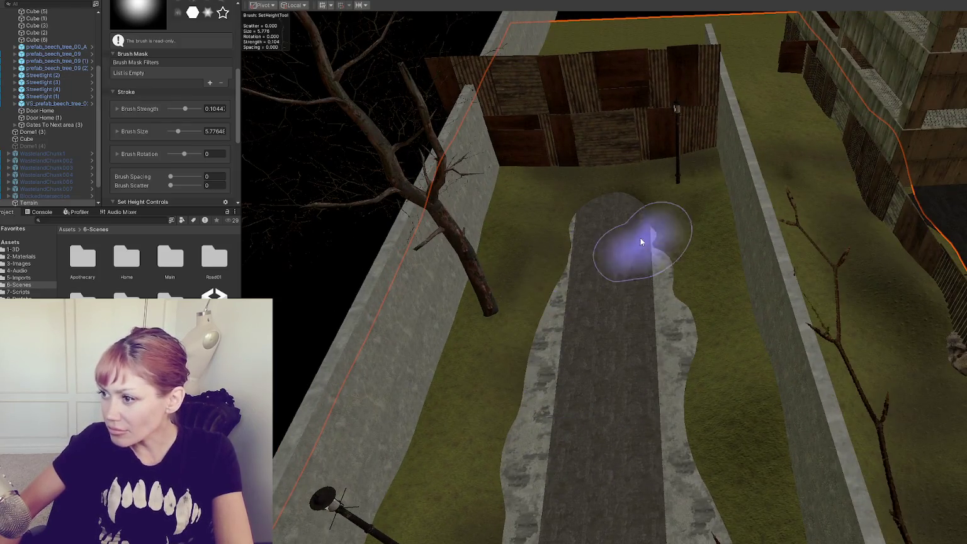
{"action": "mouse_move", "coordinate": [615, 368]}
{"action": "left_mouse_down"}
{"action": "mouse_move", "coordinate": [631, 331]}
{"action": "mouse_move", "coordinate": [799, 432]}
{"action": "mouse_move", "coordinate": [568, 309]}
{"action": "left_mouse_up"}
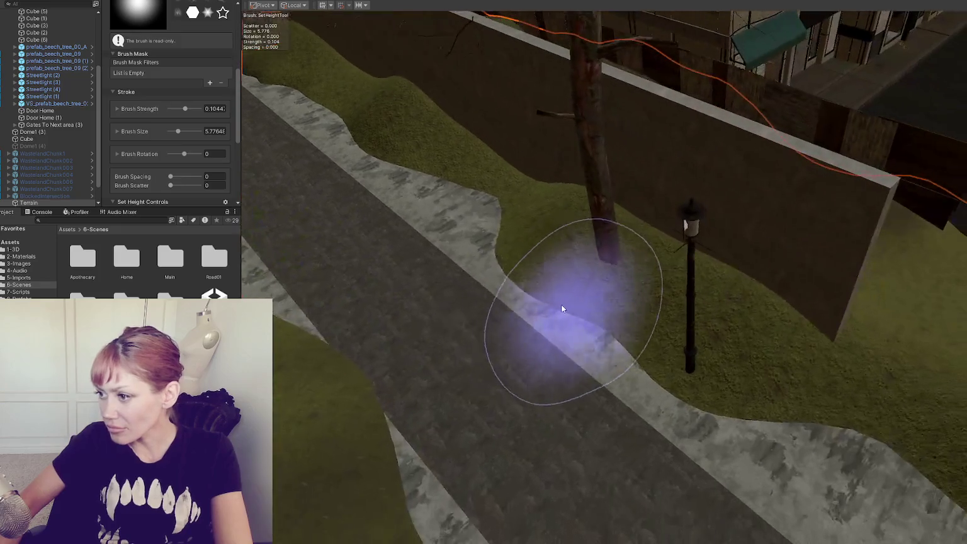
{"action": "left_click_drag", "start_coordinate": [745, 426], "coordinate": [535, 376]}
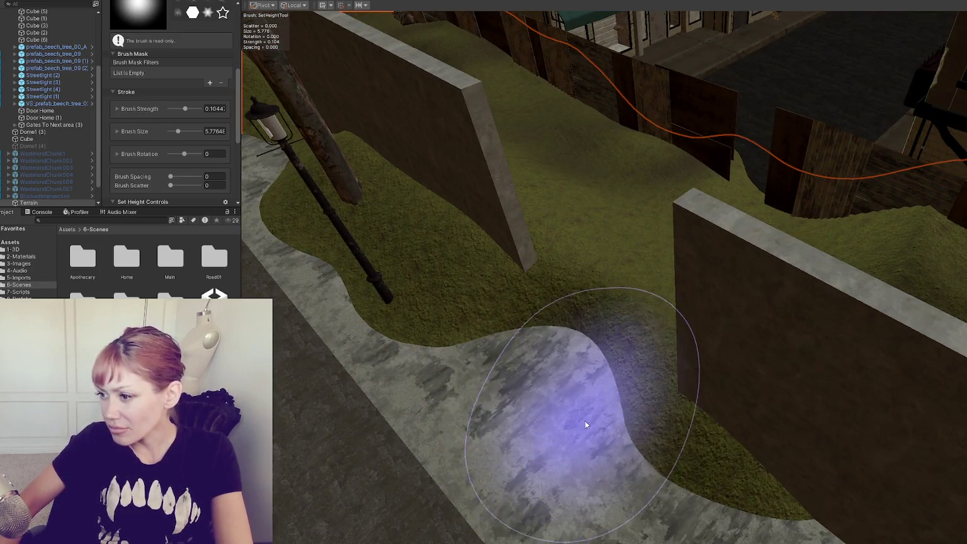
{"action": "mouse_move", "coordinate": [549, 462]}
{"action": "left_mouse_down"}
{"action": "mouse_move", "coordinate": [511, 434]}
{"action": "mouse_move", "coordinate": [803, 282]}
{"action": "left_mouse_up"}
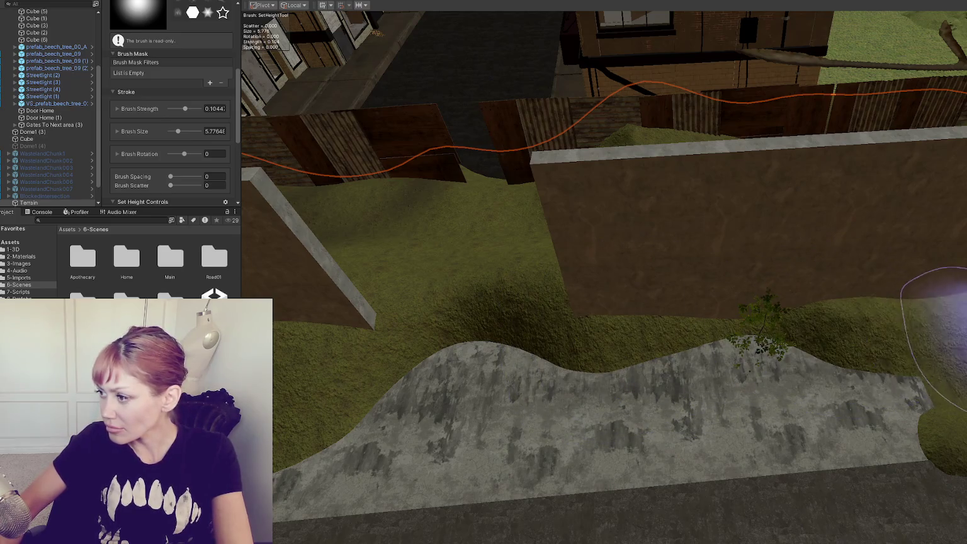
{"action": "left_click_drag", "start_coordinate": [944, 308], "coordinate": [637, 345]}
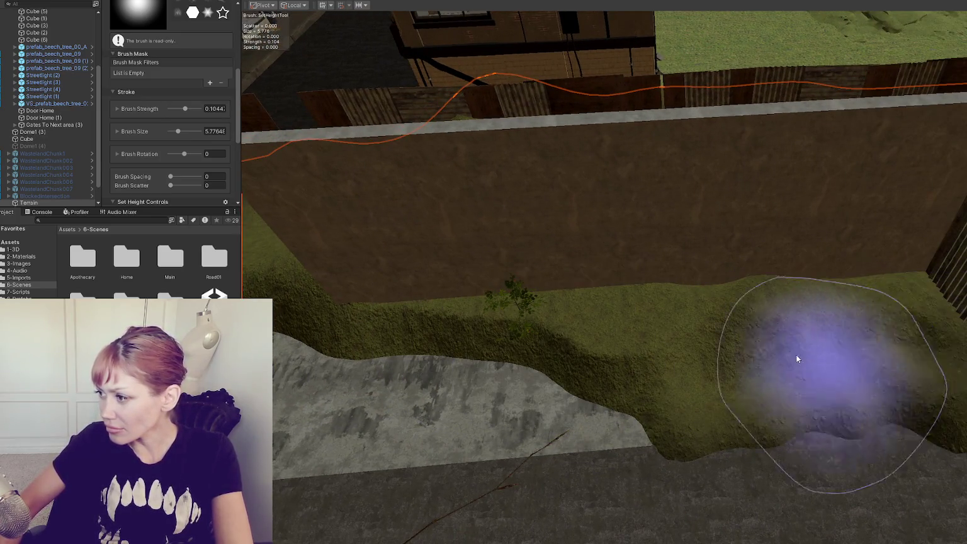
{"action": "left_click_drag", "start_coordinate": [583, 311], "coordinate": [750, 346]}
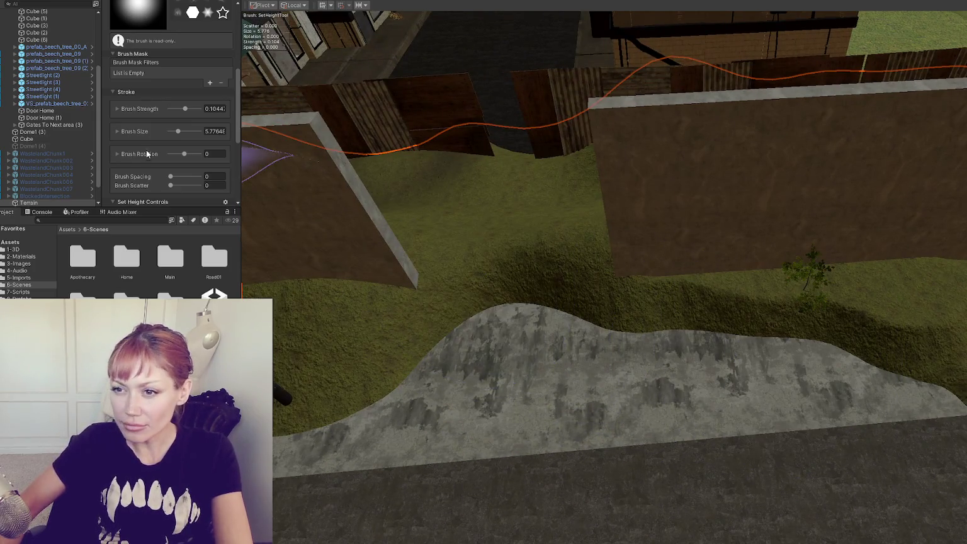
{"action": "scroll", "coordinate": [173, 72], "scroll_direction": "up", "scroll_amount": 4}
{"action": "left_click", "coordinate": [205, 115]}
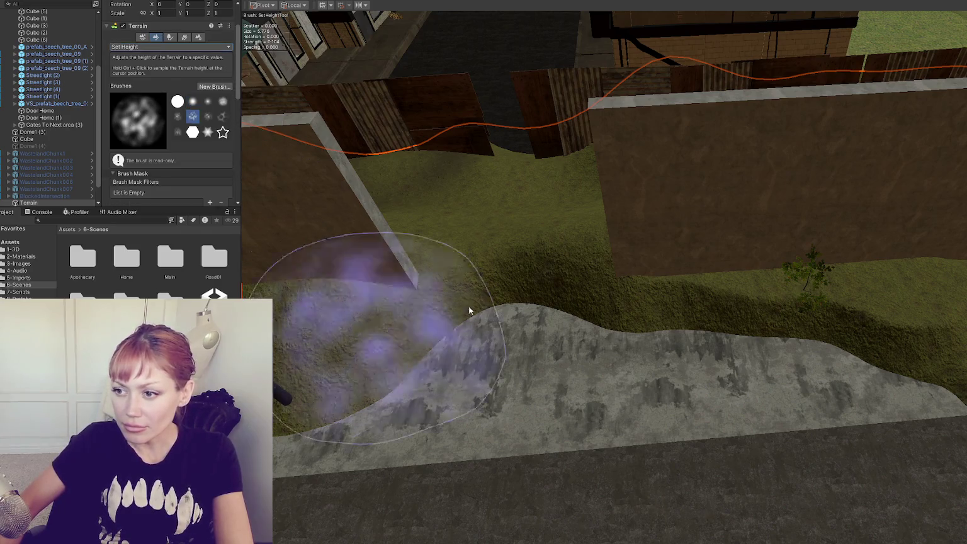
Set brush strength to 0.0537 and size about 2.52, then roughen the stone path's edges.
{"action": "scroll", "coordinate": [177, 128], "scroll_direction": "down", "scroll_amount": 4}
{"action": "left_click_drag", "start_coordinate": [178, 88], "coordinate": [173, 108]}
{"action": "left_click_drag", "start_coordinate": [852, 345], "coordinate": [853, 313]}
{"action": "left_click_drag", "start_coordinate": [756, 328], "coordinate": [795, 335]}
{"action": "mouse_move", "coordinate": [894, 315]}
{"action": "left_mouse_down"}
{"action": "mouse_move", "coordinate": [917, 323]}
{"action": "mouse_move", "coordinate": [951, 278]}
{"action": "left_mouse_up"}
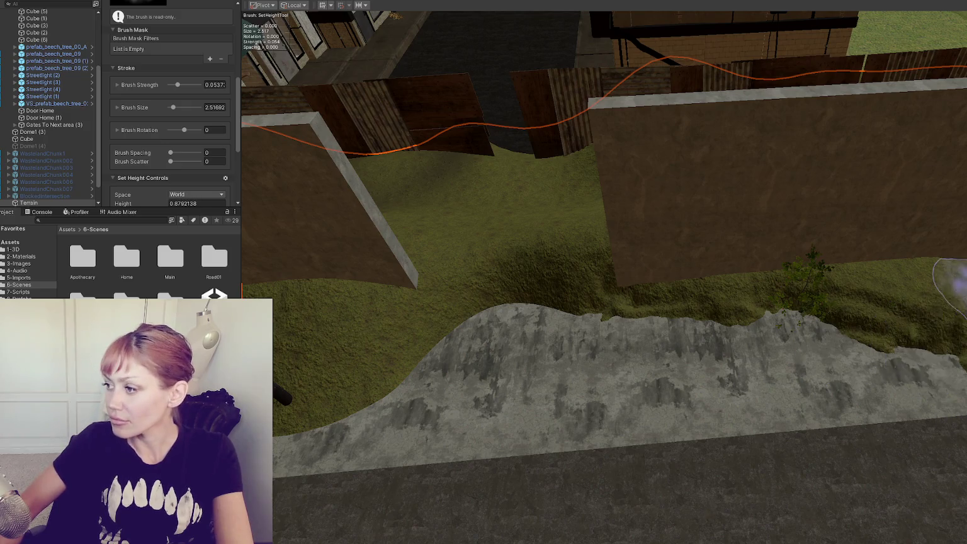
Raise bumps near the lamppost base and along the path edge, then sample the height beside the path (-0.2394753).
{"action": "scroll", "coordinate": [603, 315], "scroll_direction": "up", "scroll_amount": 3}
{"action": "mouse_move", "coordinate": [648, 351]}
{"action": "left_mouse_down"}
{"action": "mouse_move", "coordinate": [544, 411]}
{"action": "mouse_move", "coordinate": [627, 348]}
{"action": "mouse_move", "coordinate": [687, 325]}
{"action": "mouse_move", "coordinate": [691, 348]}
{"action": "mouse_move", "coordinate": [627, 345]}
{"action": "mouse_move", "coordinate": [558, 430]}
{"action": "mouse_move", "coordinate": [575, 430]}
{"action": "mouse_move", "coordinate": [665, 363]}
{"action": "mouse_move", "coordinate": [593, 458]}
{"action": "mouse_move", "coordinate": [578, 447]}
{"action": "mouse_move", "coordinate": [706, 352]}
{"action": "mouse_move", "coordinate": [681, 441]}
{"action": "mouse_move", "coordinate": [528, 383]}
{"action": "mouse_move", "coordinate": [616, 422]}
{"action": "left_mouse_up"}
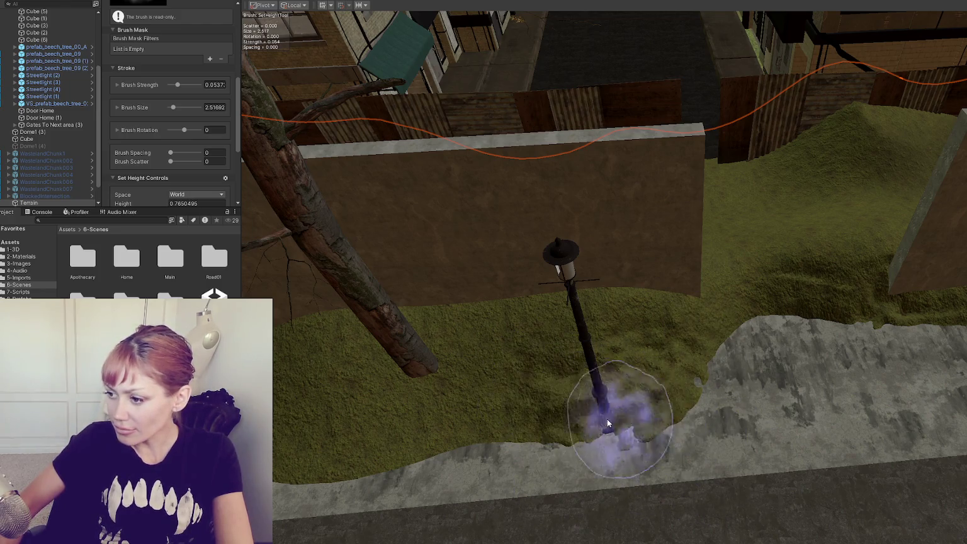
{"action": "scroll", "coordinate": [682, 426], "scroll_direction": "up", "scroll_amount": 3}
{"action": "scroll", "coordinate": [356, 470], "scroll_direction": "down", "scroll_amount": 3}
{"action": "scroll", "coordinate": [663, 394], "scroll_direction": "down", "scroll_amount": 4}
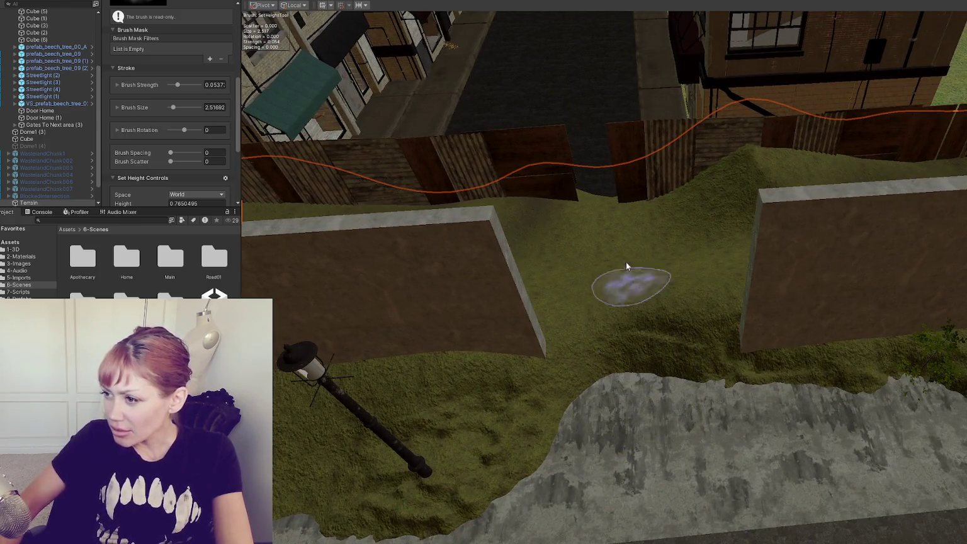
{"action": "mouse_move", "coordinate": [626, 265]}
{"action": "left_mouse_down"}
{"action": "mouse_move", "coordinate": [626, 328]}
{"action": "mouse_move", "coordinate": [674, 328]}
{"action": "mouse_move", "coordinate": [594, 320]}
{"action": "mouse_move", "coordinate": [588, 298]}
{"action": "mouse_move", "coordinate": [643, 285]}
{"action": "mouse_move", "coordinate": [687, 346]}
{"action": "mouse_move", "coordinate": [698, 317]}
{"action": "mouse_move", "coordinate": [686, 296]}
{"action": "mouse_move", "coordinate": [579, 342]}
{"action": "mouse_move", "coordinate": [719, 338]}
{"action": "mouse_move", "coordinate": [694, 325]}
{"action": "mouse_move", "coordinate": [609, 335]}
{"action": "mouse_move", "coordinate": [686, 341]}
{"action": "mouse_move", "coordinate": [832, 429]}
{"action": "mouse_move", "coordinate": [932, 422]}
{"action": "left_mouse_up"}
{"action": "scroll", "coordinate": [695, 291], "scroll_direction": "up", "scroll_amount": 3}
{"action": "left_click", "coordinate": [670, 342], "text": "shift"}
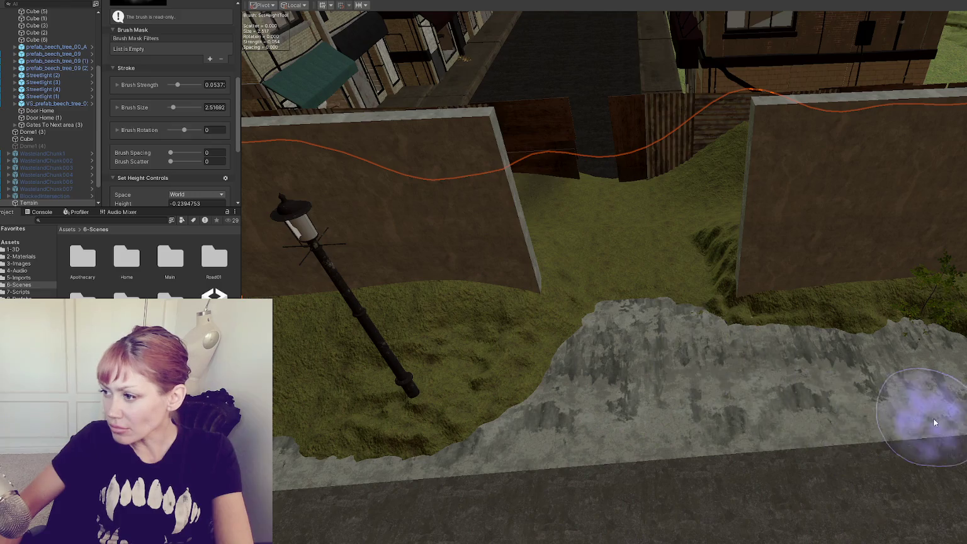
{"action": "scroll", "coordinate": [184, 141], "scroll_direction": "down", "scroll_amount": 5}
{"action": "scroll", "coordinate": [184, 140], "scroll_direction": "down", "scroll_amount": 1}
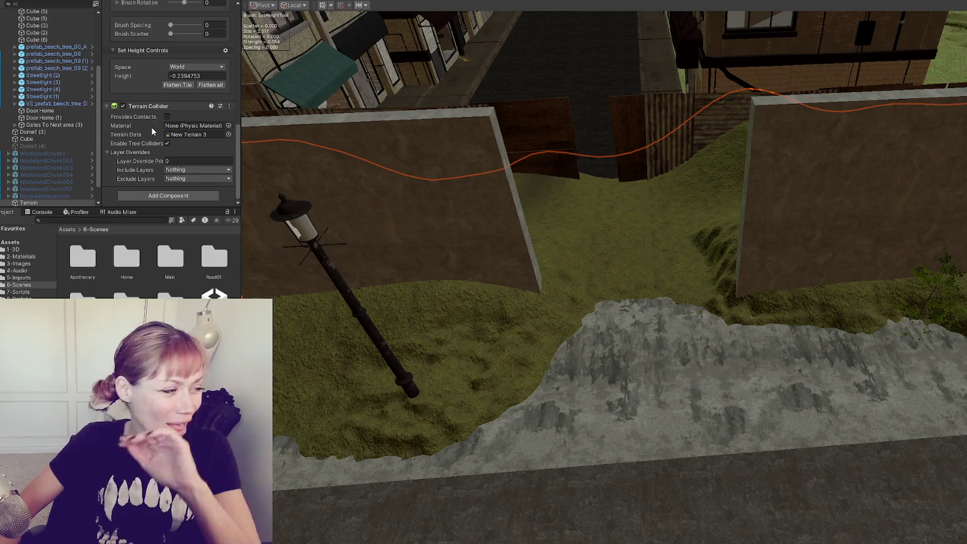
{"action": "scroll", "coordinate": [143, 119], "scroll_direction": "up", "scroll_amount": 10}
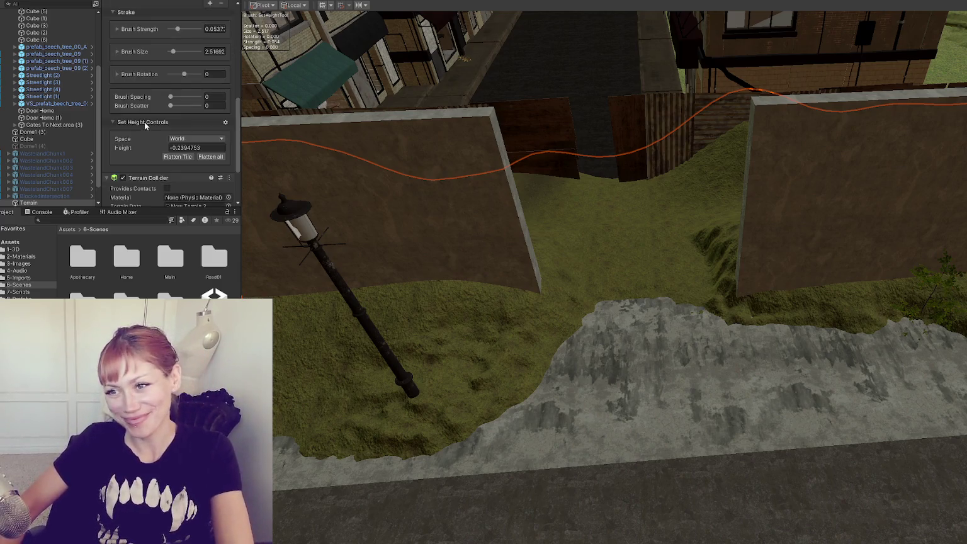
Switch to Paint Texture and paint the Tidal_Pools_TerrainLayer dirt onto the grass beside the path.
{"action": "left_click", "coordinate": [200, 29]}
{"action": "left_click", "coordinate": [155, 29]}
{"action": "left_click", "coordinate": [149, 38]}
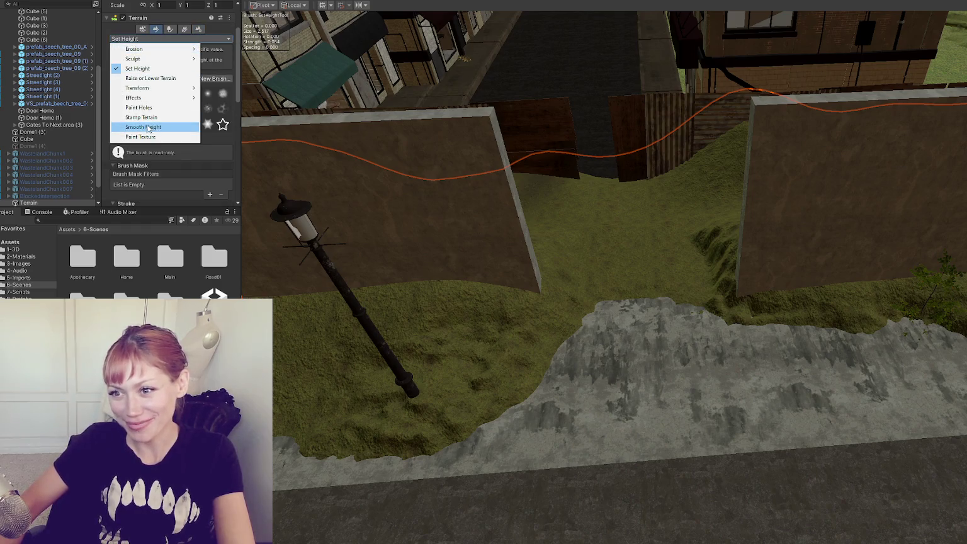
{"action": "left_click", "coordinate": [141, 136]}
{"action": "scroll", "coordinate": [127, 100], "scroll_direction": "down", "scroll_amount": 5}
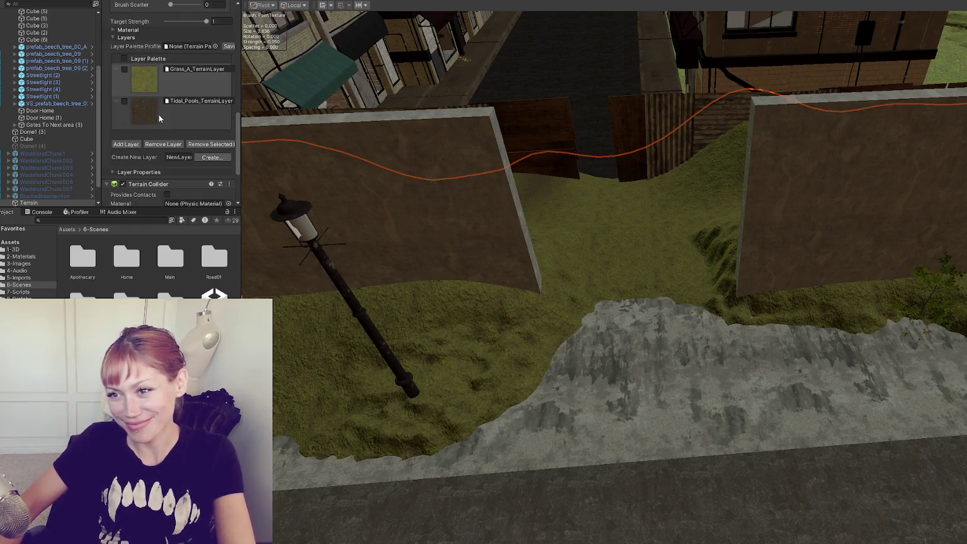
{"action": "left_click", "coordinate": [159, 119]}
{"action": "left_click_drag", "start_coordinate": [641, 281], "coordinate": [600, 189]}
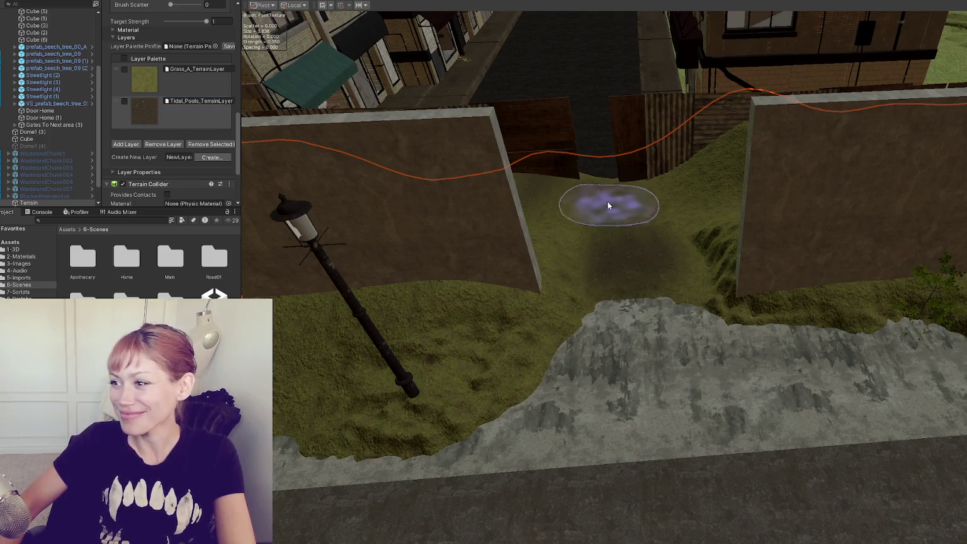
Zoom in and out over the path to review the painted dirt patches around the lampposts.
{"action": "scroll", "coordinate": [537, 233], "scroll_direction": "up", "scroll_amount": 3}
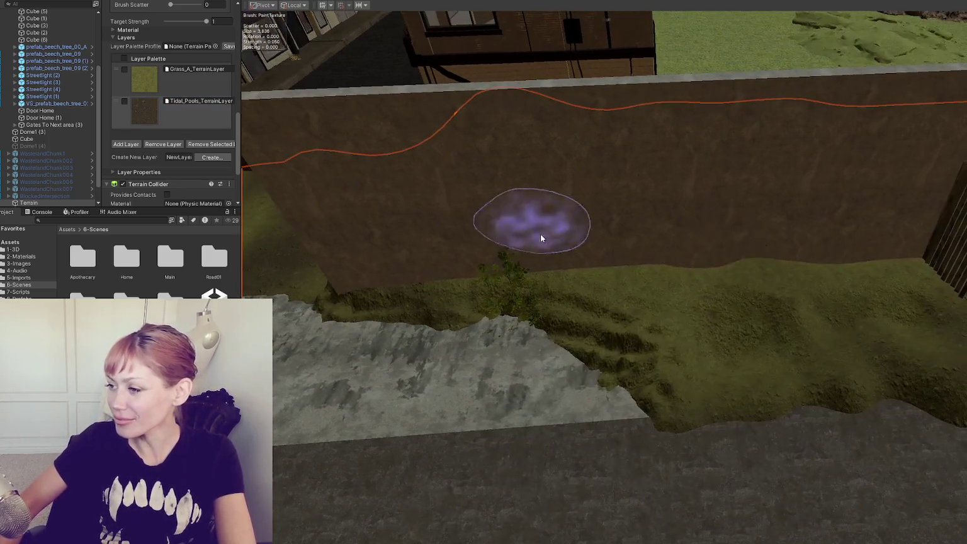
{"action": "scroll", "coordinate": [459, 252], "scroll_direction": "up", "scroll_amount": 3}
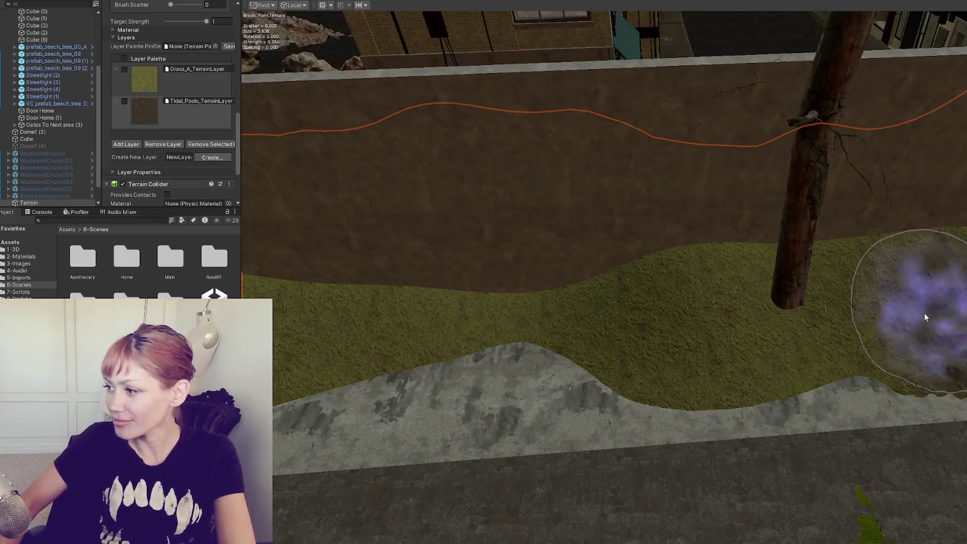
{"action": "scroll", "coordinate": [630, 315], "scroll_direction": "up", "scroll_amount": 2}
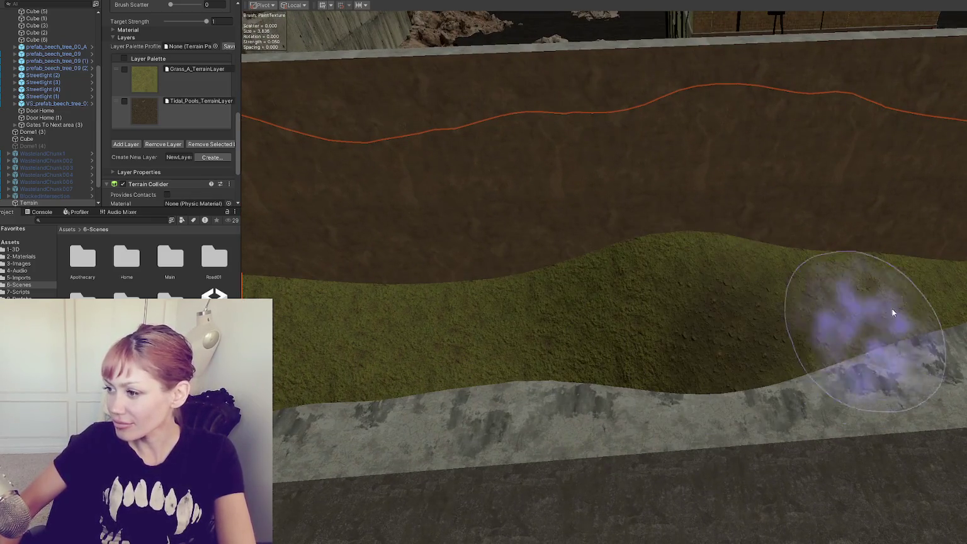
{"action": "scroll", "coordinate": [328, 378], "scroll_direction": "up", "scroll_amount": 2}
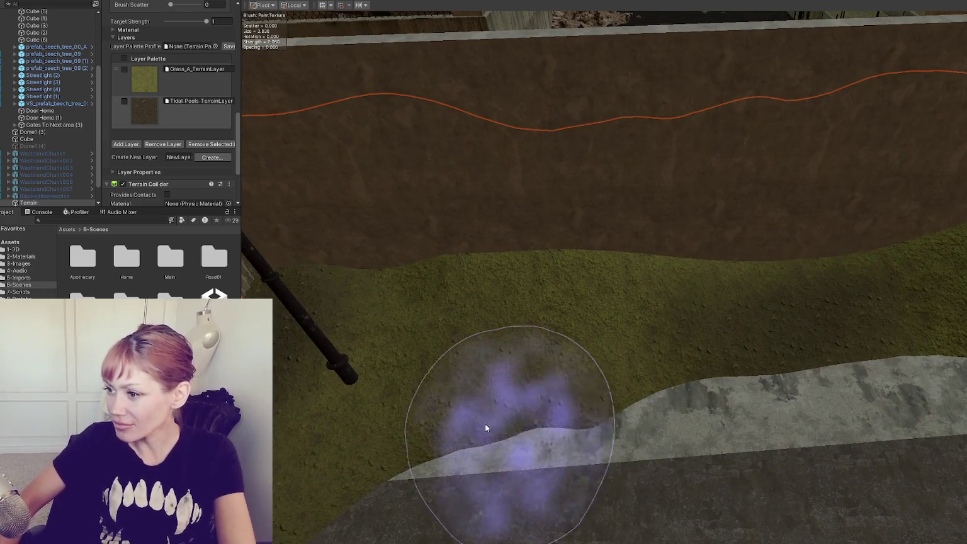
{"action": "scroll", "coordinate": [712, 330], "scroll_direction": "up", "scroll_amount": 5}
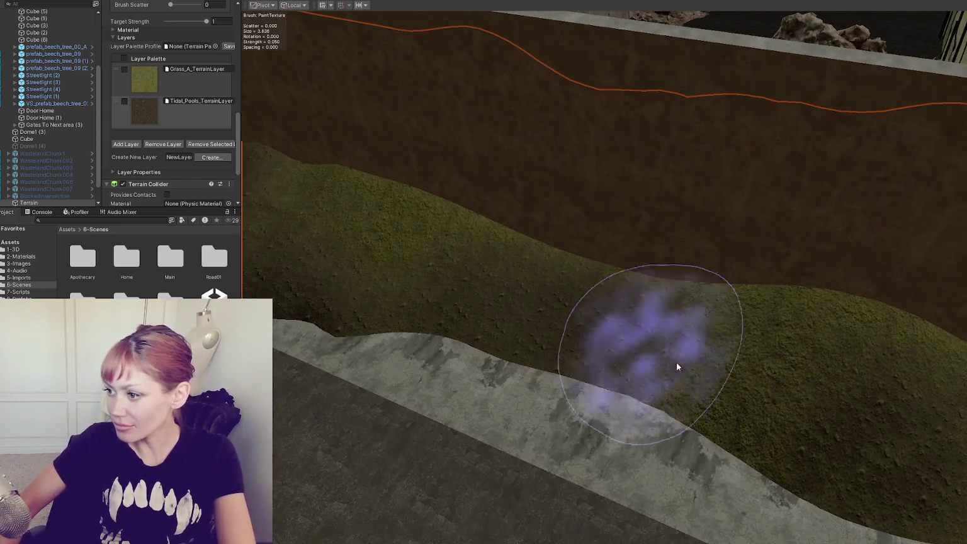
{"action": "scroll", "coordinate": [644, 425], "scroll_direction": "down", "scroll_amount": 5}
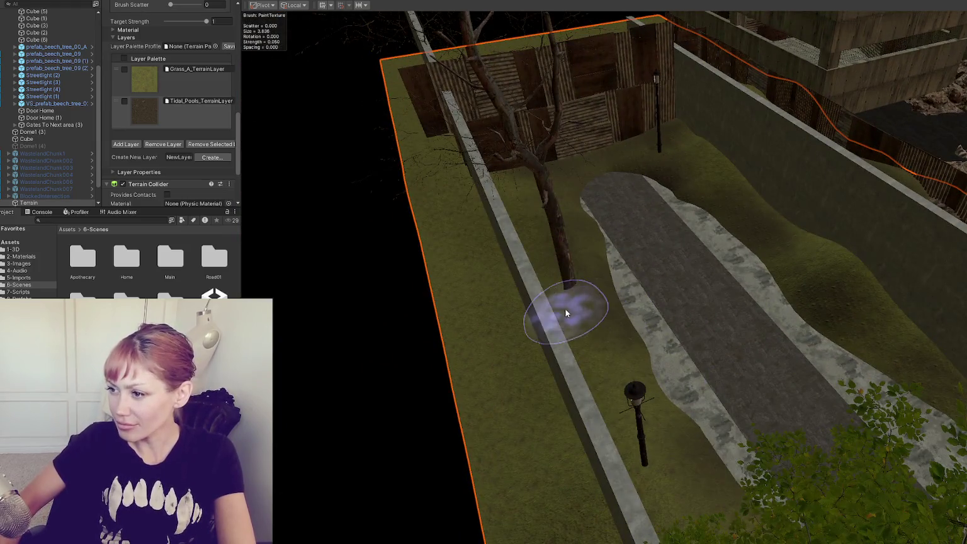
{"action": "scroll", "coordinate": [659, 428], "scroll_direction": "up", "scroll_amount": 4}
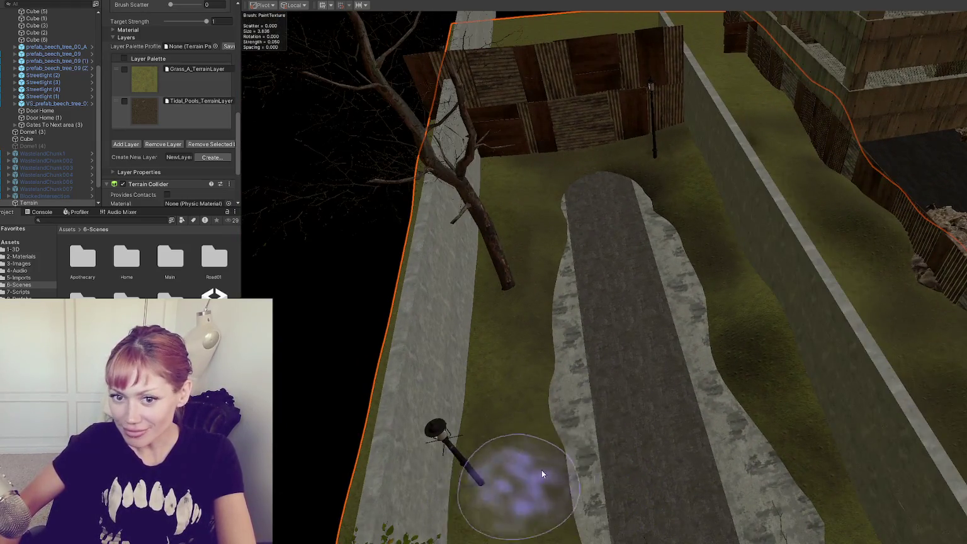
{"action": "scroll", "coordinate": [528, 480], "scroll_direction": "down", "scroll_amount": 3}
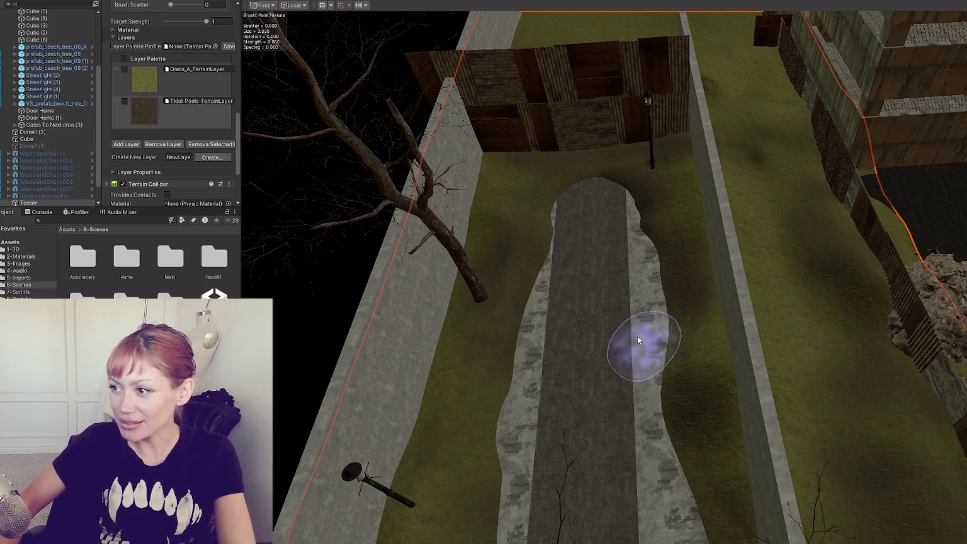
{"action": "scroll", "coordinate": [640, 343], "scroll_direction": "up", "scroll_amount": 4}
{"action": "scroll", "coordinate": [566, 331], "scroll_direction": "down", "scroll_amount": 6}
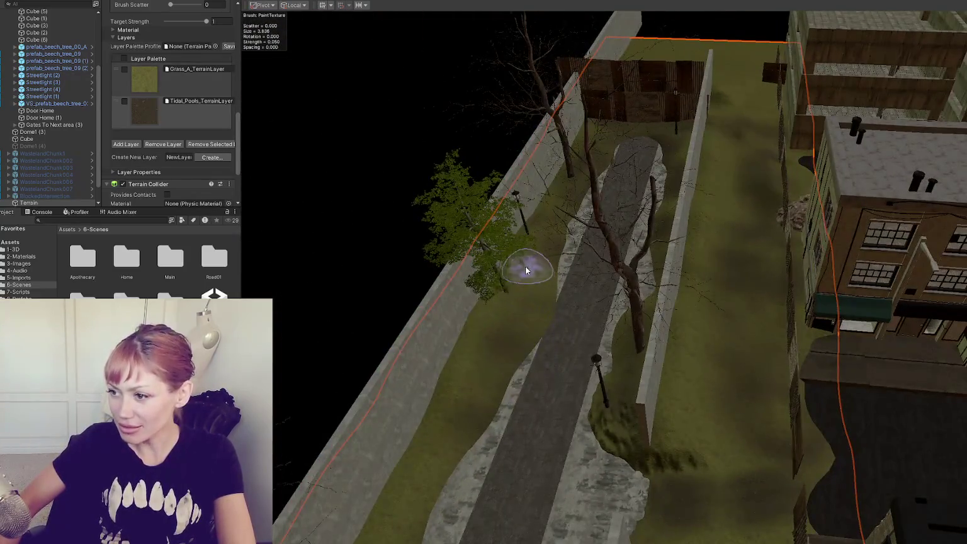
{"action": "scroll", "coordinate": [493, 367], "scroll_direction": "up", "scroll_amount": 3}
{"action": "scroll", "coordinate": [440, 394], "scroll_direction": "up", "scroll_amount": 3}
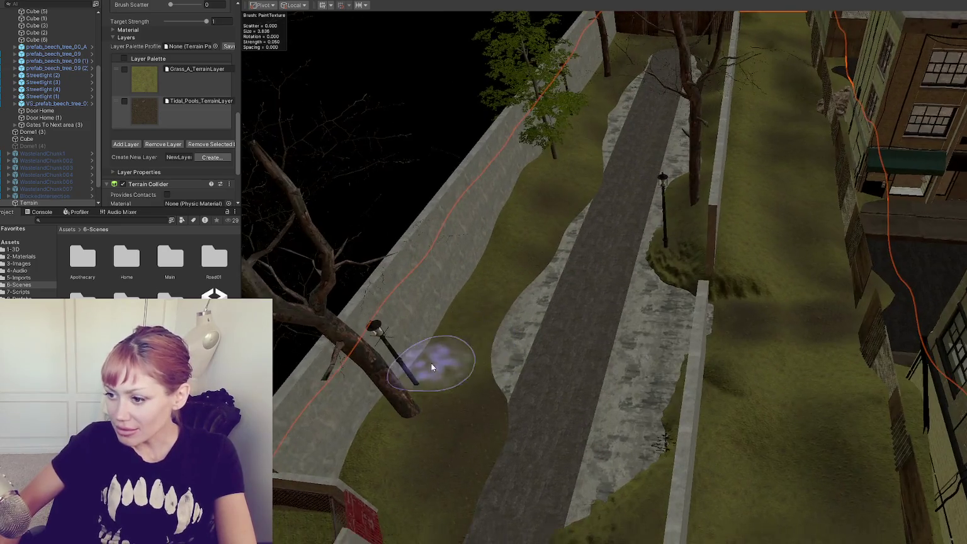
{"action": "scroll", "coordinate": [466, 371], "scroll_direction": "down", "scroll_amount": 2}
{"action": "scroll", "coordinate": [465, 482], "scroll_direction": "up", "scroll_amount": 5}
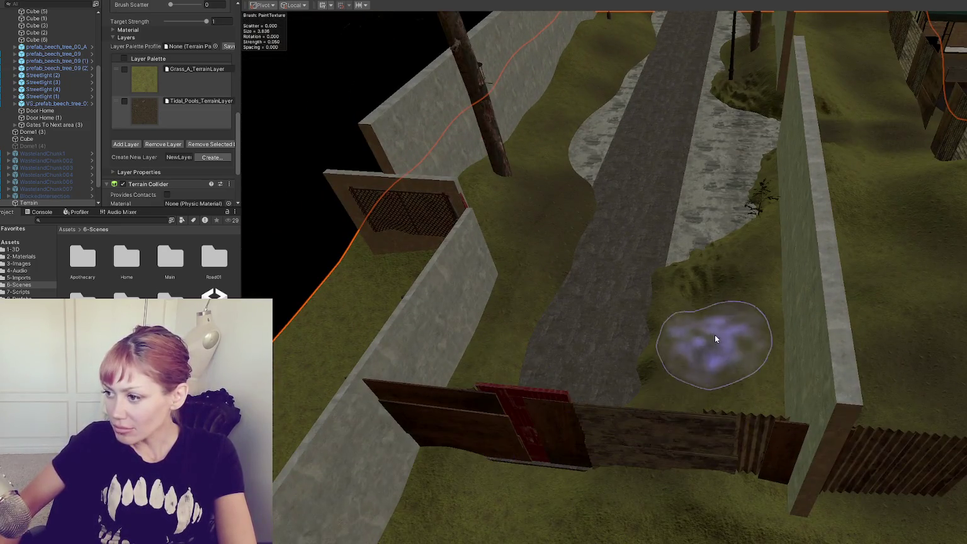
{"action": "scroll", "coordinate": [718, 341], "scroll_direction": "down", "scroll_amount": 8}
Move WastelandChunk005 out of City Holder to the scene root.
{"action": "key", "text": "w"}
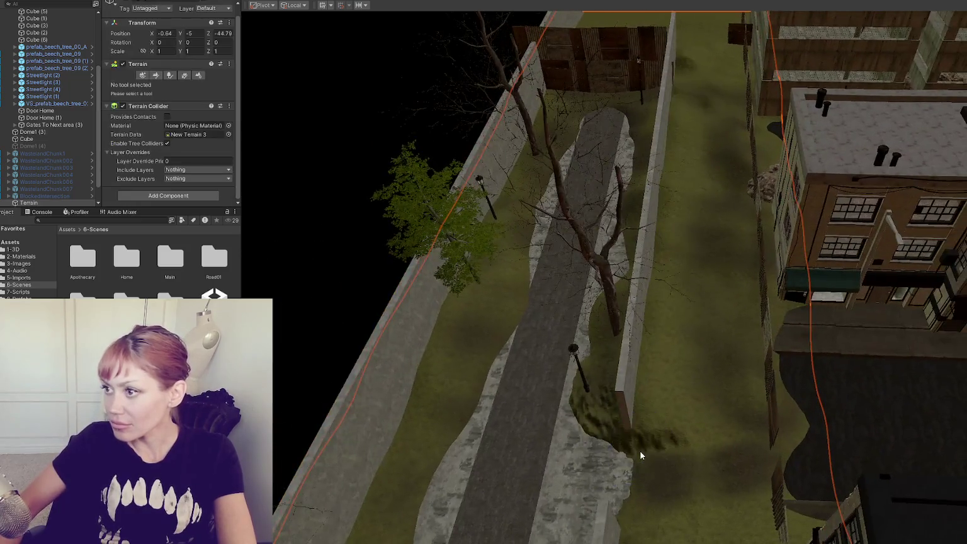
{"action": "scroll", "coordinate": [74, 123], "scroll_direction": "up", "scroll_amount": 4}
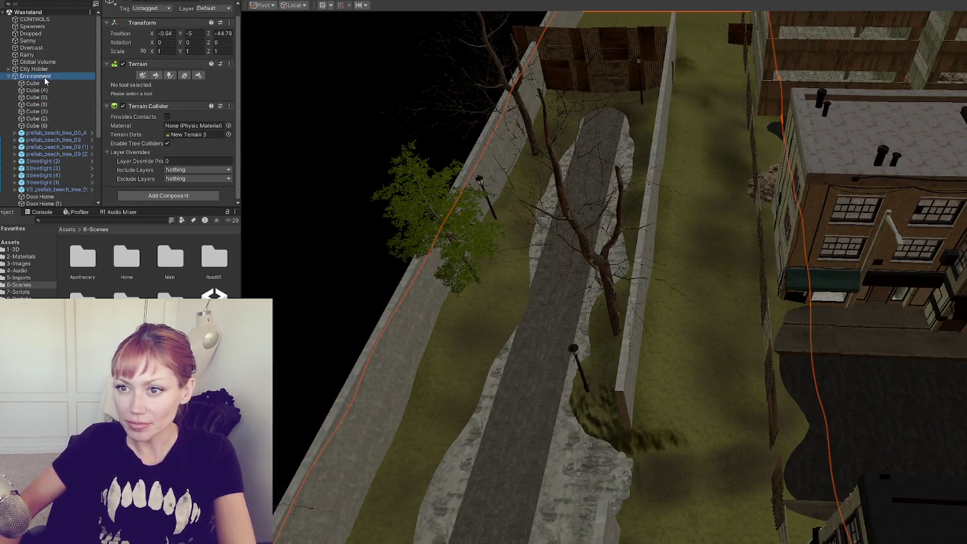
{"action": "left_click", "coordinate": [55, 75]}
{"action": "left_click", "coordinate": [10, 76]}
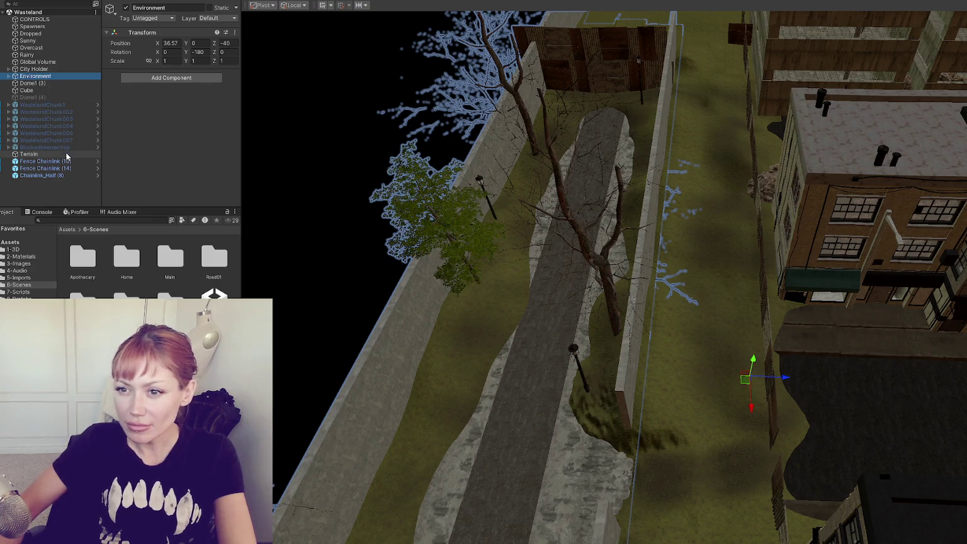
{"action": "left_click", "coordinate": [830, 135]}
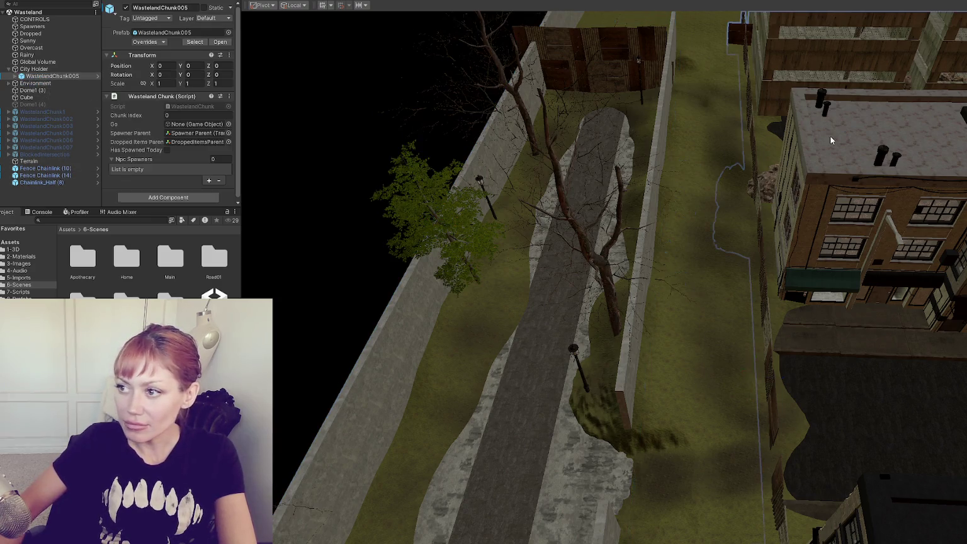
{"action": "left_click_drag", "start_coordinate": [55, 118], "coordinate": [54, 109]}
Set City Holder's position to X 35 and Z -83.
{"action": "left_click", "coordinate": [35, 69]}
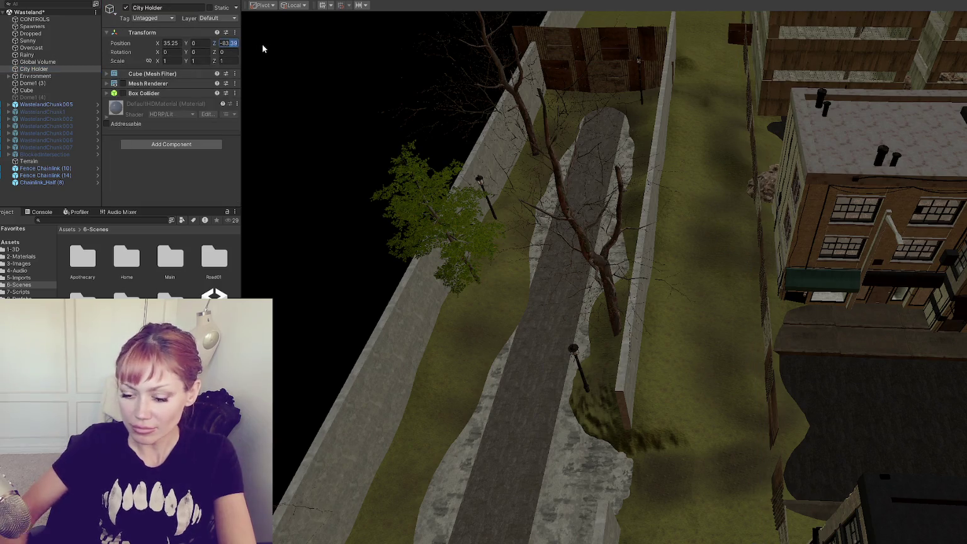
{"action": "type", "text": "-83"}
{"action": "left_click", "coordinate": [170, 43]}
{"action": "type", "text": "35"}
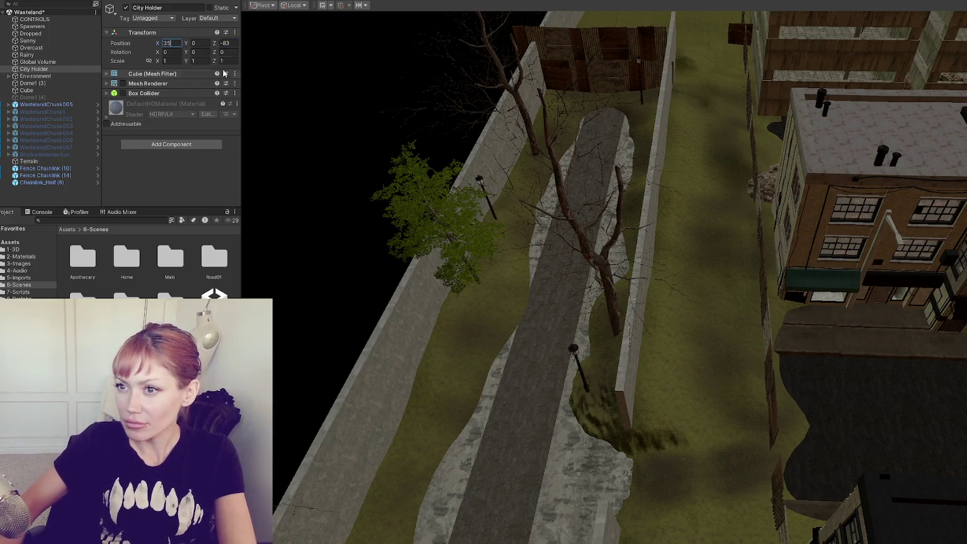
{"action": "key", "text": "Return"}
{"action": "left_click_drag", "start_coordinate": [611, 189], "coordinate": [277, 191]}
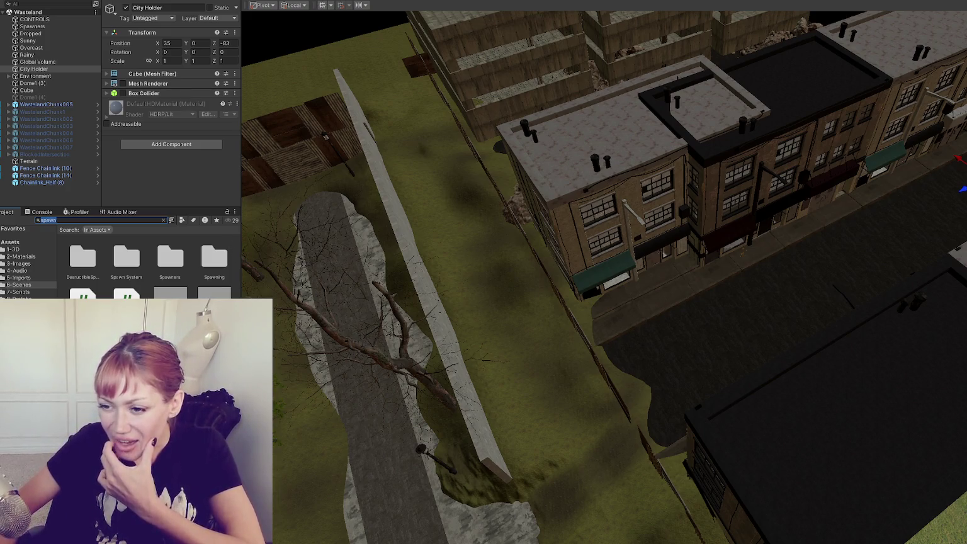
Search the Project for 'wasteland sp' and open the WastelandSpawnControls script.
{"action": "left_click", "coordinate": [127, 294]}
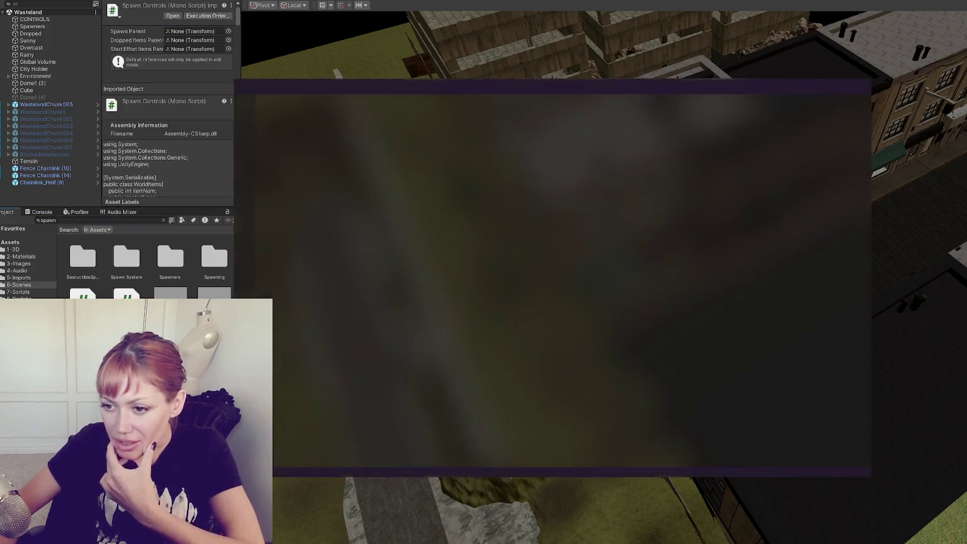
{"action": "left_click", "coordinate": [131, 205]}
{"action": "left_click", "coordinate": [148, 219]}
{"action": "type", "text": "waste"}
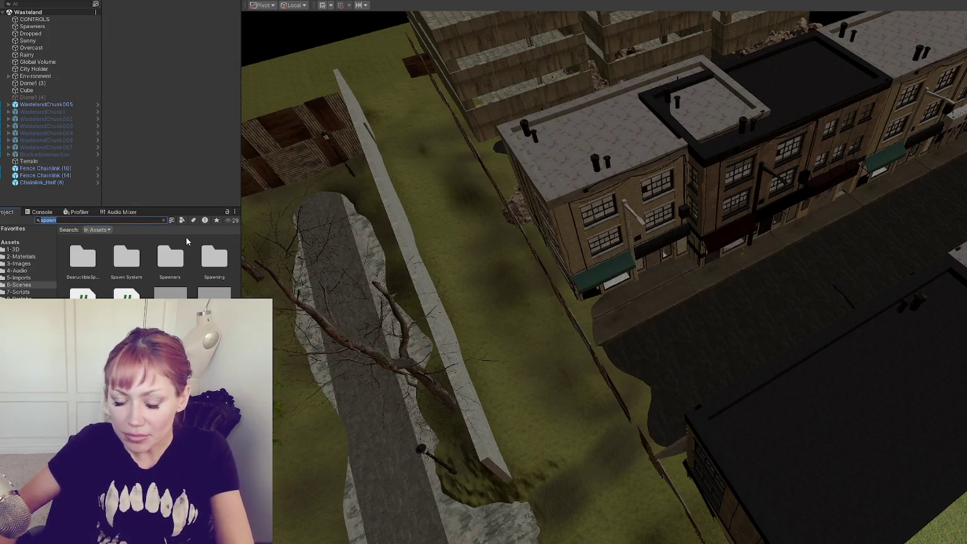
{"action": "type", "text": "land sp"}
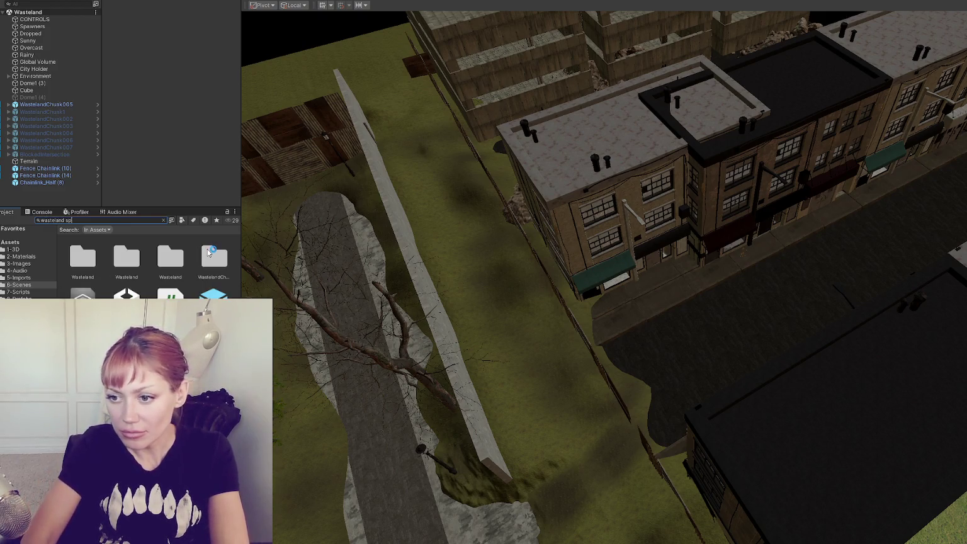
{"action": "left_click", "coordinate": [88, 258]}
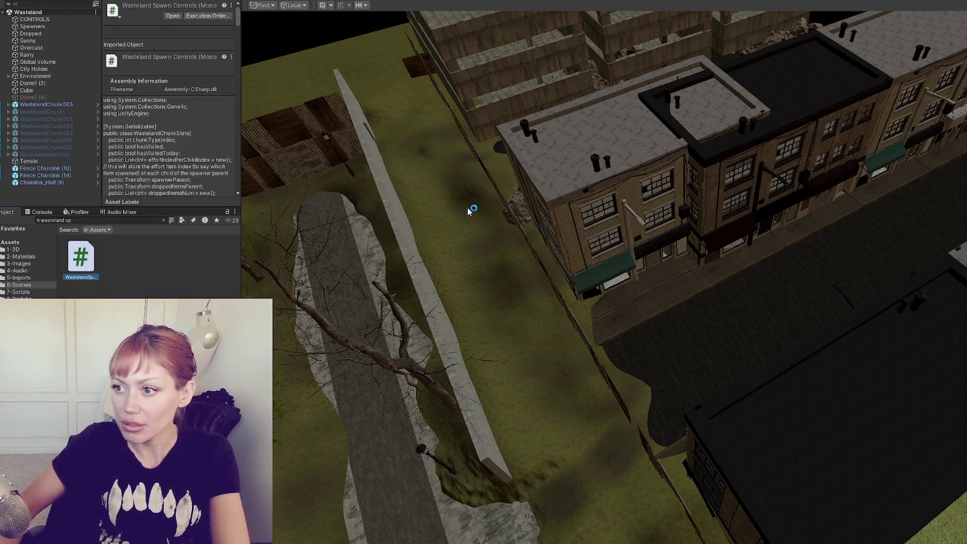
{"action": "scroll", "coordinate": [417, 192], "scroll_direction": "down", "scroll_amount": 7}
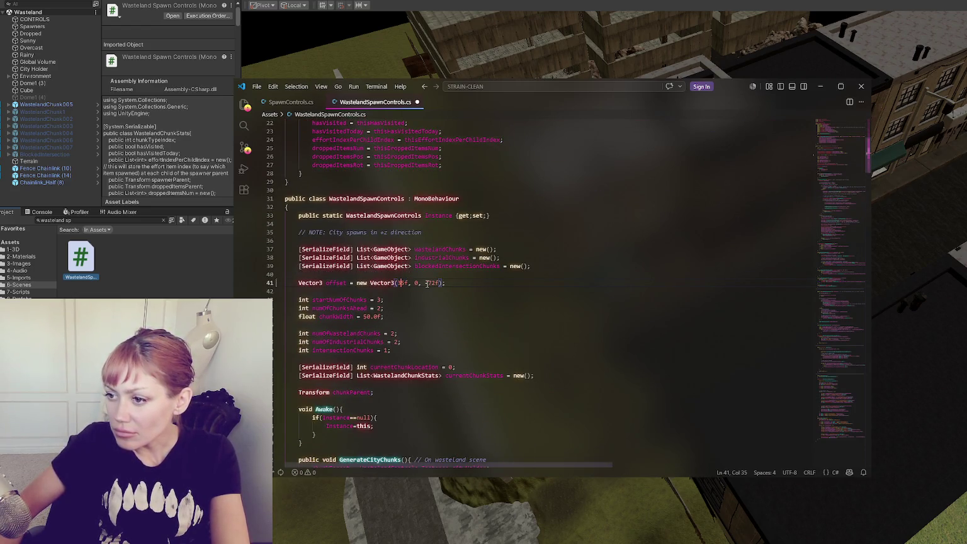
Change the spawn offset to Vector3(35f, 0, -83f), save the script, and return to Unity.
{"action": "type", "text": "2"}
{"action": "key", "text": "ctrl+s"}
{"action": "key", "text": "alt+Tab"}
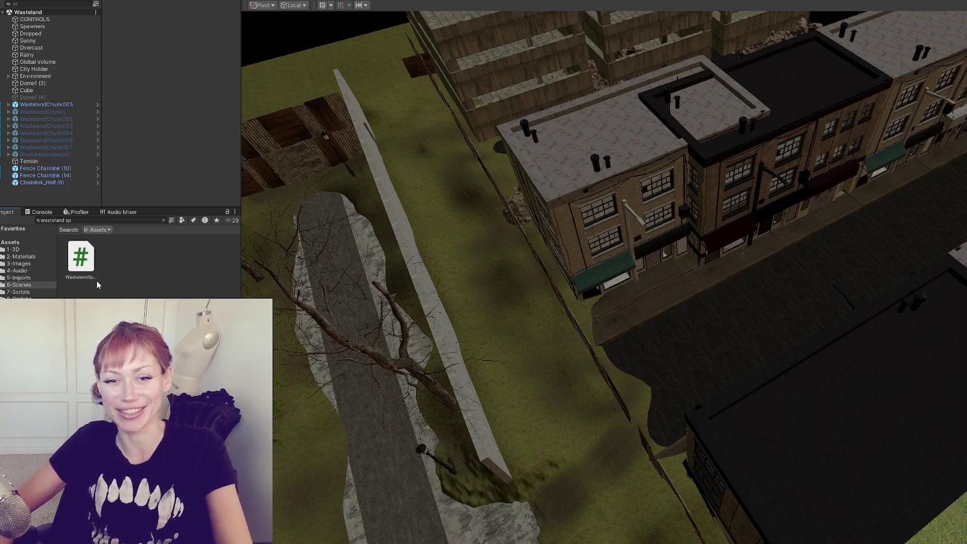
{"action": "left_click", "coordinate": [19, 284]}
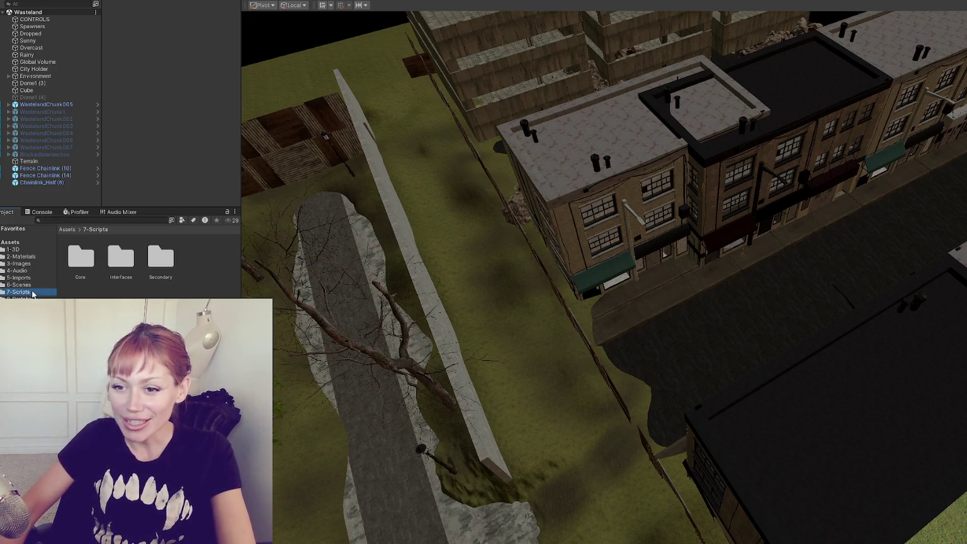
Deactivate WastelandChunk005 and select the Title scene in 6-Scenes.
{"action": "left_click", "coordinate": [52, 105]}
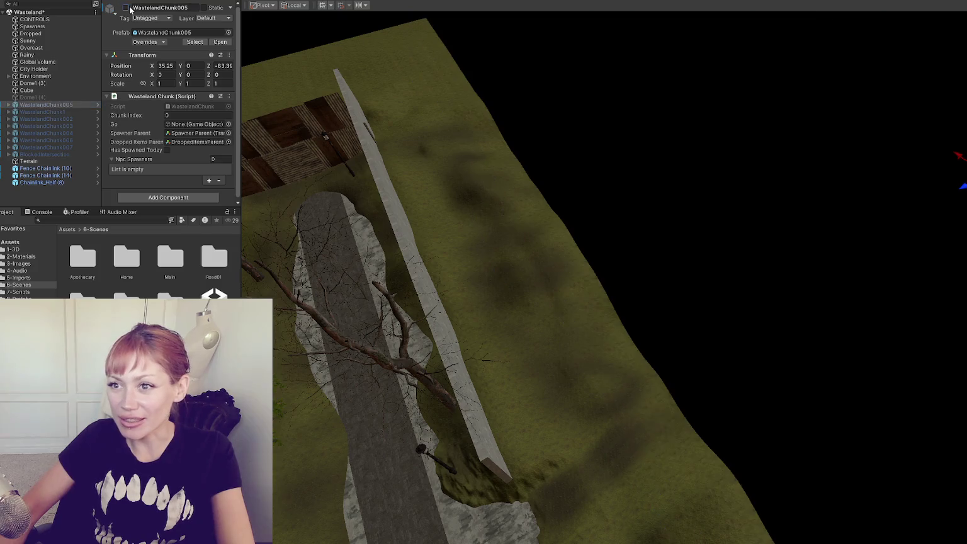
{"action": "left_click", "coordinate": [214, 302]}
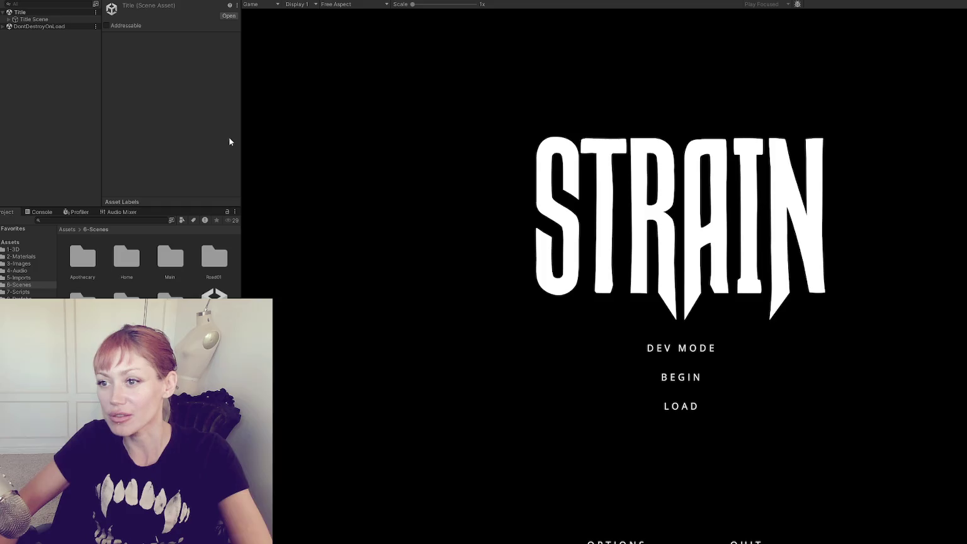
Widen the Game view, start in DEV MODE, and check the spawn script offset during loading.
{"action": "left_click_drag", "start_coordinate": [242, 139], "coordinate": [137, 149]}
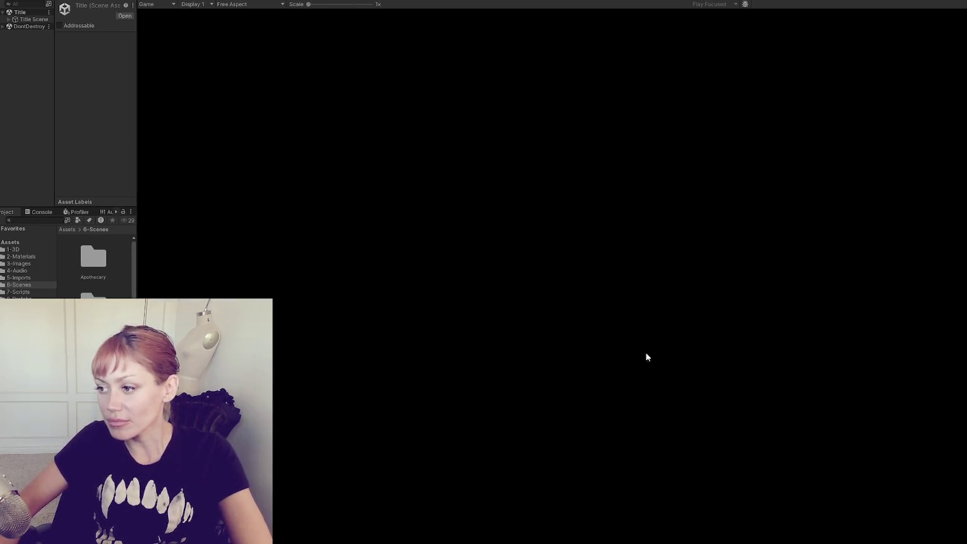
{"action": "left_click", "coordinate": [649, 353]}
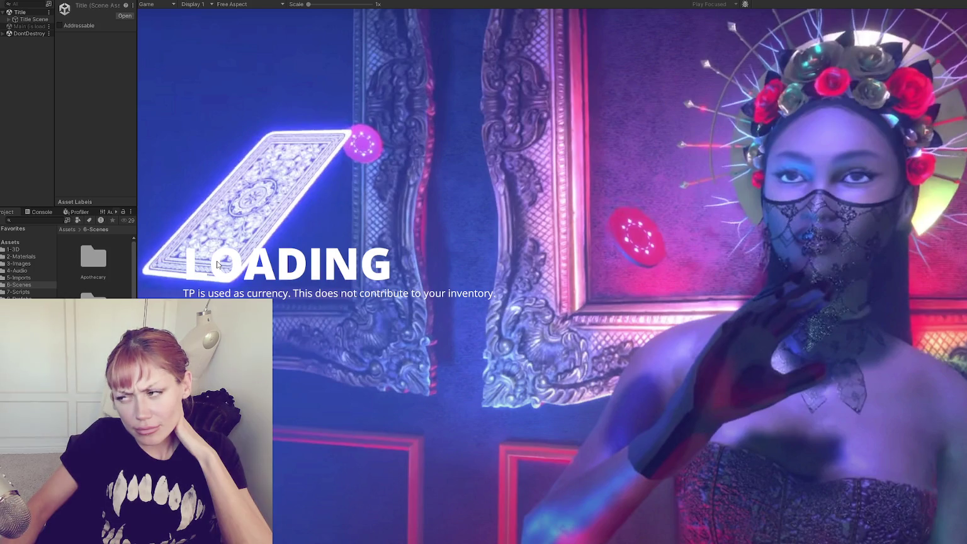
{"action": "key", "text": "alt+Tab"}
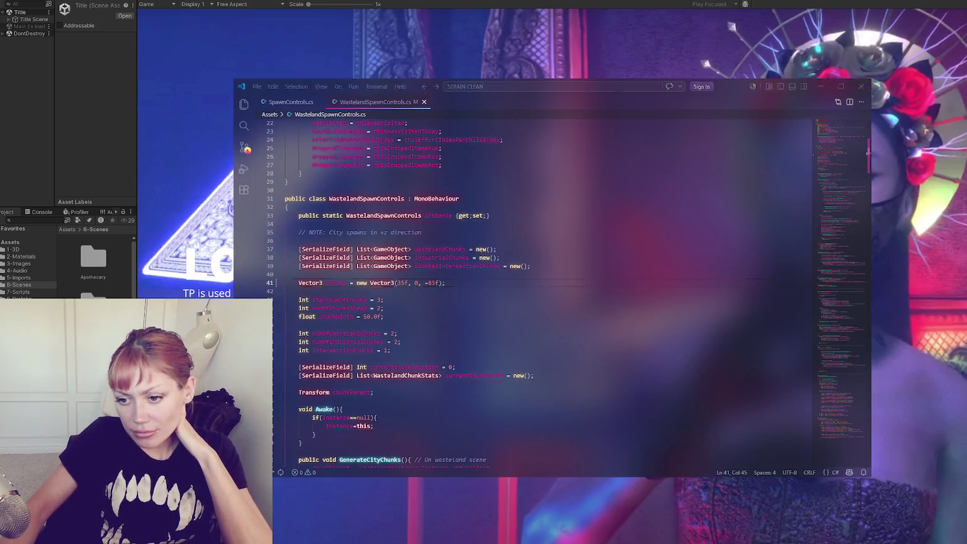
{"action": "key", "text": "alt+Tab"}
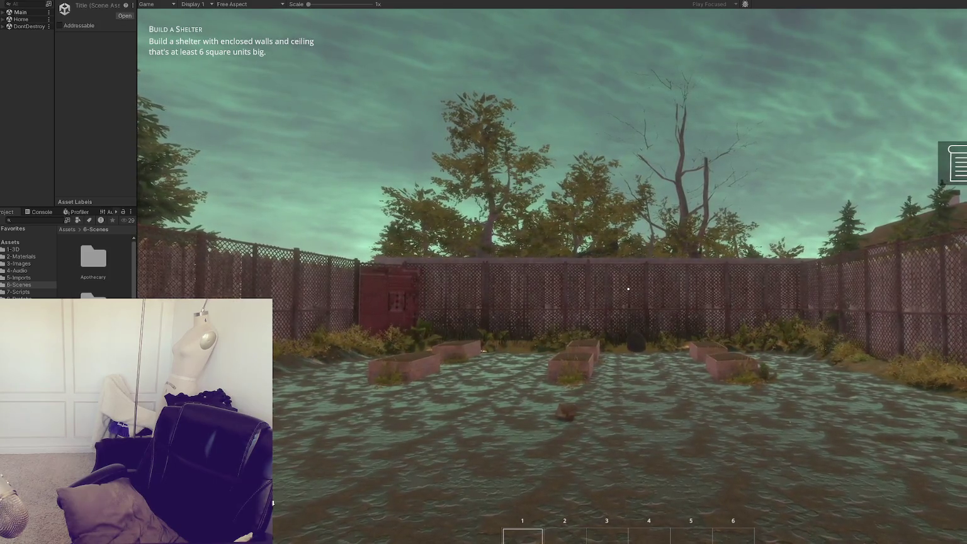
Walk the player a couple of steps forward toward the fence.
{"action": "key", "text": "w"}
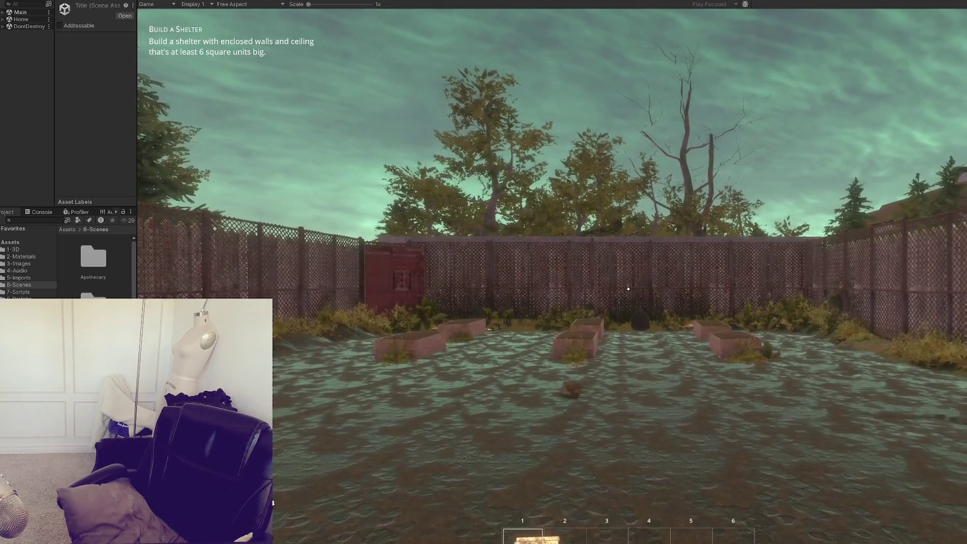
{"action": "key", "text": "w"}
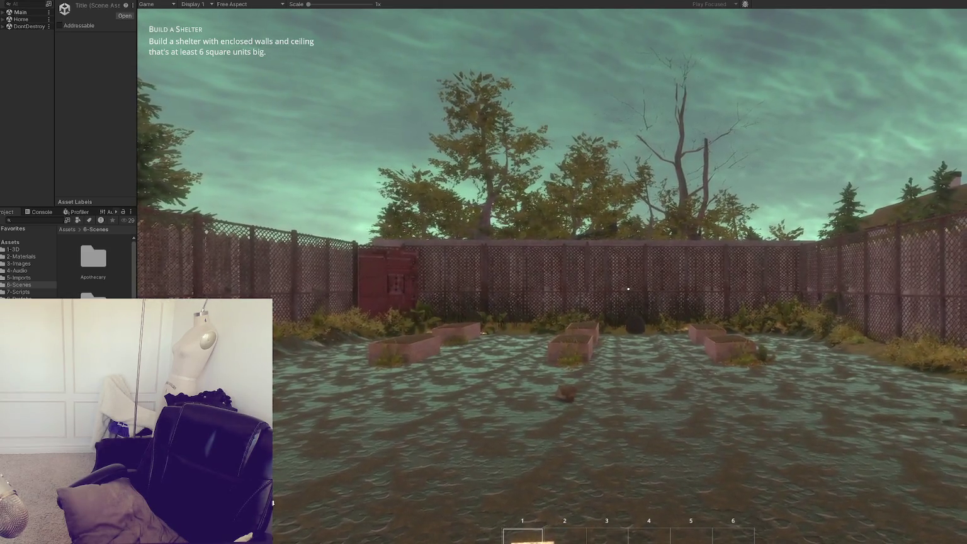
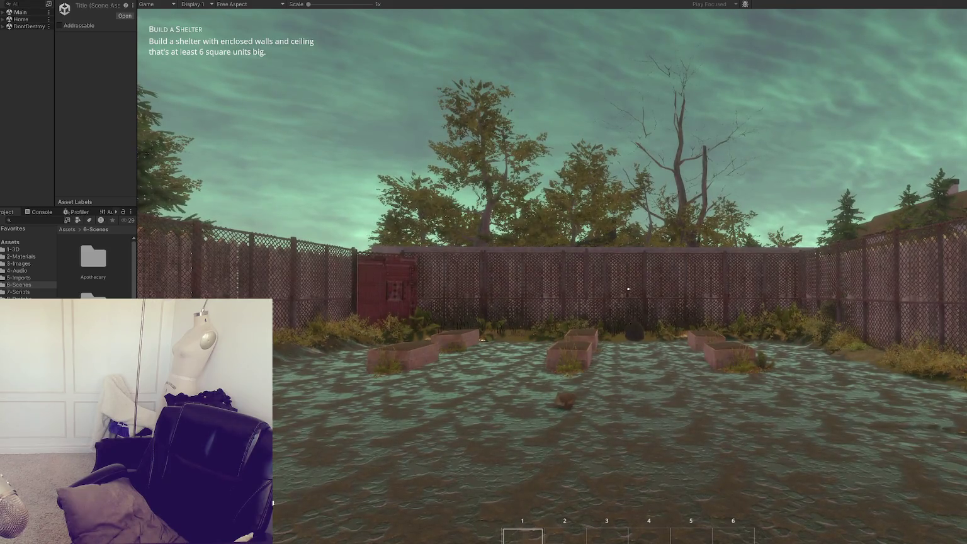
Equip hotbar slot 1 and let the garden playtest run until nightfall.
{"action": "key", "text": "1"}
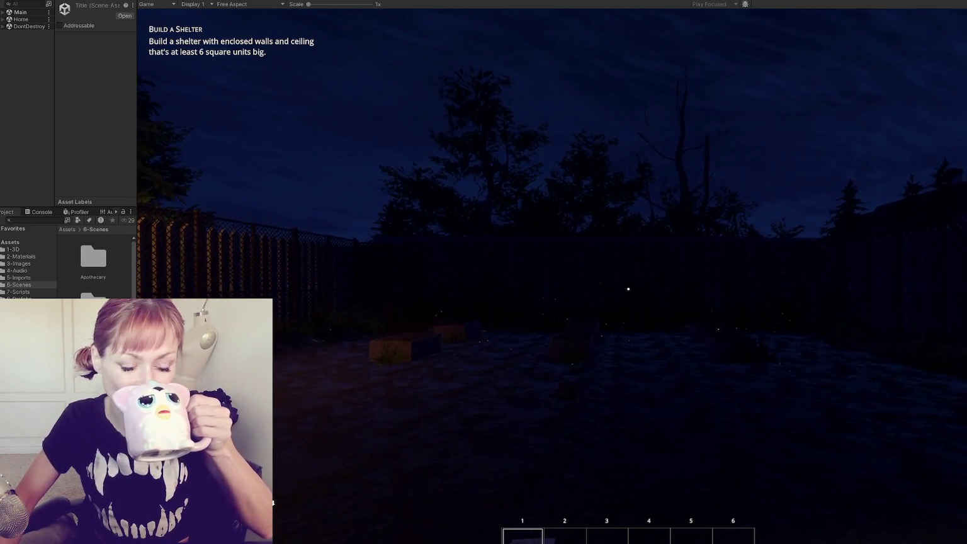
Throw a punch in the night garden, then stop the playtest.
{"action": "left_click", "coordinate": [629, 289]}
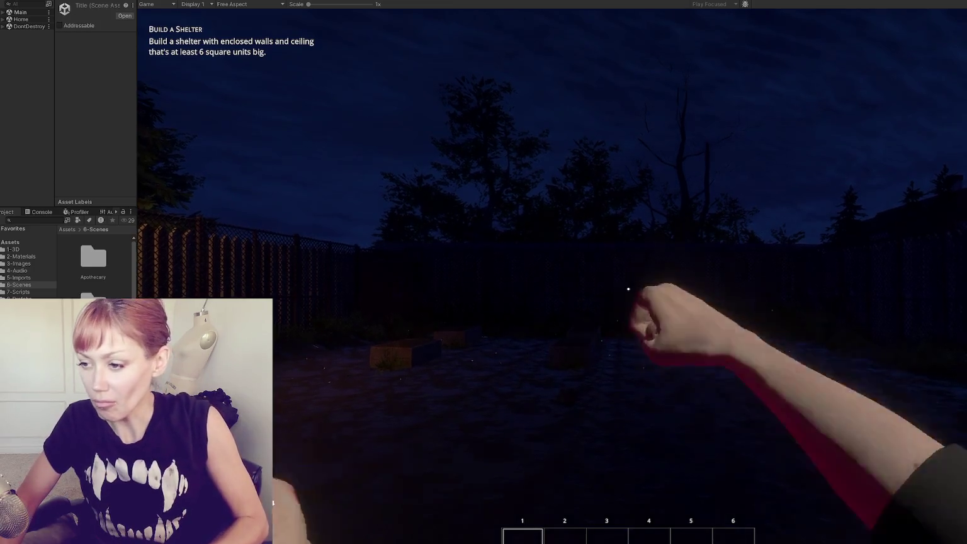
{"action": "mouse_move", "coordinate": [628, 288]}
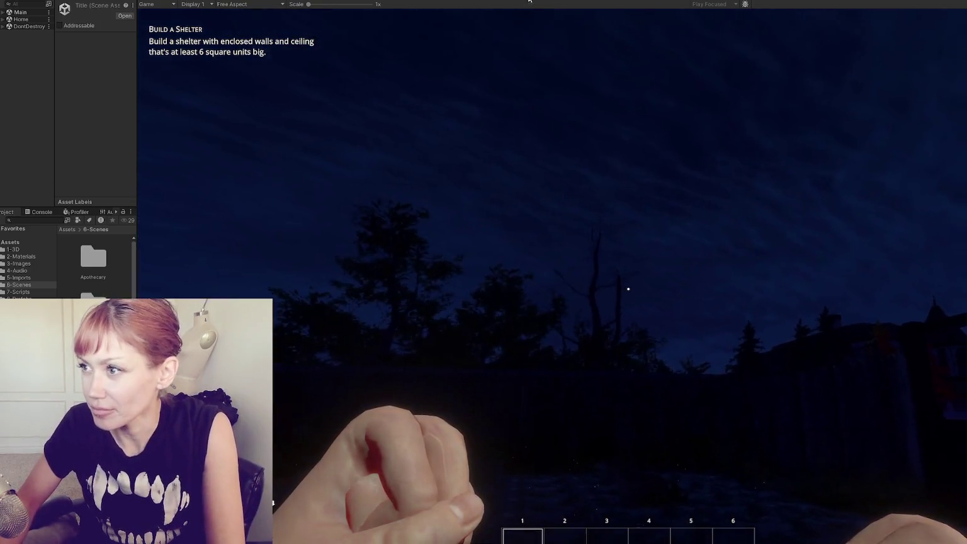
{"action": "key", "text": "ctrl+p"}
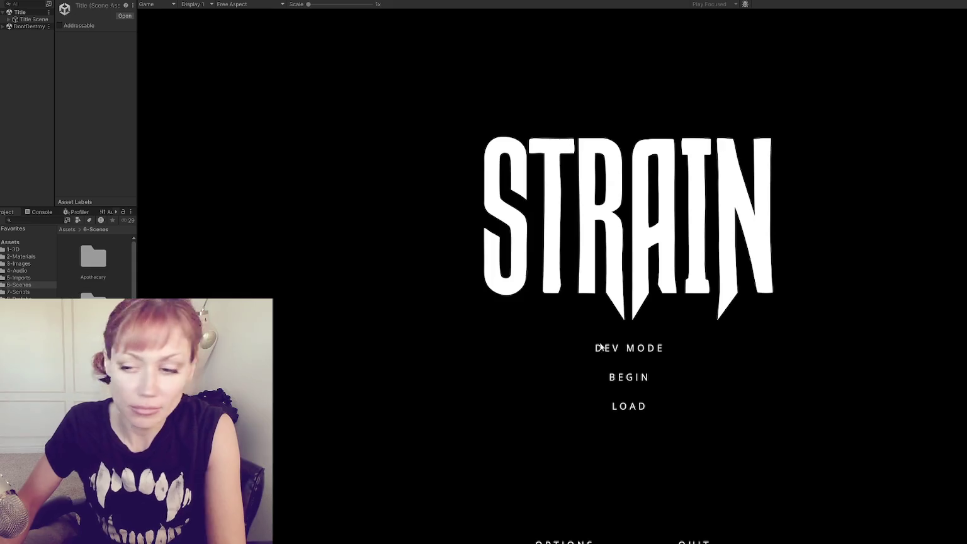
Start the game in DEV MODE and walk to the wooden gate and the CLOSED-sign alley.
{"action": "left_click", "coordinate": [651, 353]}
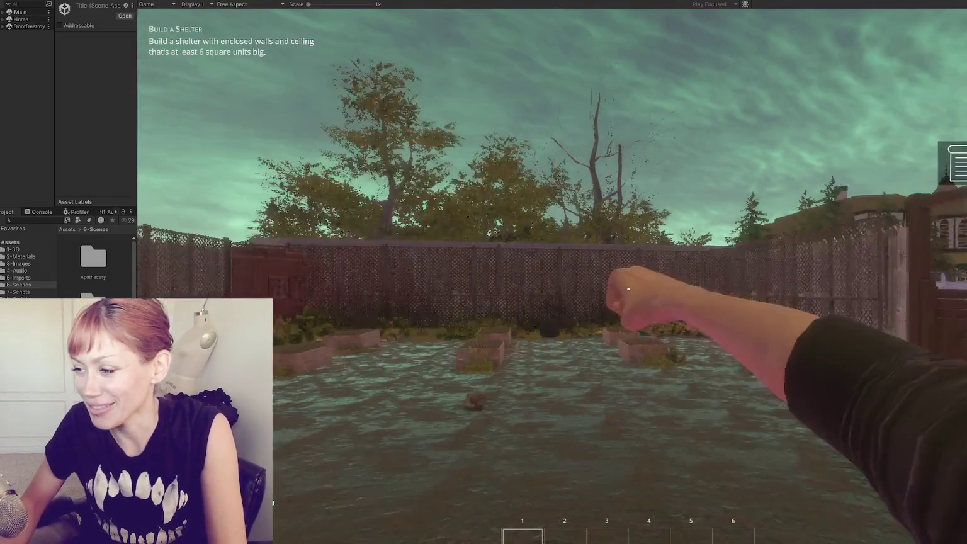
{"action": "key", "text": "w"}
{"action": "key", "text": "s"}
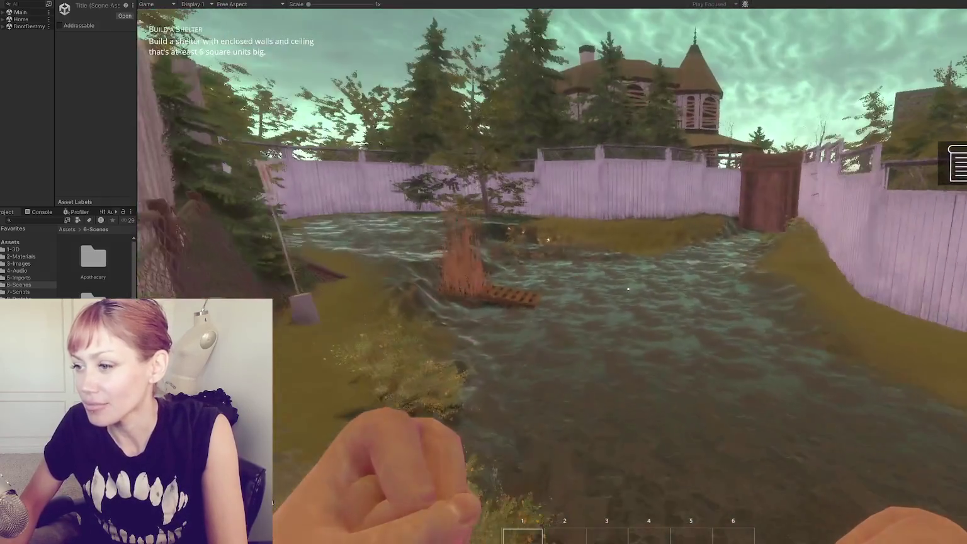
{"action": "key", "text": "w"}
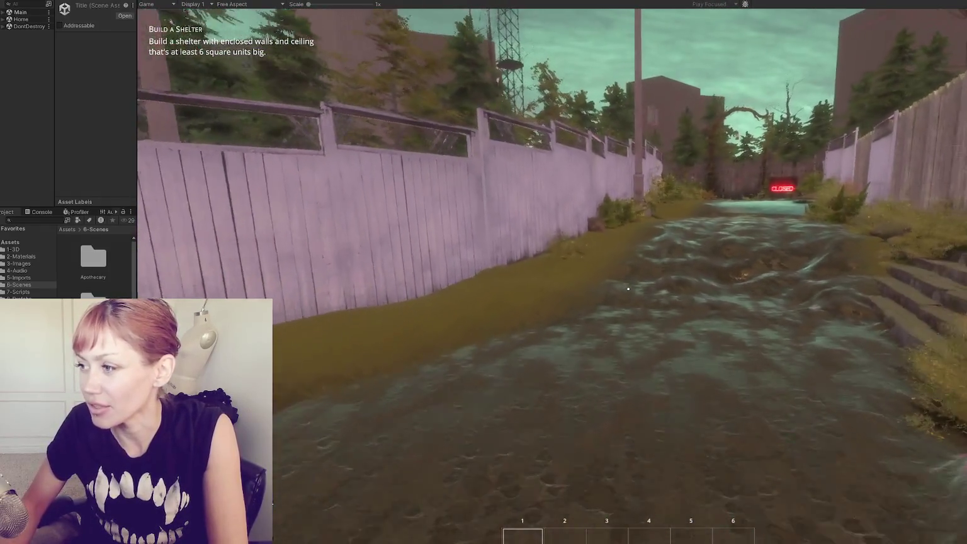
{"action": "key", "text": "w"}
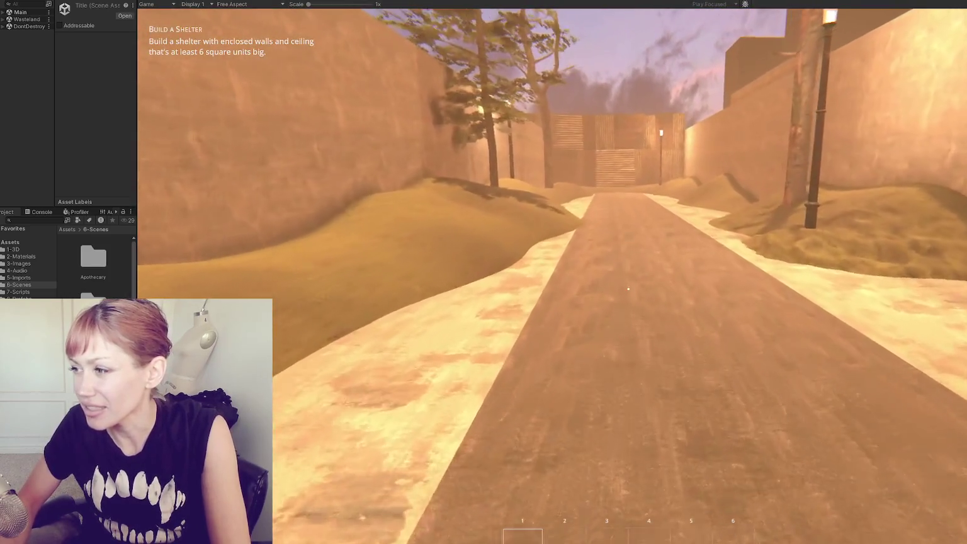
Enter the walled Wasteland area and walk down the street to the end wall.
{"action": "key", "text": "1"}
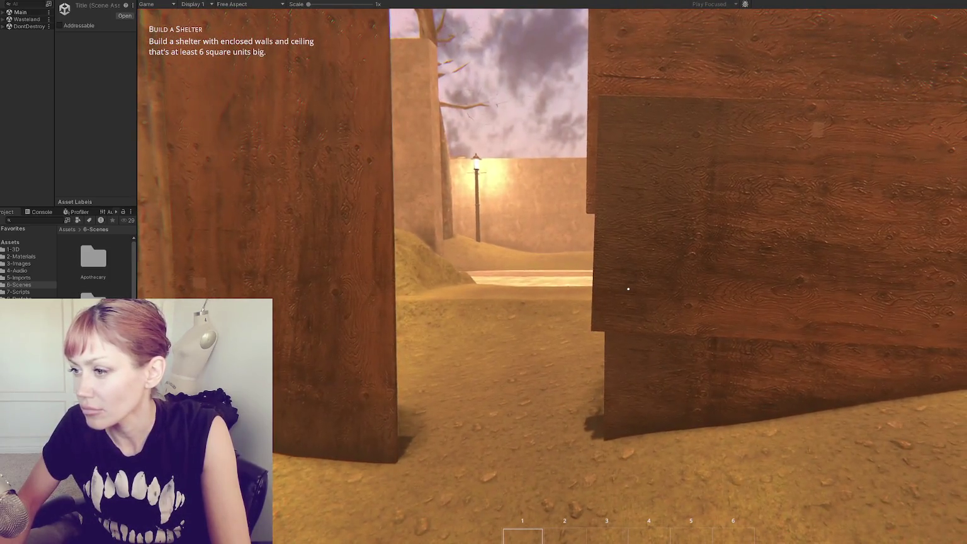
{"action": "key", "text": "w"}
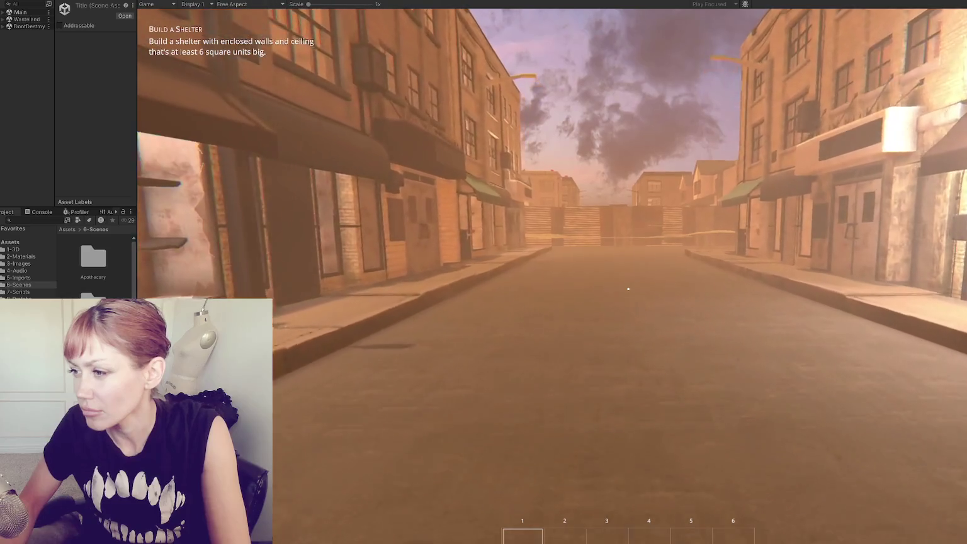
{"action": "key", "text": "w"}
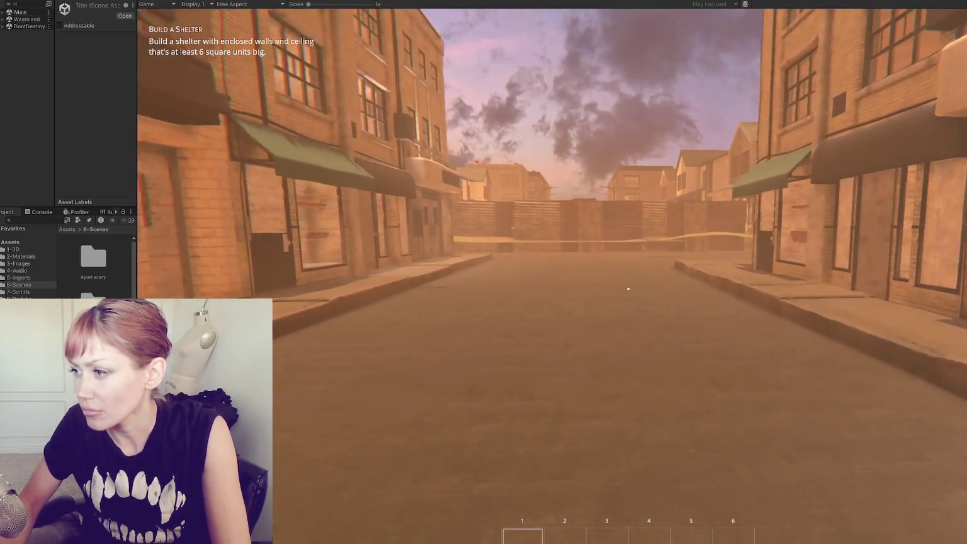
{"action": "key", "text": "w"}
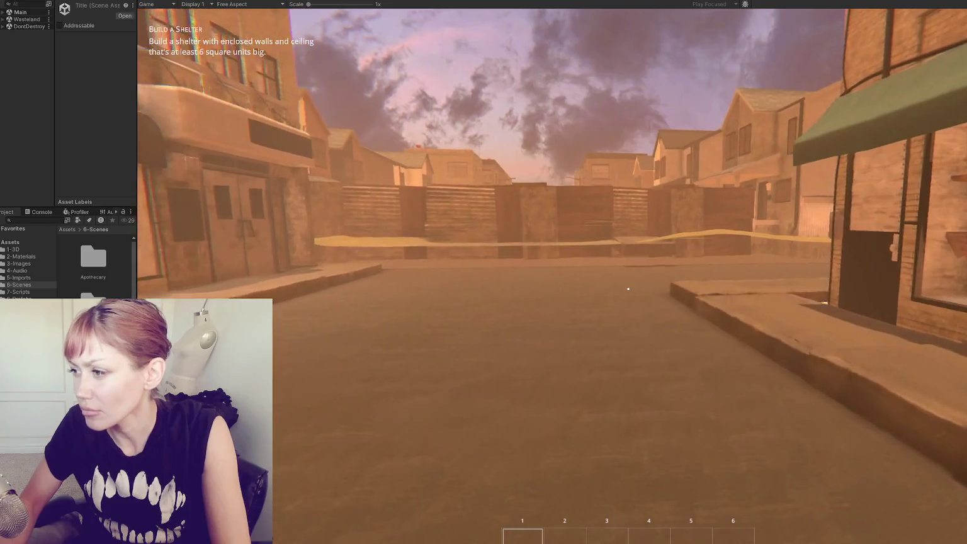
{"action": "key", "text": "w"}
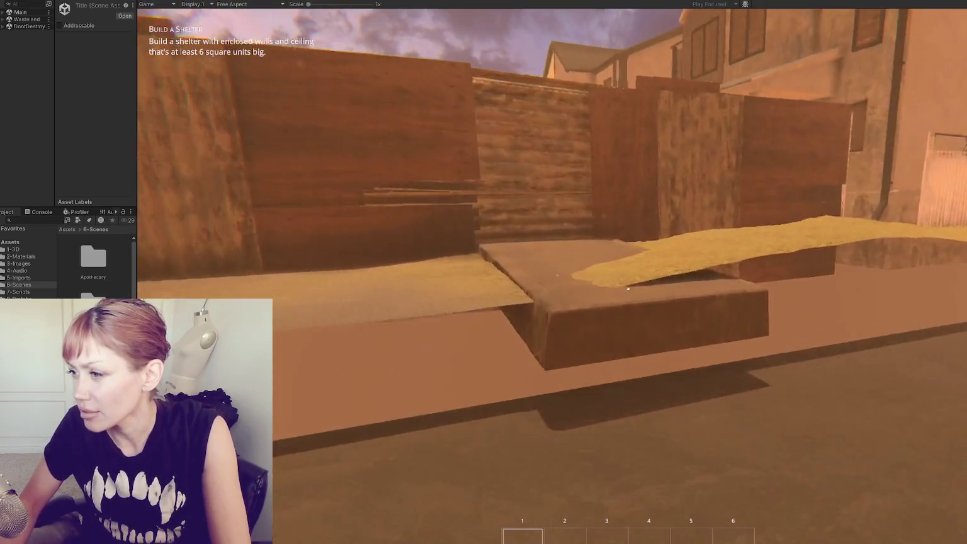
Run along the alley onto the street, walk toward the houses and throw a punch.
{"action": "mouse_move", "coordinate": [628, 289]}
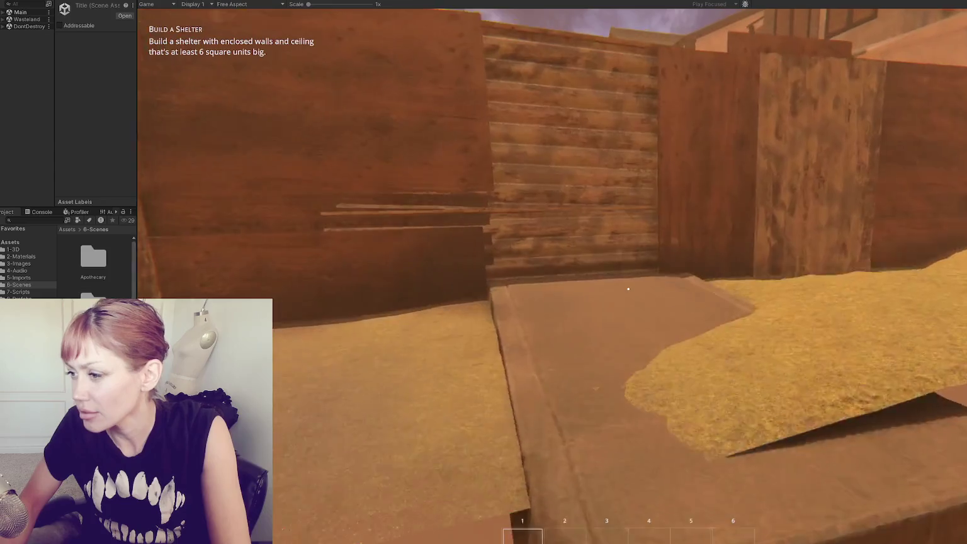
{"action": "key", "text": "shift+w"}
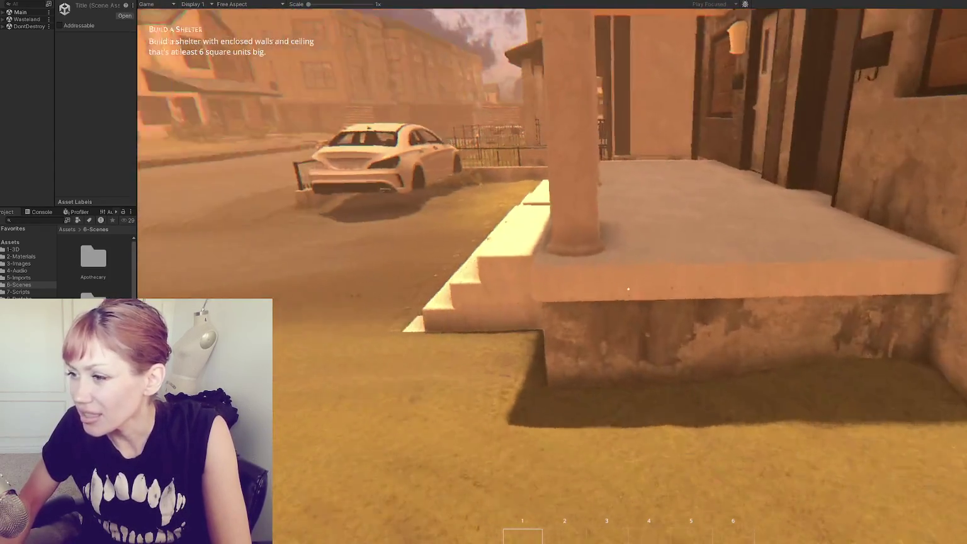
{"action": "key", "text": "w"}
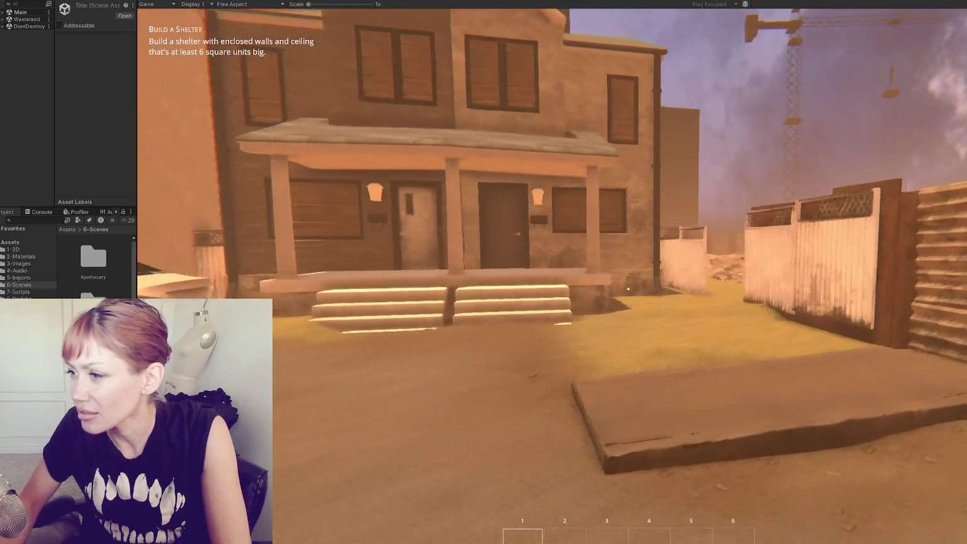
{"action": "mouse_move", "coordinate": [580, 283]}
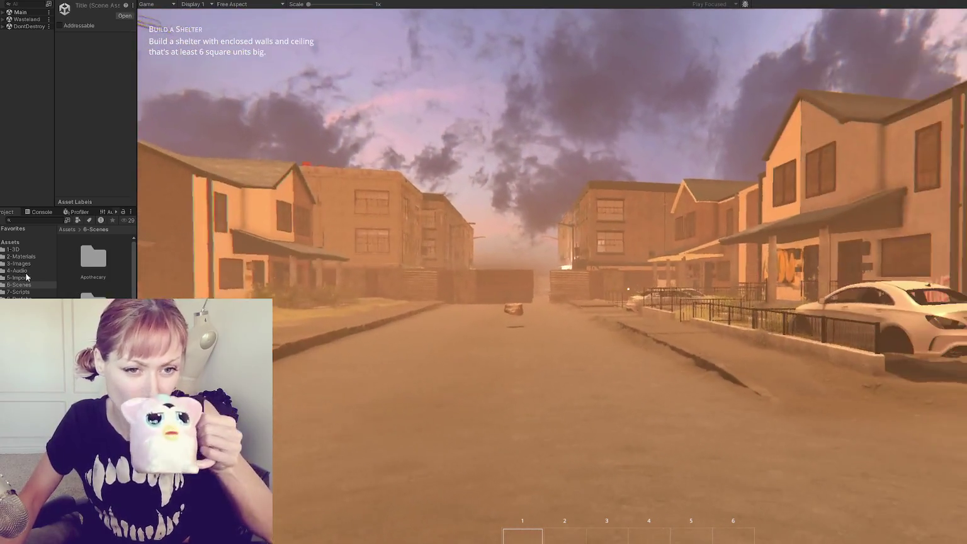
{"action": "mouse_move", "coordinate": [629, 288]}
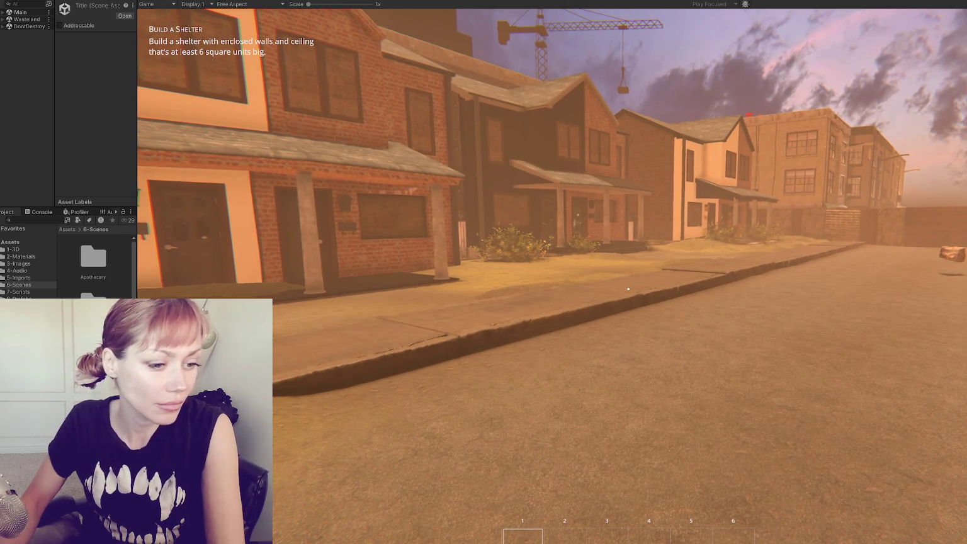
{"action": "left_click", "coordinate": [629, 289]}
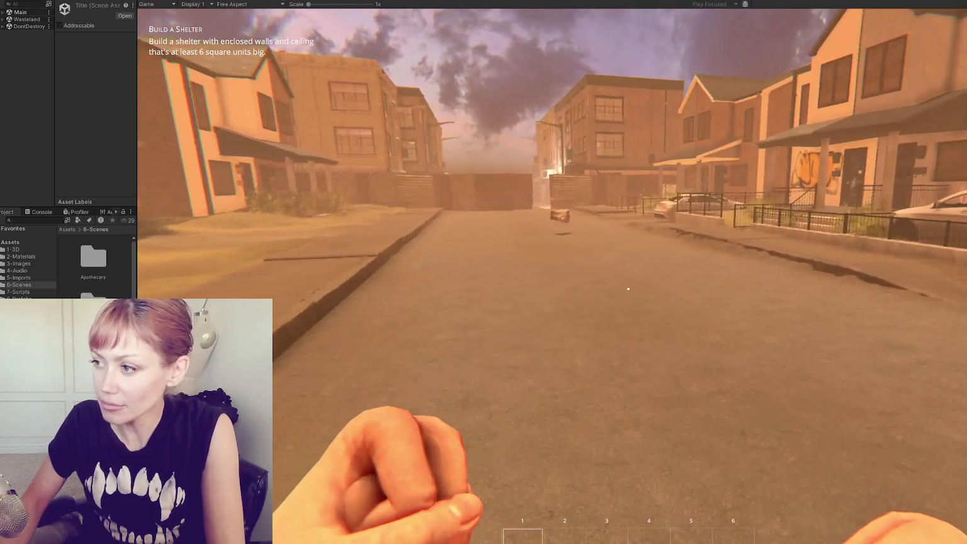
{"action": "mouse_move", "coordinate": [629, 289]}
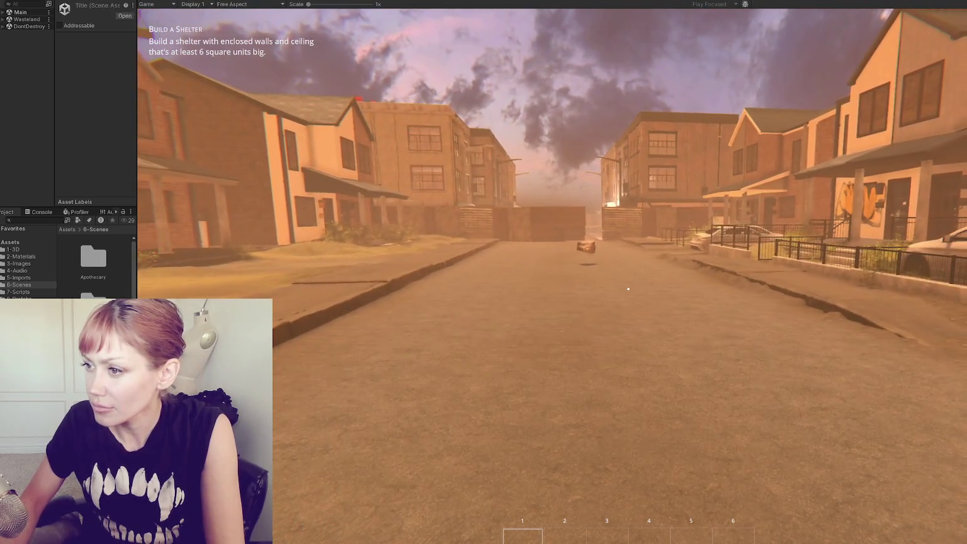
Check the in-game stats and inventory menu, exit Play mode and widen the editor panels.
{"action": "key", "text": "Tab"}
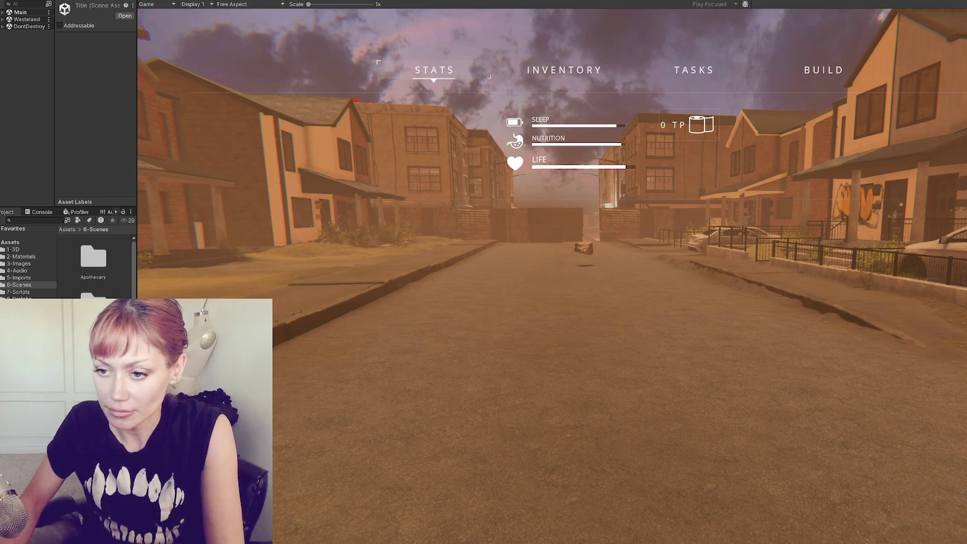
{"action": "key", "text": "ctrl+p"}
{"action": "mouse_move", "coordinate": [138, 288]}
{"action": "left_mouse_down"}
{"action": "mouse_move", "coordinate": [417, 301]}
{"action": "mouse_move", "coordinate": [383, 301]}
{"action": "left_mouse_up"}
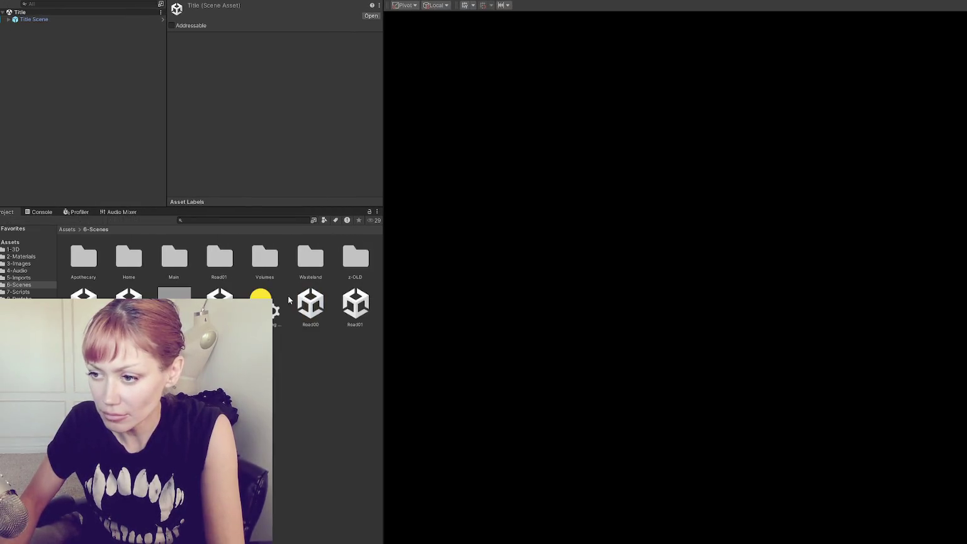
Open the Main scene and select its CONTROLS object.
{"action": "left_click", "coordinate": [220, 293]}
{"action": "double_click", "coordinate": [220, 294]}
{"action": "left_click", "coordinate": [38, 26]}
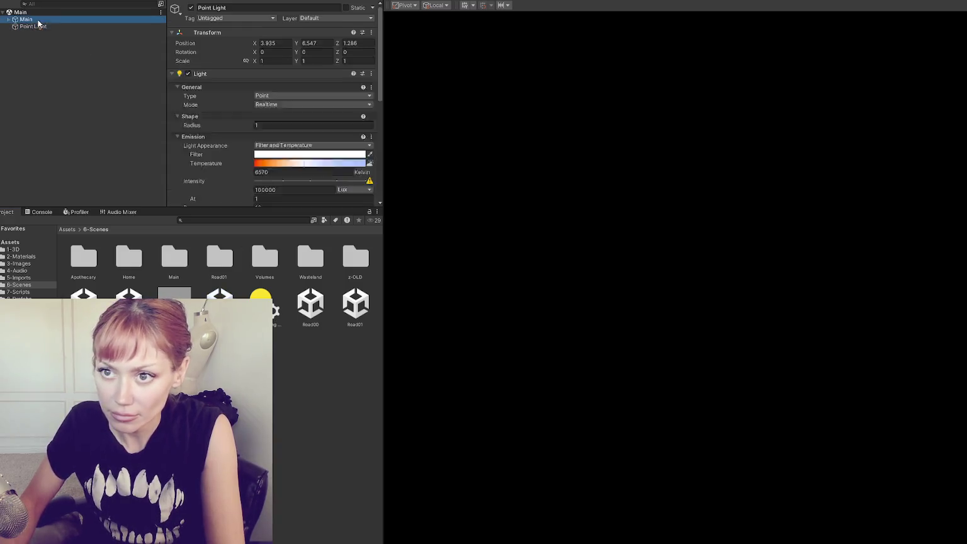
{"action": "left_click", "coordinate": [38, 26]}
{"action": "scroll", "coordinate": [305, 116], "scroll_direction": "down", "scroll_amount": 5}
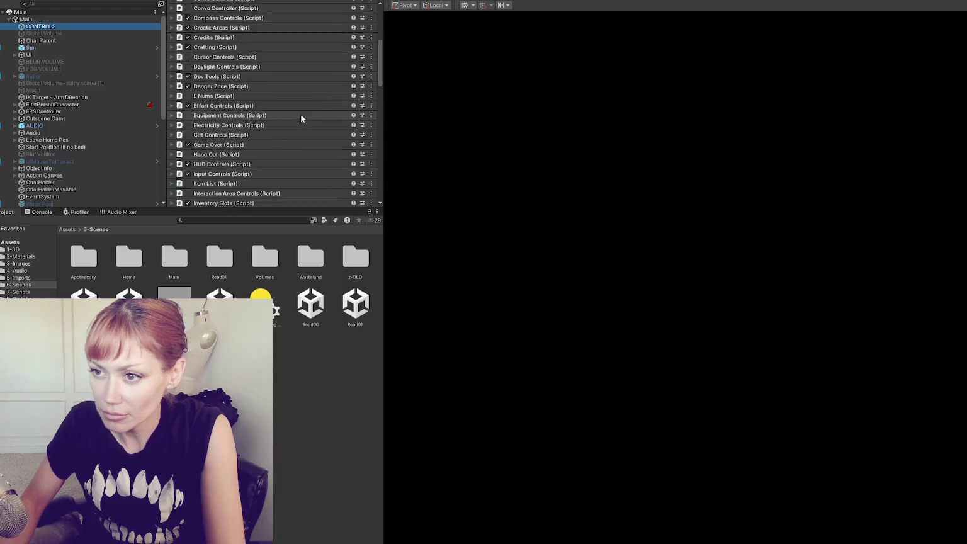
{"action": "scroll", "coordinate": [301, 115], "scroll_direction": "down", "scroll_amount": 5}
Collapse Player Input and expand Wasteland Spawn Controls to reveal its chunk lists.
{"action": "left_click", "coordinate": [288, 117]}
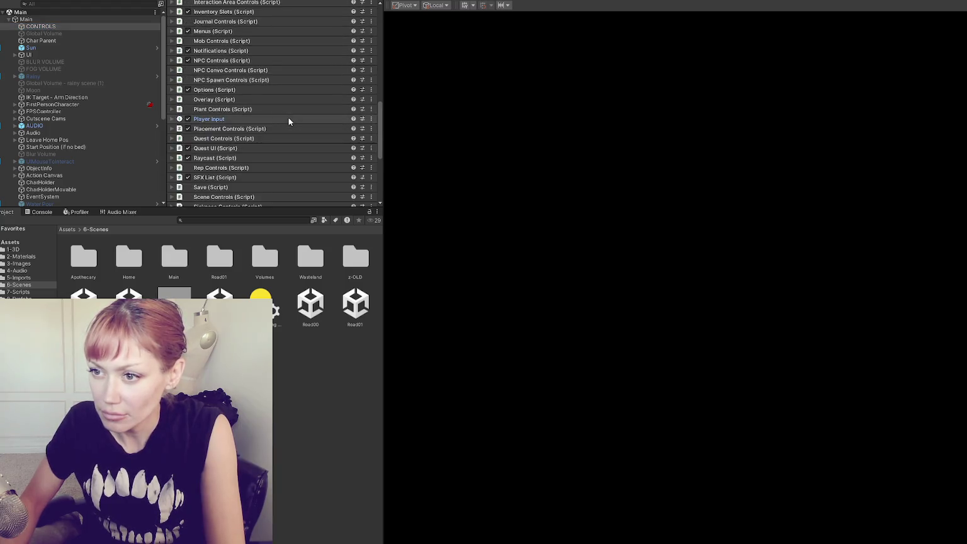
{"action": "scroll", "coordinate": [288, 117], "scroll_direction": "down", "scroll_amount": 5}
{"action": "left_click", "coordinate": [276, 85]}
{"action": "left_click", "coordinate": [275, 84]}
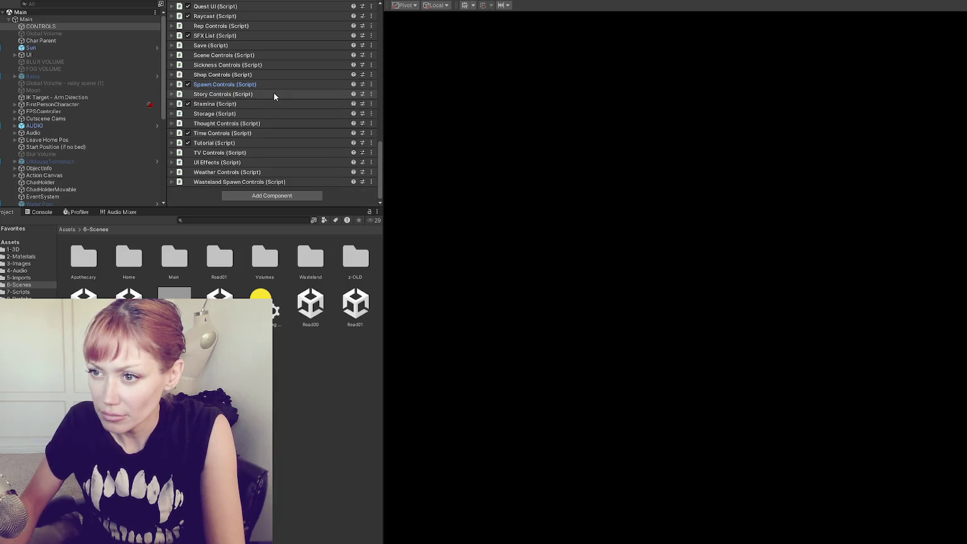
{"action": "left_click", "coordinate": [275, 85]}
{"action": "left_click", "coordinate": [275, 85]}
{"action": "left_click", "coordinate": [274, 93]}
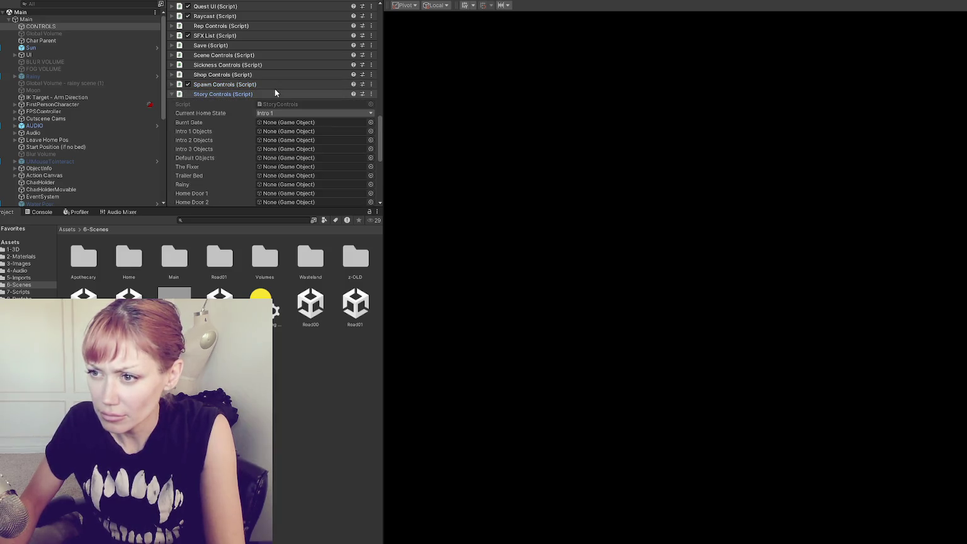
{"action": "left_click", "coordinate": [274, 92]}
{"action": "scroll", "coordinate": [274, 91], "scroll_direction": "up", "scroll_amount": 2}
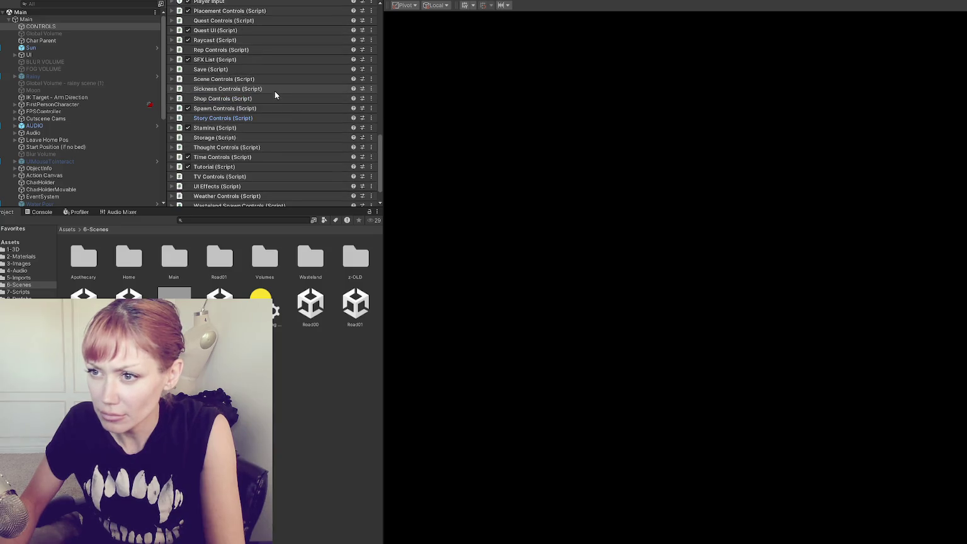
{"action": "scroll", "coordinate": [274, 90], "scroll_direction": "up", "scroll_amount": 2}
{"action": "scroll", "coordinate": [273, 138], "scroll_direction": "down", "scroll_amount": 5}
{"action": "left_click", "coordinate": [270, 181]}
{"action": "scroll", "coordinate": [281, 152], "scroll_direction": "down", "scroll_amount": 5}
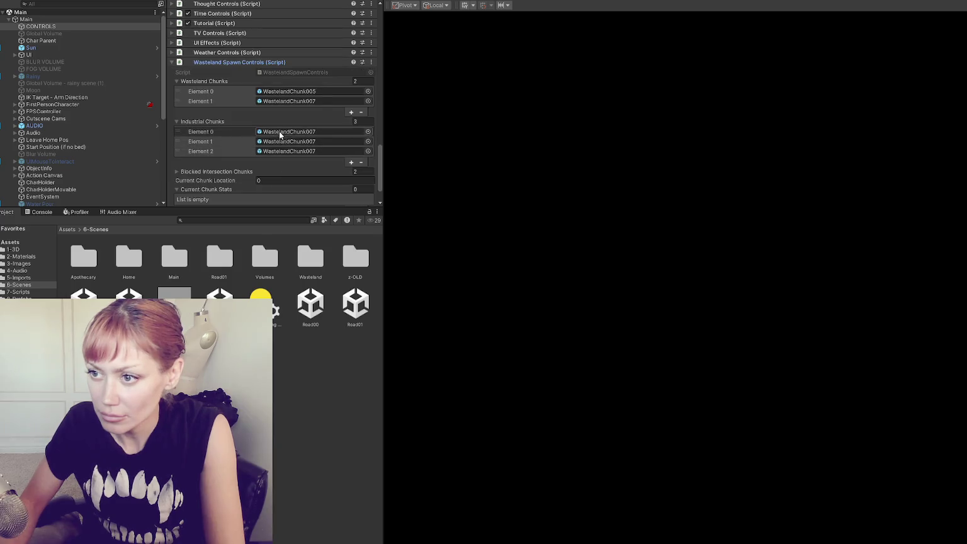
Remove the WastelandChunk007 entry and duplicate WastelandChunk005 in Wasteland Chunks.
{"action": "left_click", "coordinate": [337, 101]}
{"action": "left_click", "coordinate": [360, 112]}
{"action": "left_click", "coordinate": [227, 92]}
{"action": "left_click", "coordinate": [352, 102]}
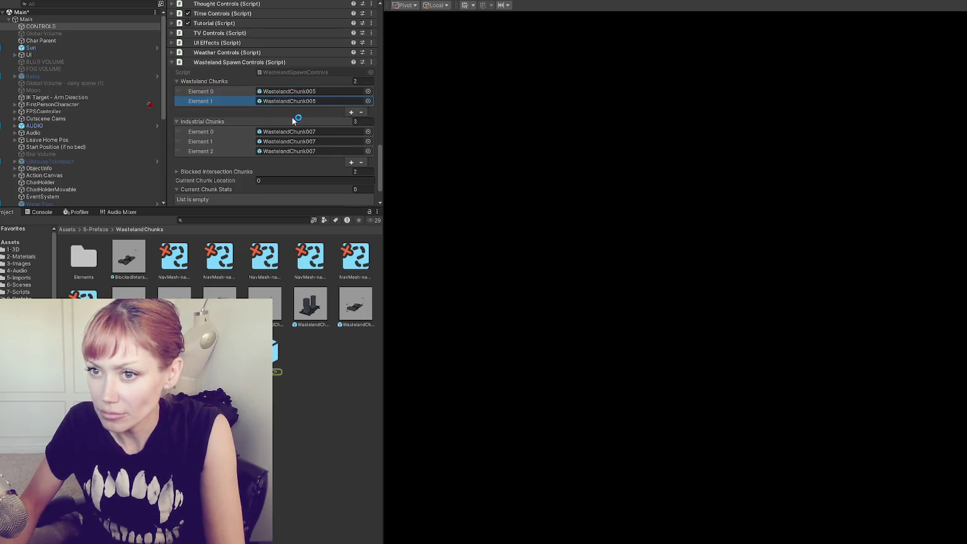
{"action": "left_click", "coordinate": [19, 285]}
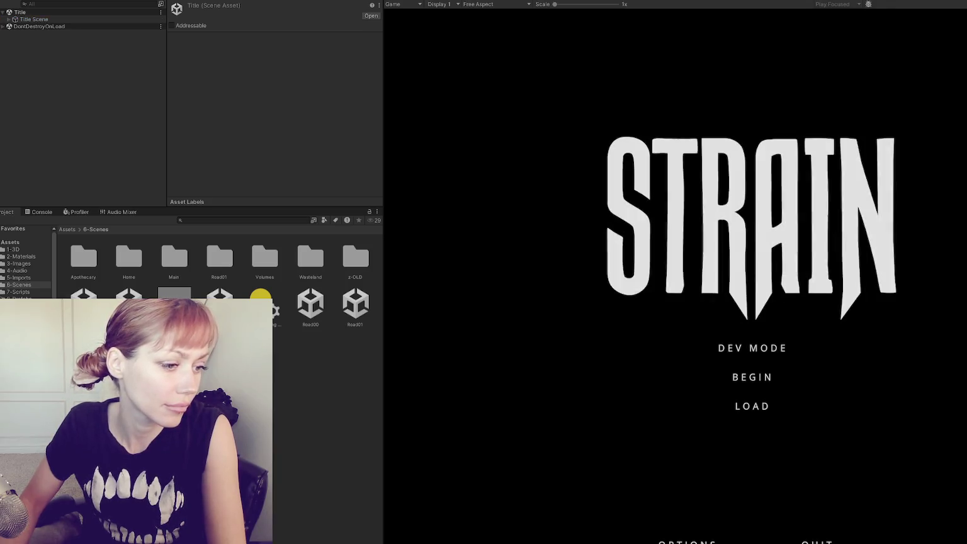
Start in DEV MODE and walk past the planters toward the red shed.
{"action": "left_click", "coordinate": [739, 350]}
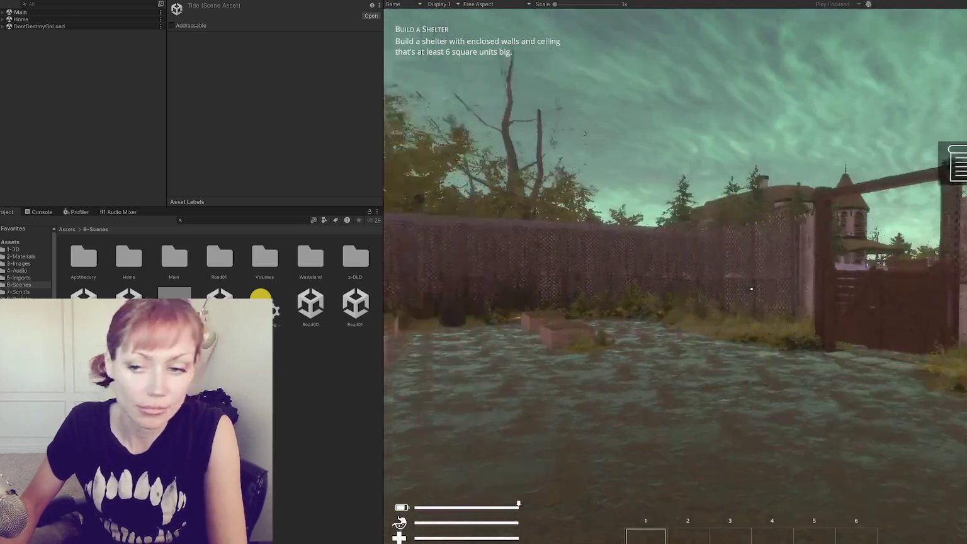
{"action": "key", "text": "w"}
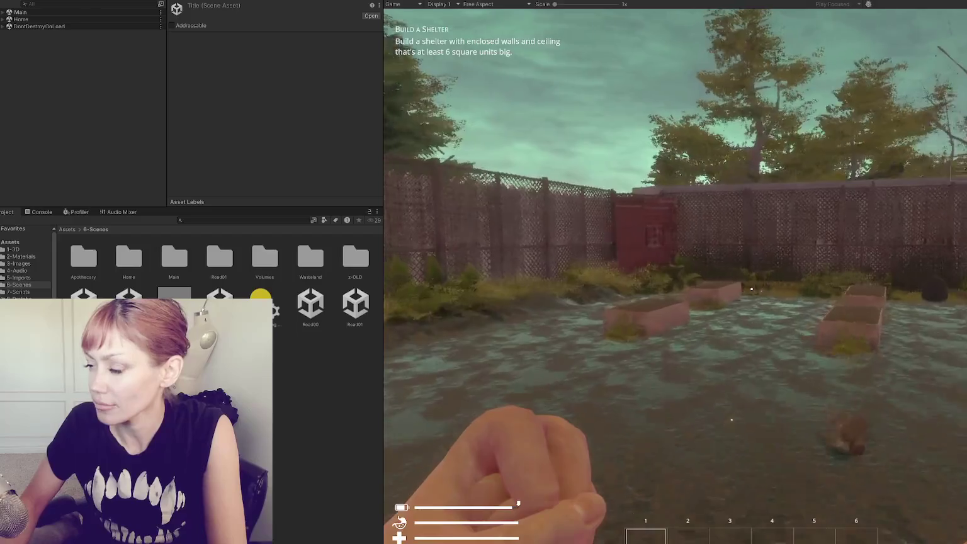
{"action": "key", "text": "w"}
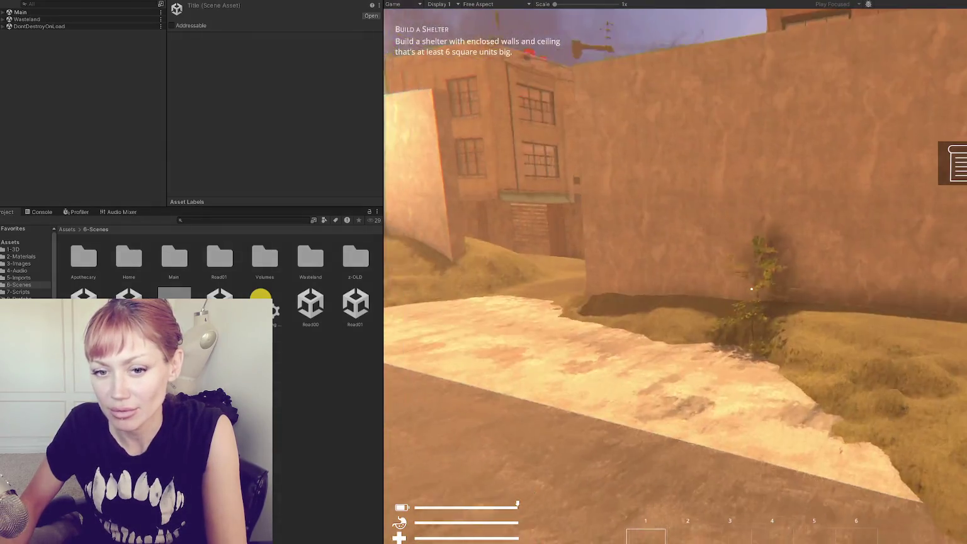
Walk the walled Wasteland path and sandy alley, then exit Play mode.
{"action": "mouse_move", "coordinate": [751, 289]}
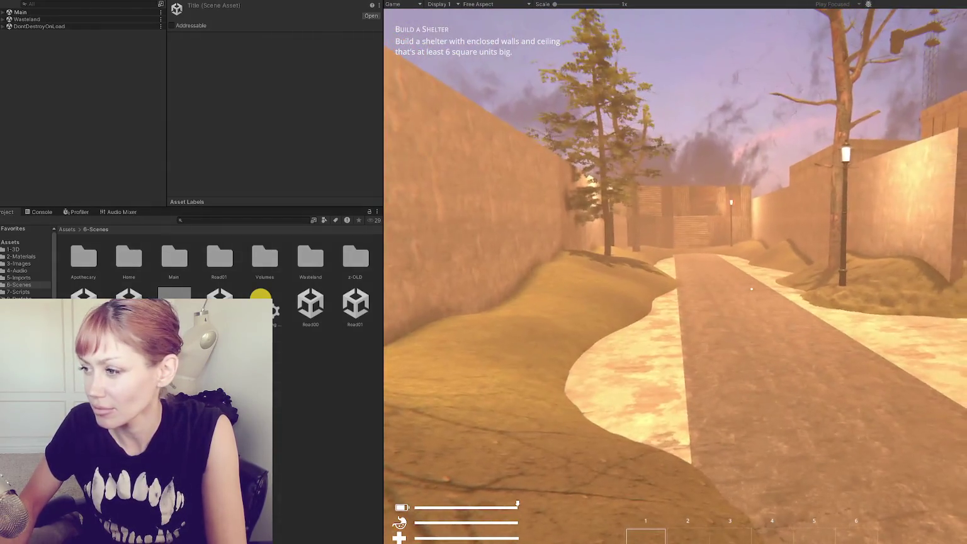
{"action": "key", "text": "w"}
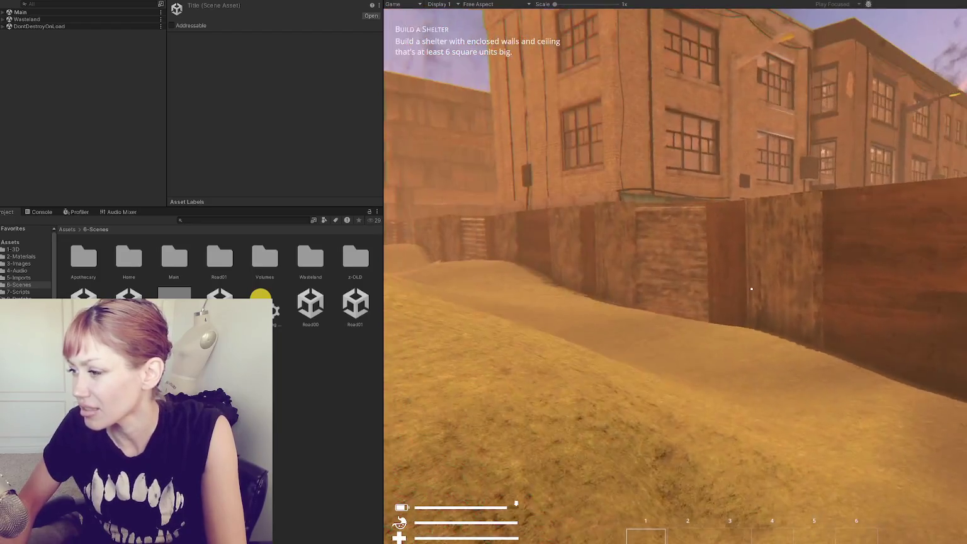
{"action": "key", "text": "w"}
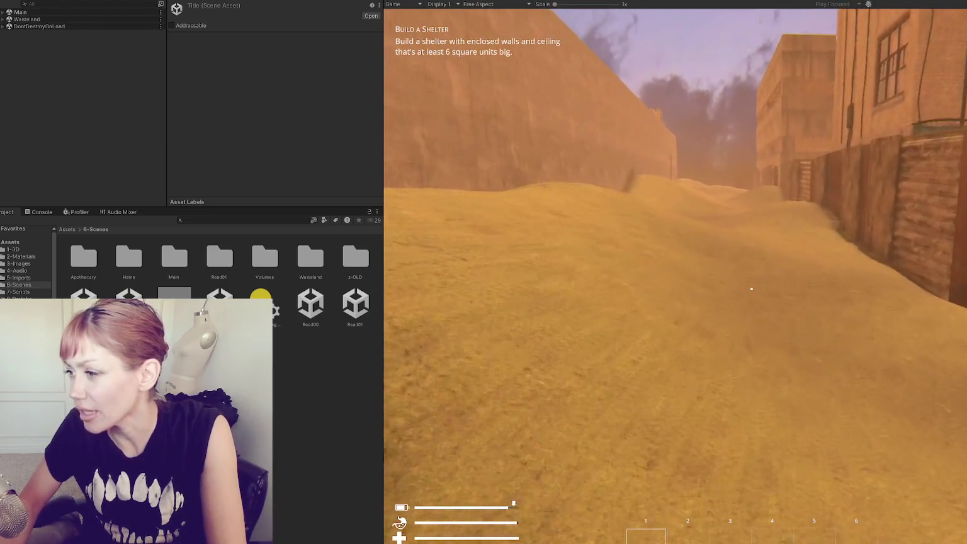
{"action": "key", "text": "w"}
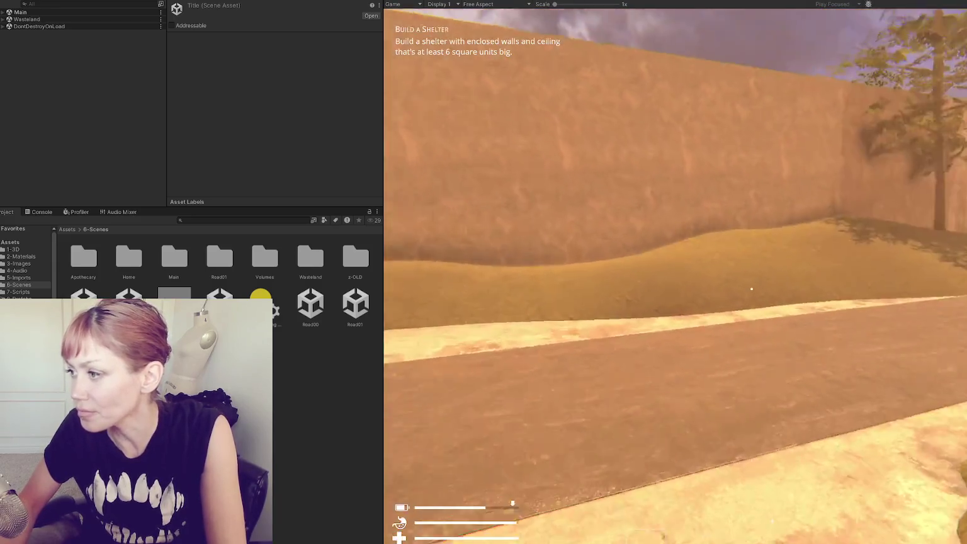
{"action": "key", "text": "ctrl+p"}
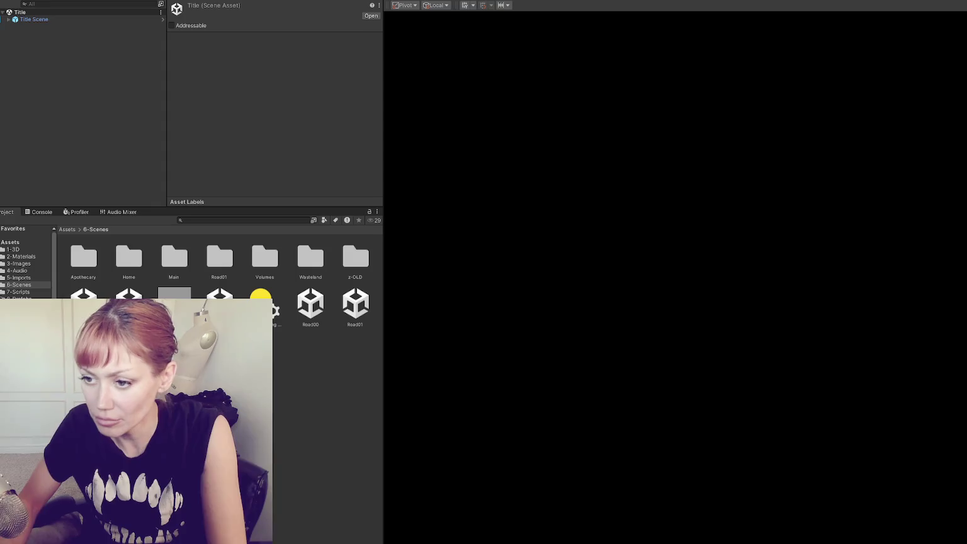
Open the Main scene asset from 6-Scenes, then select the Home scene asset.
{"action": "left_click", "coordinate": [219, 294]}
{"action": "double_click", "coordinate": [219, 295]}
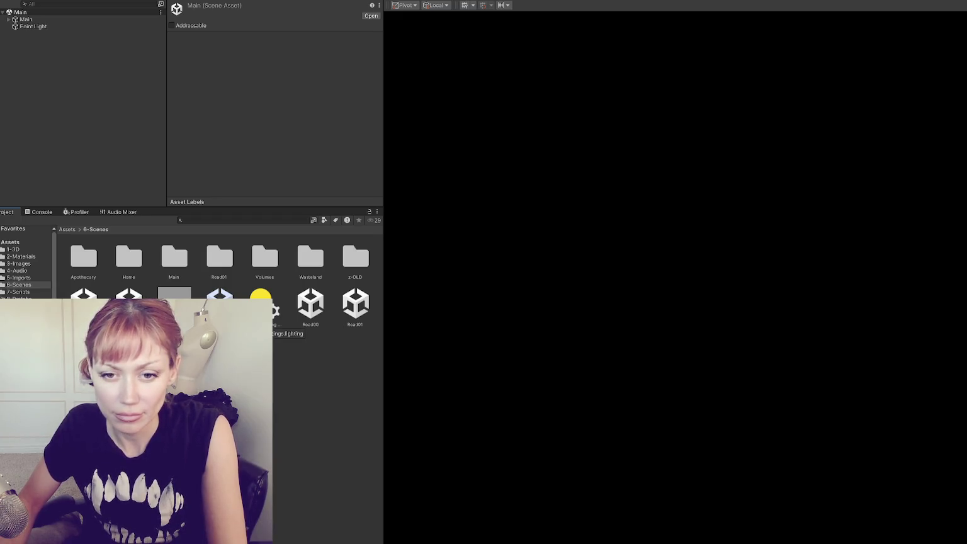
{"action": "left_click", "coordinate": [129, 295]}
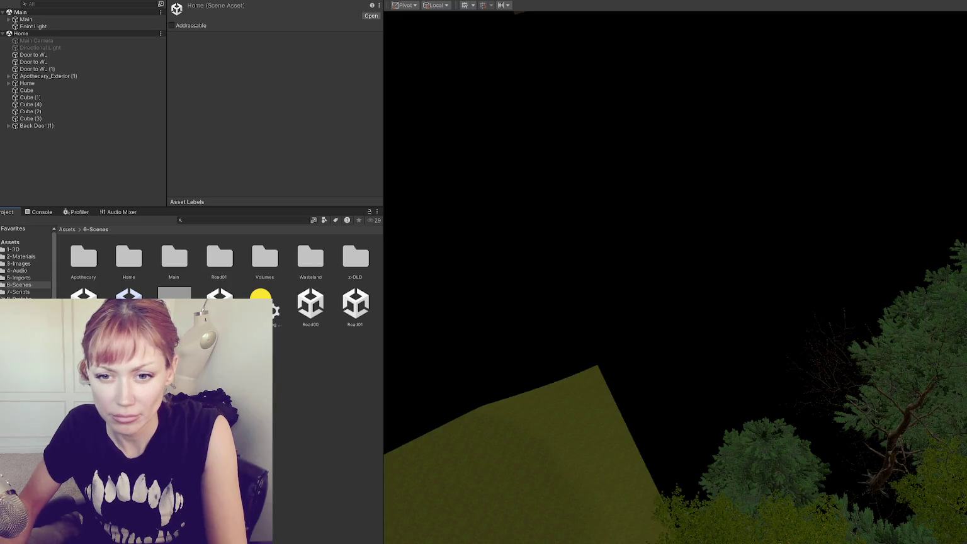
Fly the Scene view over the Home garden's trees, house and fenced yard.
{"action": "mouse_move", "coordinate": [470, 432]}
{"action": "left_mouse_down"}
{"action": "mouse_move", "coordinate": [604, 400]}
{"action": "mouse_move", "coordinate": [514, 217]}
{"action": "mouse_move", "coordinate": [538, 279]}
{"action": "mouse_move", "coordinate": [550, 261]}
{"action": "mouse_move", "coordinate": [540, 244]}
{"action": "mouse_move", "coordinate": [552, 316]}
{"action": "left_mouse_up"}
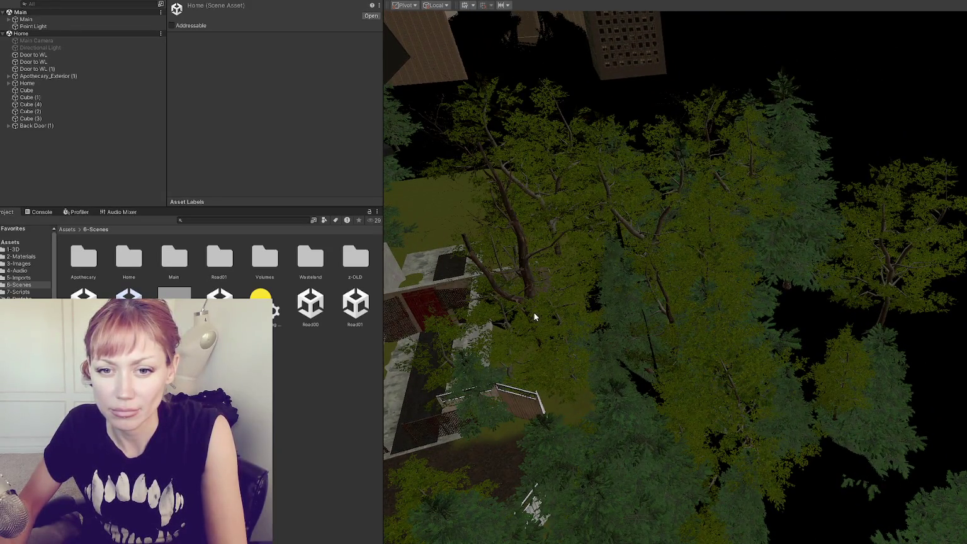
{"action": "mouse_move", "coordinate": [592, 307]}
{"action": "left_mouse_down"}
{"action": "mouse_move", "coordinate": [710, 281]}
{"action": "mouse_move", "coordinate": [693, 262]}
{"action": "mouse_move", "coordinate": [726, 328]}
{"action": "mouse_move", "coordinate": [555, 315]}
{"action": "mouse_move", "coordinate": [793, 347]}
{"action": "mouse_move", "coordinate": [804, 309]}
{"action": "mouse_move", "coordinate": [754, 292]}
{"action": "mouse_move", "coordinate": [769, 291]}
{"action": "mouse_move", "coordinate": [757, 287]}
{"action": "mouse_move", "coordinate": [765, 270]}
{"action": "left_mouse_up"}
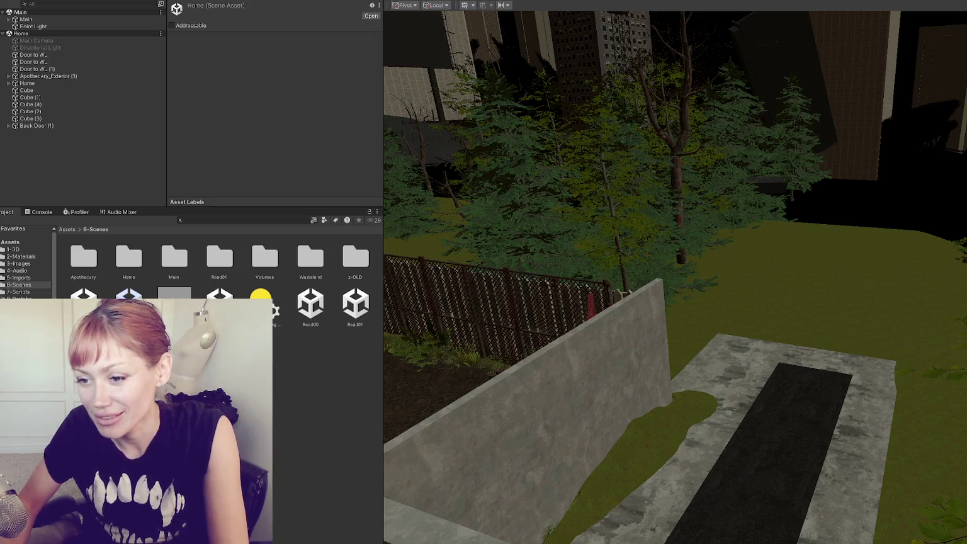
{"action": "right_click", "coordinate": [131, 349]}
Load the Wasteland scene additively and frame the beech trees beside the path.
{"action": "left_click", "coordinate": [214, 156]}
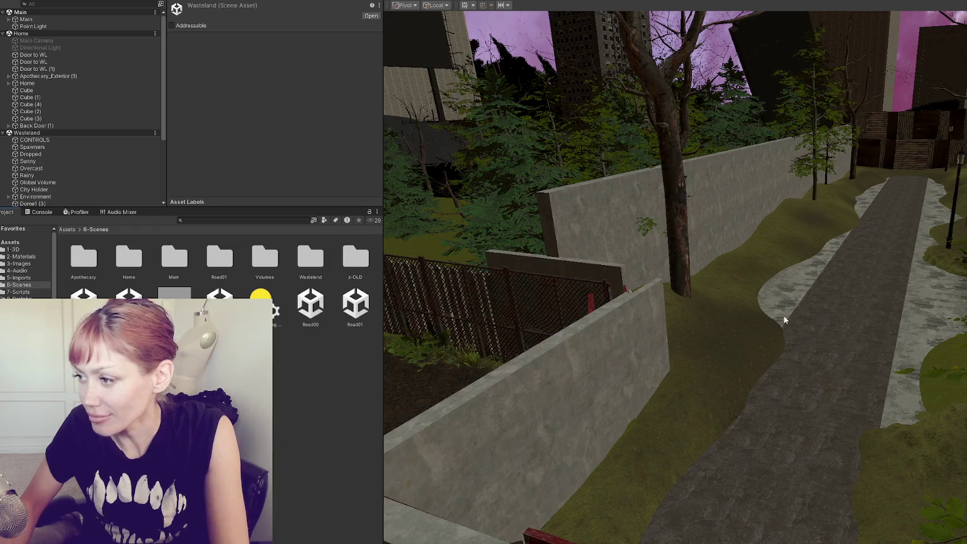
{"action": "mouse_move", "coordinate": [591, 285]}
{"action": "left_mouse_down"}
{"action": "mouse_move", "coordinate": [663, 275]}
{"action": "mouse_move", "coordinate": [496, 331]}
{"action": "mouse_move", "coordinate": [654, 301]}
{"action": "left_mouse_up"}
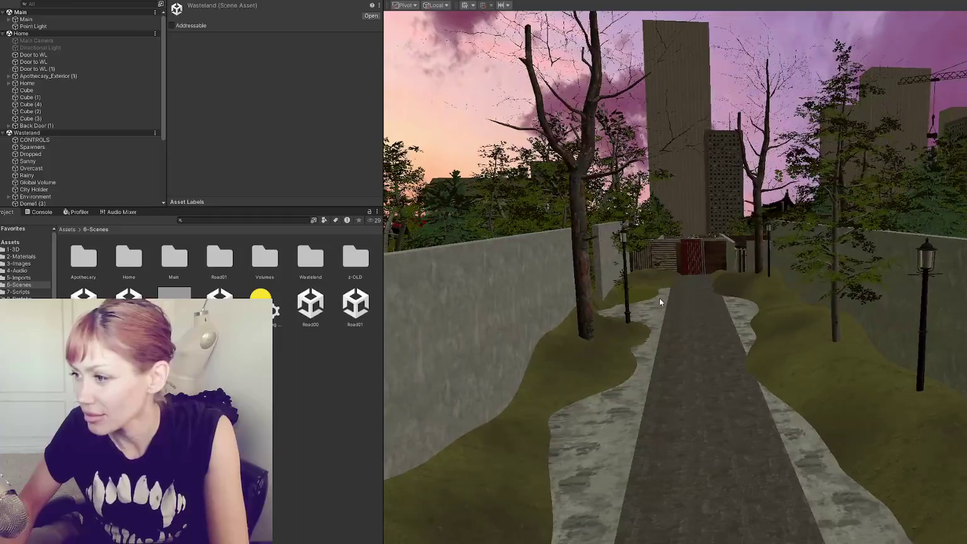
{"action": "left_click", "coordinate": [660, 236]}
{"action": "mouse_move", "coordinate": [660, 235]}
{"action": "left_mouse_down"}
{"action": "mouse_move", "coordinate": [569, 331]}
{"action": "mouse_move", "coordinate": [710, 399]}
{"action": "mouse_move", "coordinate": [701, 390]}
{"action": "left_mouse_up"}
{"action": "scroll", "coordinate": [569, 315], "scroll_direction": "up", "scroll_amount": 2}
Rotate the beech tree by the wall about 30 degrees.
{"action": "left_click", "coordinate": [718, 392]}
{"action": "key", "text": "e"}
{"action": "left_click_drag", "start_coordinate": [636, 507], "coordinate": [746, 385]}
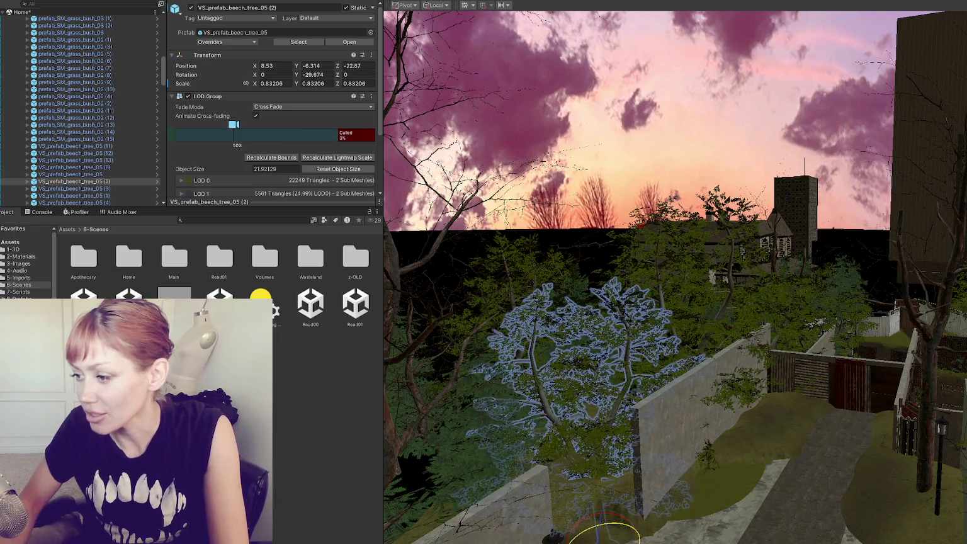
Shift three beech trees along the wall, including VS_prefab_beech_tree_02 (4) on X.
{"action": "left_click", "coordinate": [746, 384]}
{"action": "key", "text": "w"}
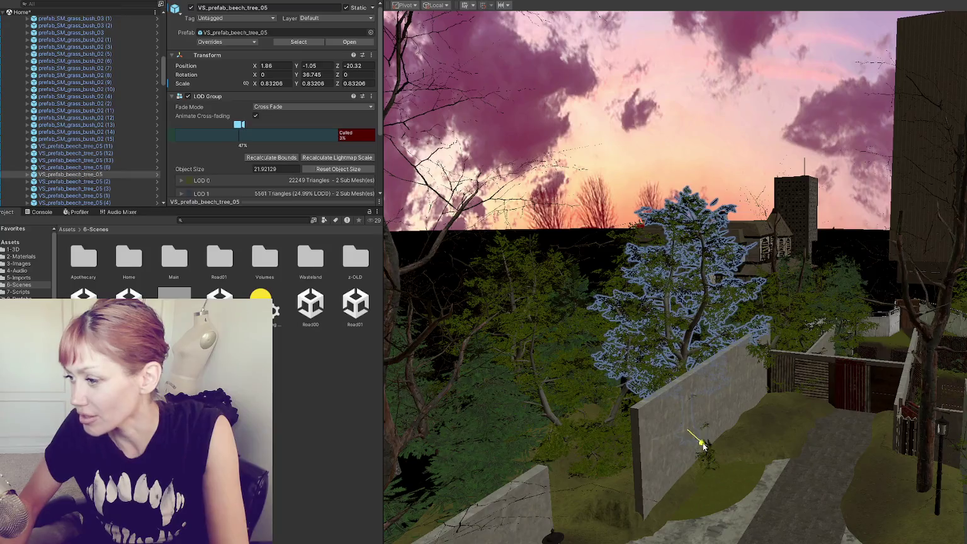
{"action": "left_click", "coordinate": [765, 364]}
{"action": "left_click_drag", "start_coordinate": [739, 443], "coordinate": [741, 455]}
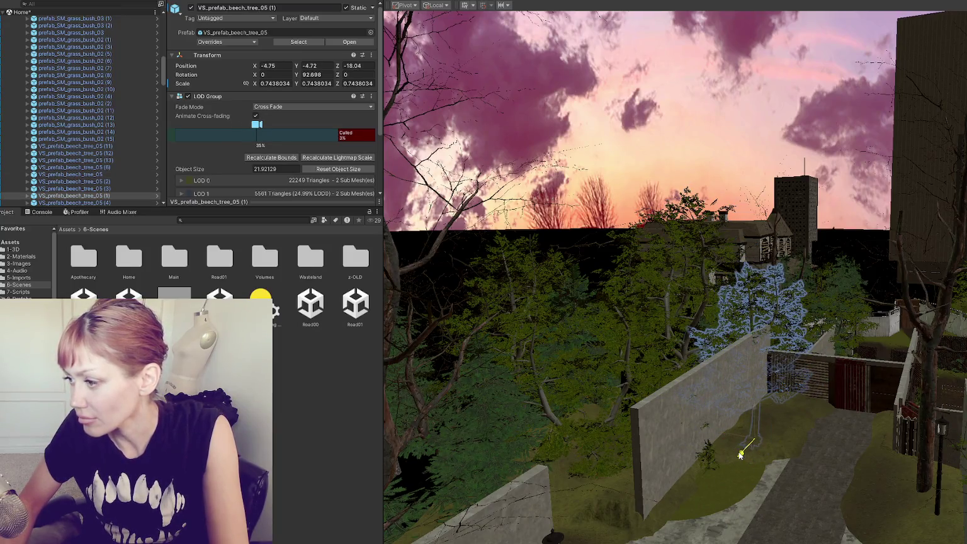
{"action": "left_click", "coordinate": [758, 332]}
{"action": "left_click_drag", "start_coordinate": [696, 434], "coordinate": [697, 437]}
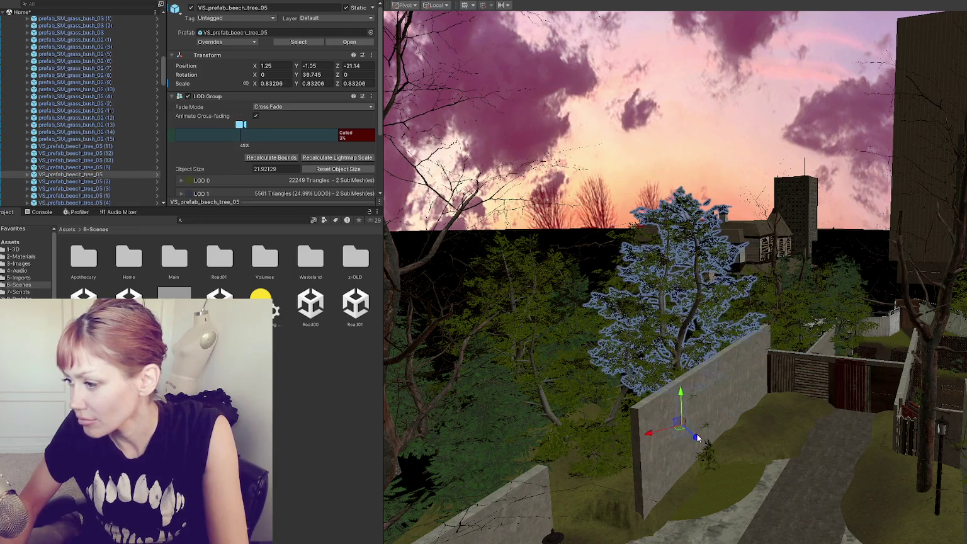
{"action": "left_click", "coordinate": [707, 429]}
{"action": "left_click_drag", "start_coordinate": [647, 506], "coordinate": [626, 501]}
Multi-select five beech and fir trees near the house.
{"action": "left_click_drag", "start_coordinate": [661, 446], "coordinate": [480, 296]}
{"action": "left_click", "coordinate": [684, 338], "text": "shift"}
{"action": "left_click", "coordinate": [750, 274], "text": "shift"}
{"action": "mouse_move", "coordinate": [751, 275]}
{"action": "left_mouse_down"}
{"action": "mouse_move", "coordinate": [701, 359]}
{"action": "mouse_move", "coordinate": [709, 237]}
{"action": "mouse_move", "coordinate": [806, 207]}
{"action": "mouse_move", "coordinate": [857, 166]}
{"action": "mouse_move", "coordinate": [756, 252]}
{"action": "mouse_move", "coordinate": [554, 356]}
{"action": "left_mouse_up"}
{"action": "left_click", "coordinate": [546, 382], "text": "shift"}
{"action": "left_click", "coordinate": [502, 377], "text": "shift"}
{"action": "mouse_move", "coordinate": [502, 377]}
{"action": "left_mouse_down"}
{"action": "mouse_move", "coordinate": [639, 346]}
{"action": "mouse_move", "coordinate": [434, 385]}
{"action": "left_mouse_up"}
{"action": "left_click_drag", "start_coordinate": [527, 351], "coordinate": [490, 357]}
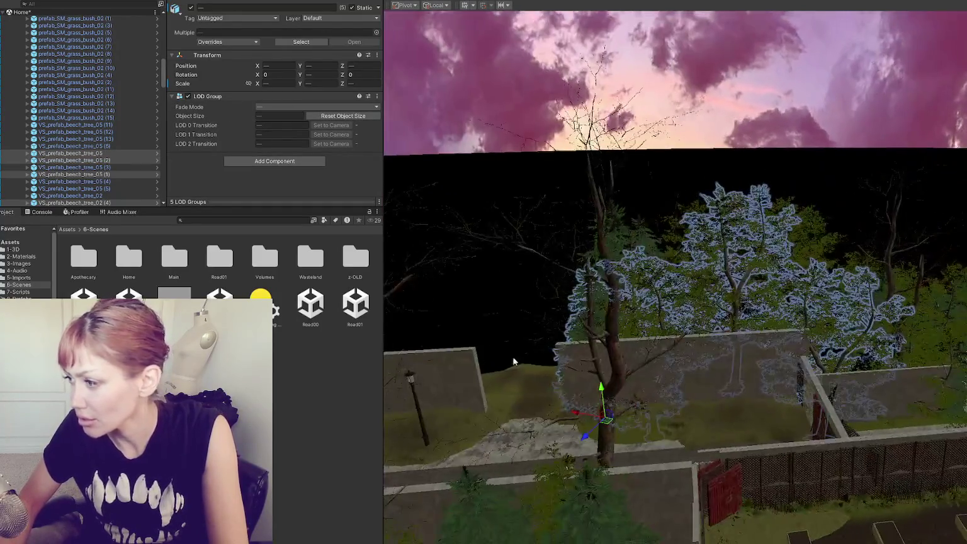
{"action": "left_click_drag", "start_coordinate": [675, 368], "coordinate": [815, 333]}
Refine the tree selection, adding more trees and the pine tree.
{"action": "left_click", "coordinate": [818, 331], "text": "shift"}
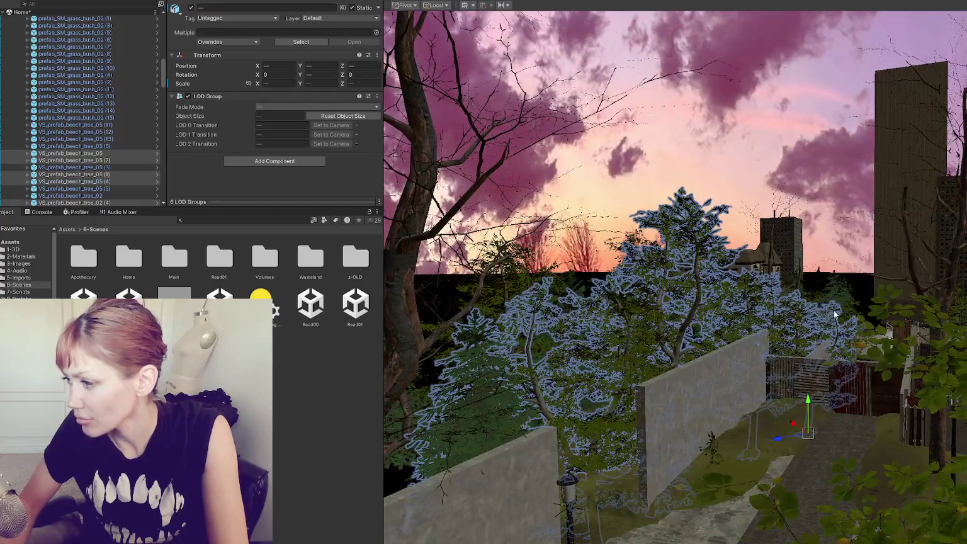
{"action": "left_click", "coordinate": [839, 304], "text": "shift"}
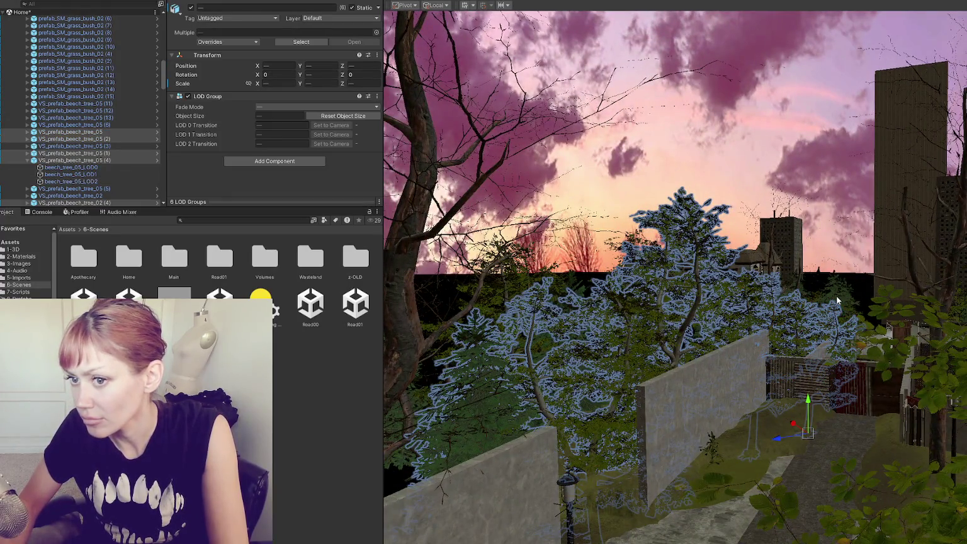
{"action": "left_click_drag", "start_coordinate": [878, 290], "coordinate": [774, 282]}
{"action": "left_click", "coordinate": [746, 276], "text": "shift"}
{"action": "left_click_drag", "start_coordinate": [746, 383], "coordinate": [791, 386]}
{"action": "left_click", "coordinate": [834, 413], "text": "shift"}
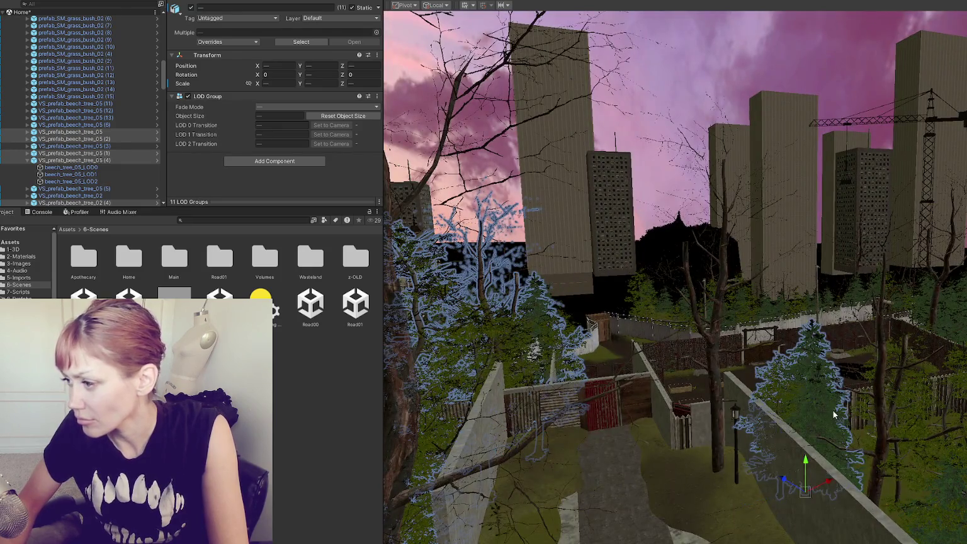
{"action": "scroll", "coordinate": [96, 172], "scroll_direction": "up", "scroll_amount": 3}
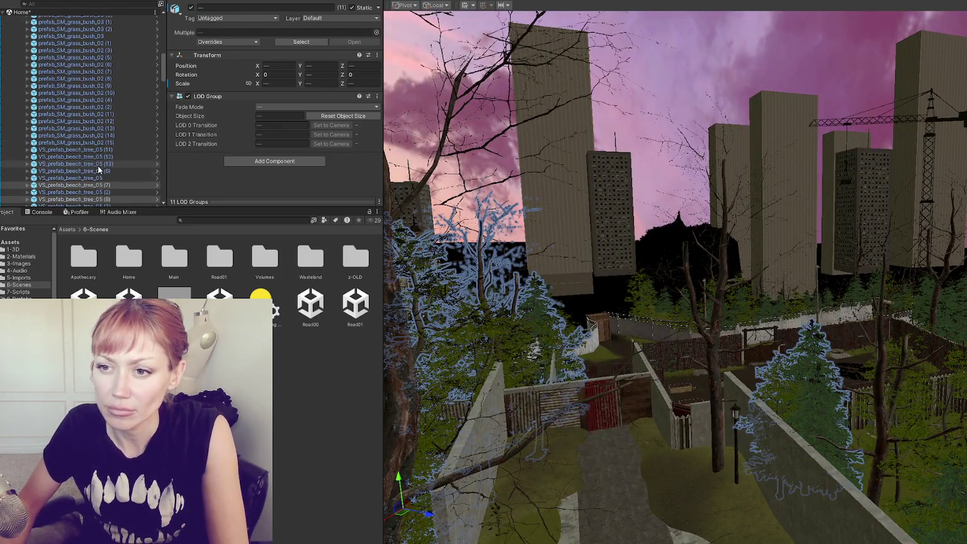
{"action": "left_click_drag", "start_coordinate": [107, 16], "coordinate": [88, 39]}
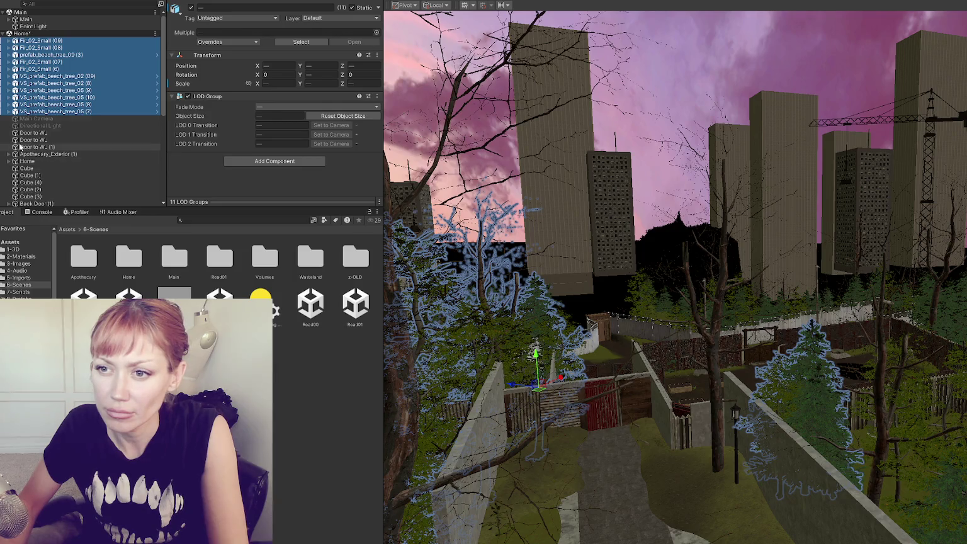
{"action": "mouse_move", "coordinate": [52, 90]}
{"action": "left_mouse_down"}
{"action": "mouse_move", "coordinate": [63, 201]}
{"action": "mouse_move", "coordinate": [69, 126]}
{"action": "mouse_move", "coordinate": [70, 145]}
{"action": "left_mouse_up"}
Create an empty GameObject and move it out from under Cube.
{"action": "right_click", "coordinate": [65, 59]}
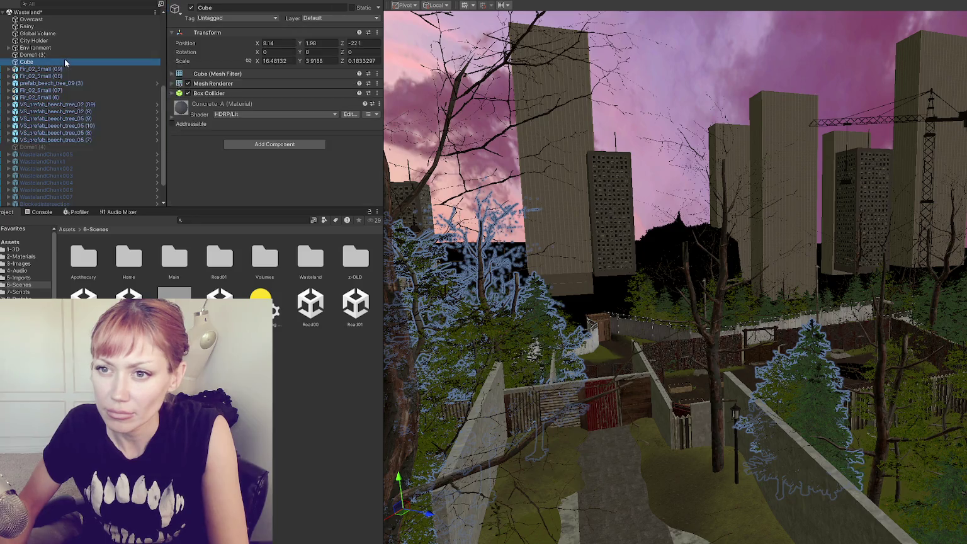
{"action": "left_click", "coordinate": [119, 190]}
{"action": "left_click", "coordinate": [54, 63]}
{"action": "left_click_drag", "start_coordinate": [56, 67], "coordinate": [53, 63]}
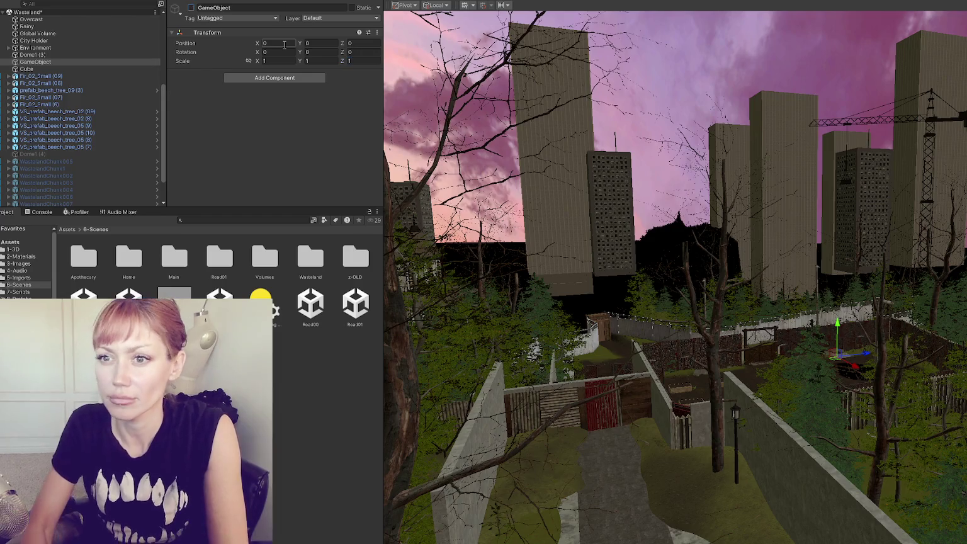
Parent the eleven fir and beech trees under GameObject and save the Wasteland scene.
{"action": "left_click", "coordinate": [44, 78]}
{"action": "left_click", "coordinate": [72, 147], "text": "shift"}
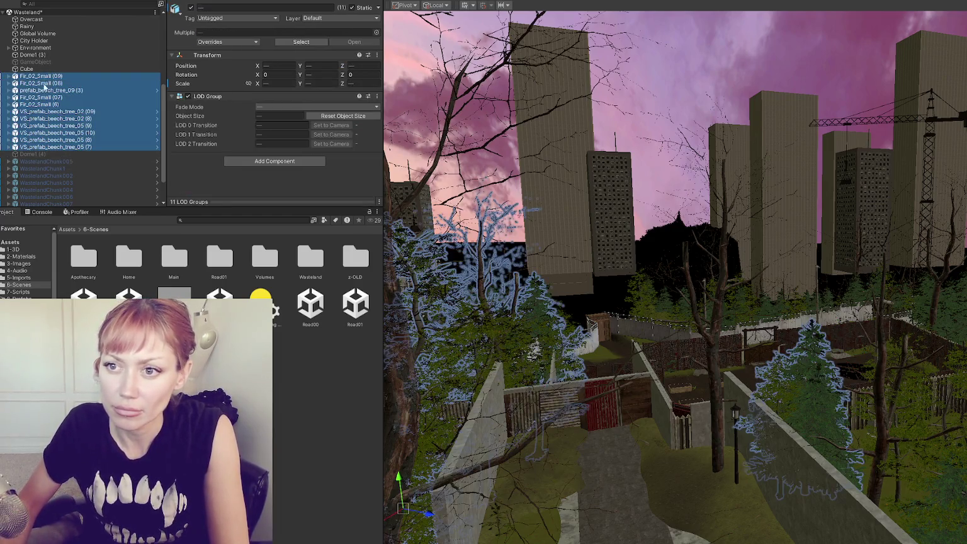
{"action": "left_click_drag", "start_coordinate": [50, 62], "coordinate": [50, 63]}
{"action": "left_click", "coordinate": [51, 63]}
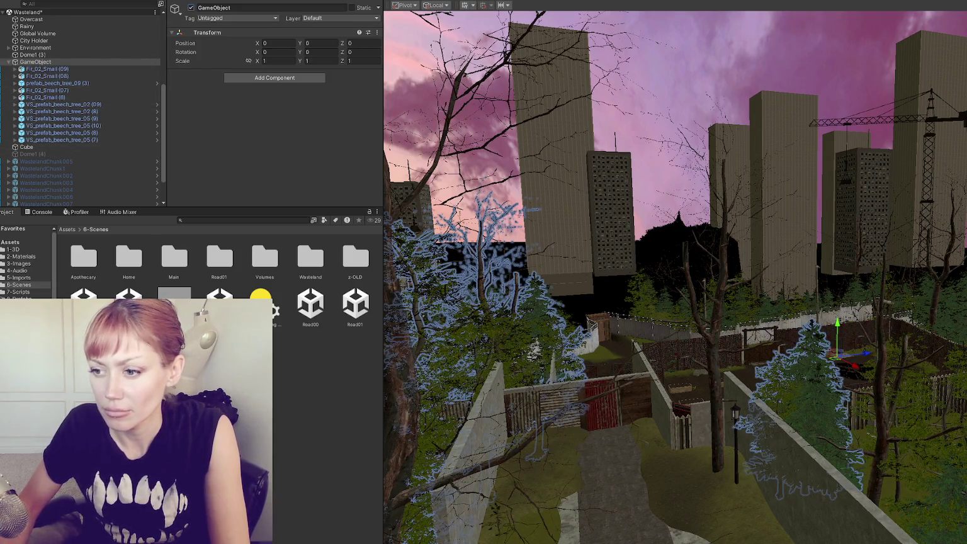
{"action": "left_click_drag", "start_coordinate": [613, 356], "coordinate": [614, 268]}
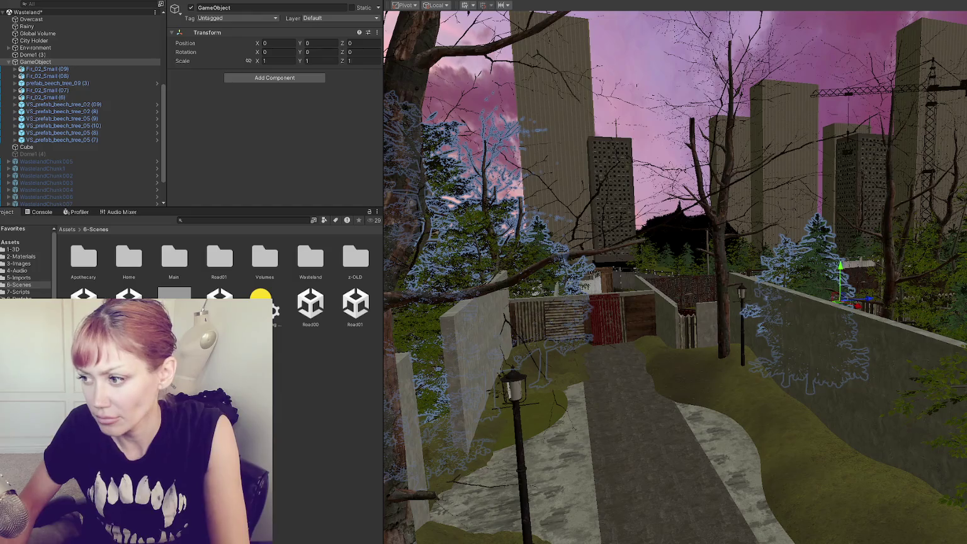
{"action": "key", "text": "ctrl+s"}
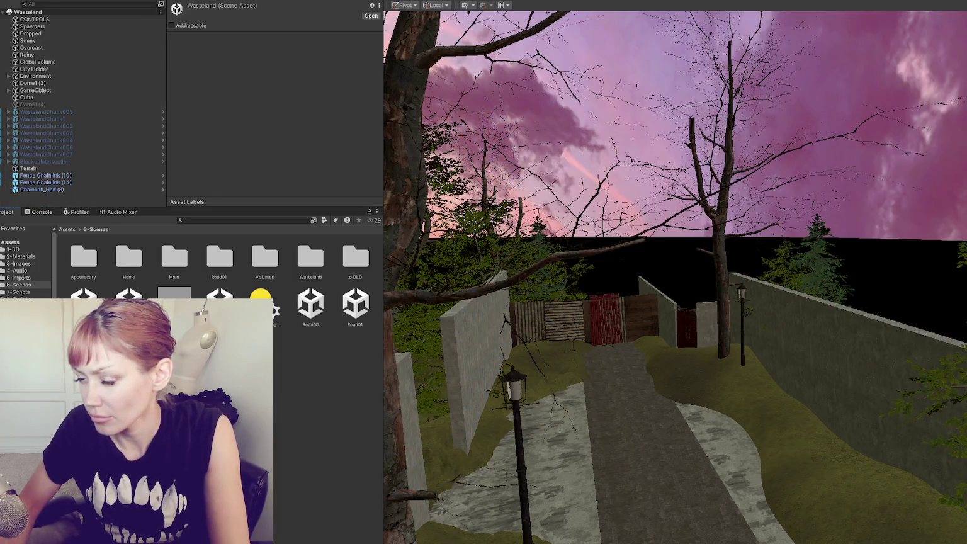
{"action": "scroll", "coordinate": [712, 394], "scroll_direction": "up", "scroll_amount": 10}
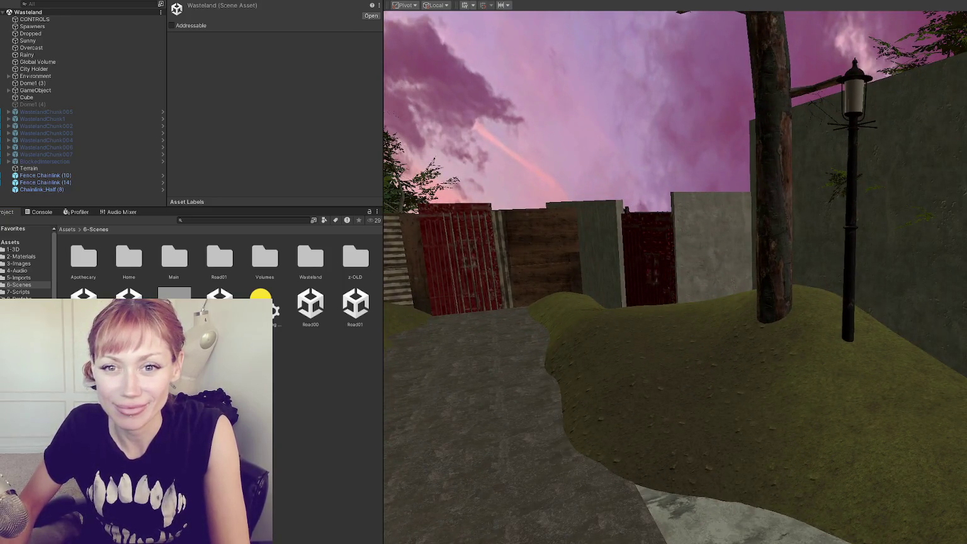
{"action": "left_click", "coordinate": [661, 346]}
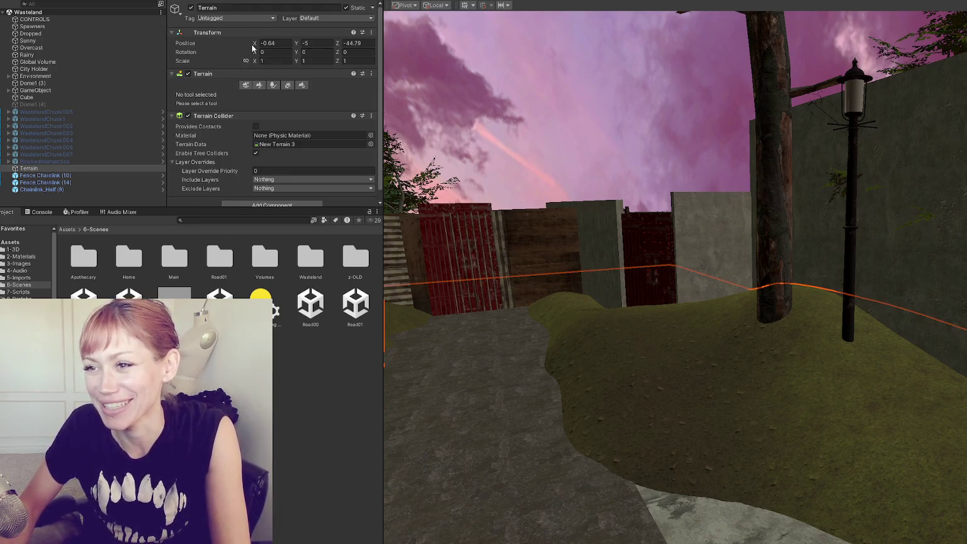
Open the Terrain's paint tools and switch the paint mode to Set Height.
{"action": "left_click", "coordinate": [258, 86]}
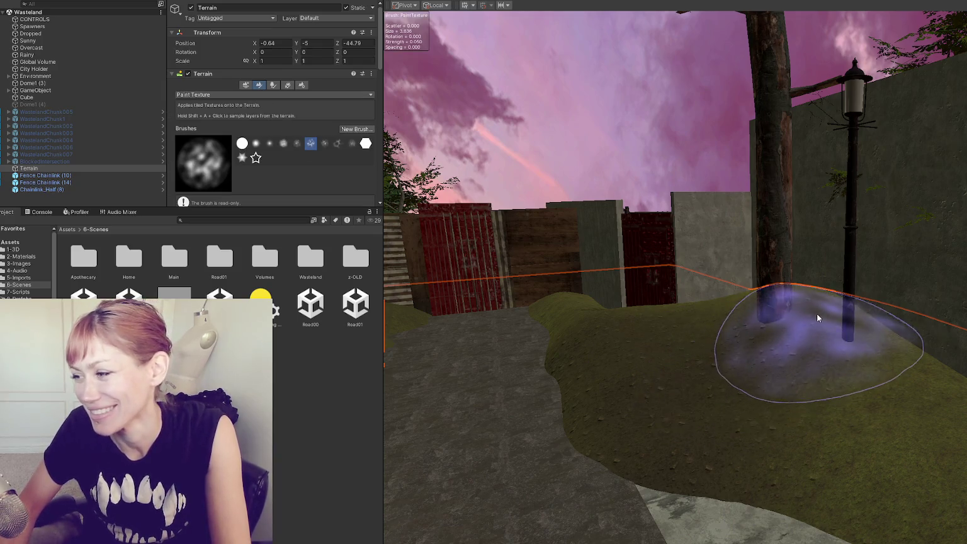
{"action": "scroll", "coordinate": [626, 340], "scroll_direction": "up", "scroll_amount": 5}
{"action": "left_click", "coordinate": [202, 95]}
{"action": "left_click", "coordinate": [215, 128]}
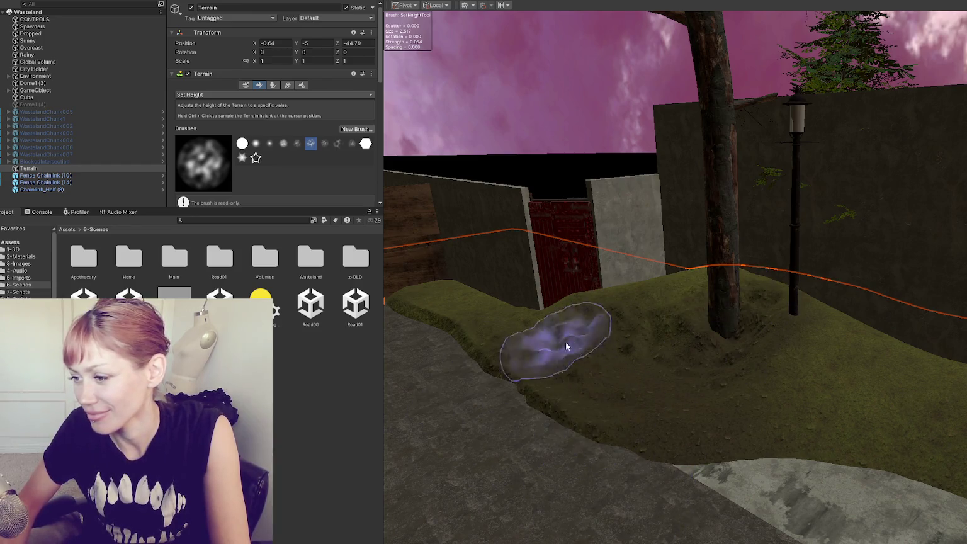
Level the ground around the lamp post and door, raising grass along the red-door wall and path edge.
{"action": "mouse_move", "coordinate": [800, 350]}
{"action": "left_mouse_down"}
{"action": "mouse_move", "coordinate": [802, 334]}
{"action": "mouse_move", "coordinate": [837, 390]}
{"action": "left_mouse_up"}
{"action": "left_click_drag", "start_coordinate": [645, 296], "coordinate": [577, 329]}
{"action": "left_click_drag", "start_coordinate": [610, 356], "coordinate": [540, 313]}
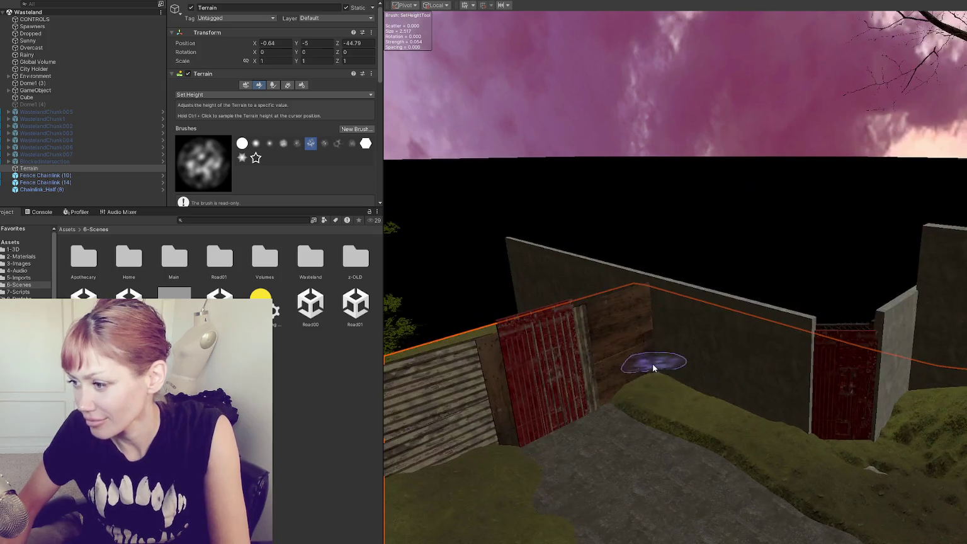
{"action": "mouse_move", "coordinate": [625, 411]}
{"action": "left_mouse_down"}
{"action": "mouse_move", "coordinate": [675, 416]}
{"action": "mouse_move", "coordinate": [651, 423]}
{"action": "mouse_move", "coordinate": [591, 410]}
{"action": "mouse_move", "coordinate": [752, 446]}
{"action": "mouse_move", "coordinate": [736, 411]}
{"action": "mouse_move", "coordinate": [648, 432]}
{"action": "mouse_move", "coordinate": [549, 368]}
{"action": "mouse_move", "coordinate": [471, 379]}
{"action": "left_mouse_up"}
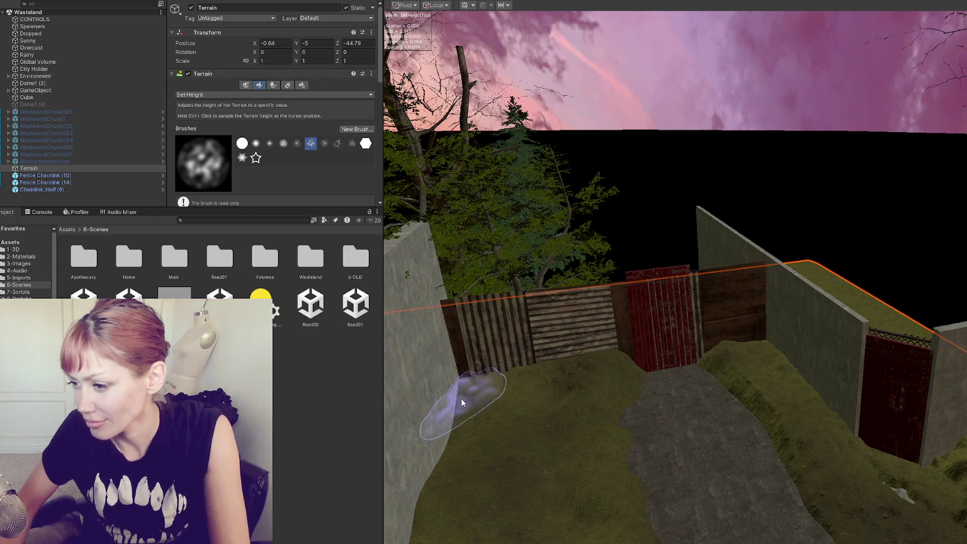
{"action": "scroll", "coordinate": [628, 416], "scroll_direction": "up", "scroll_amount": 5}
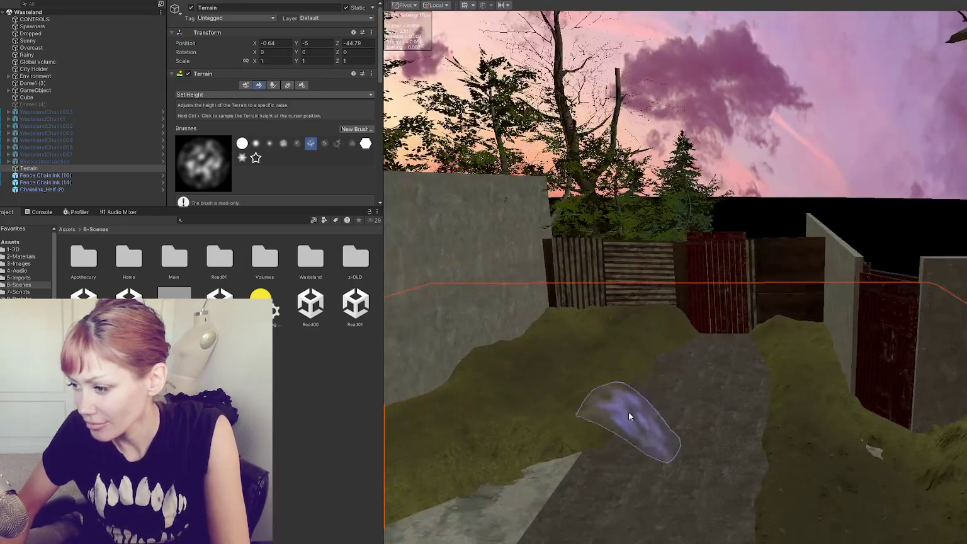
{"action": "mouse_move", "coordinate": [651, 343]}
{"action": "left_mouse_down"}
{"action": "mouse_move", "coordinate": [604, 413]}
{"action": "mouse_move", "coordinate": [471, 397]}
{"action": "mouse_move", "coordinate": [497, 443]}
{"action": "left_mouse_up"}
Bring the near wall and fence into view, flatten the dirt edge to road level, and raise the stone edge.
{"action": "scroll", "coordinate": [633, 389], "scroll_direction": "up", "scroll_amount": 3}
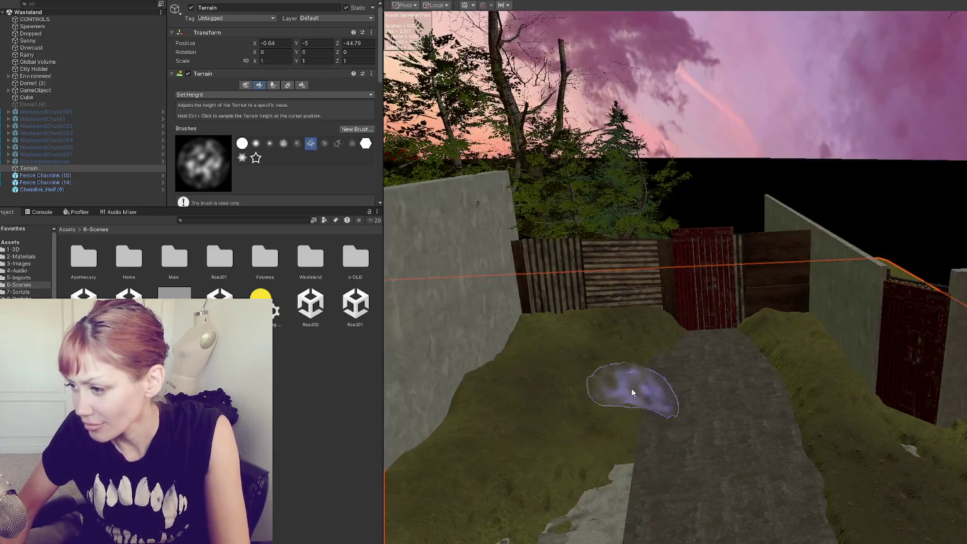
{"action": "scroll", "coordinate": [737, 410], "scroll_direction": "up", "scroll_amount": 5}
{"action": "left_click_drag", "start_coordinate": [738, 411], "coordinate": [675, 410]}
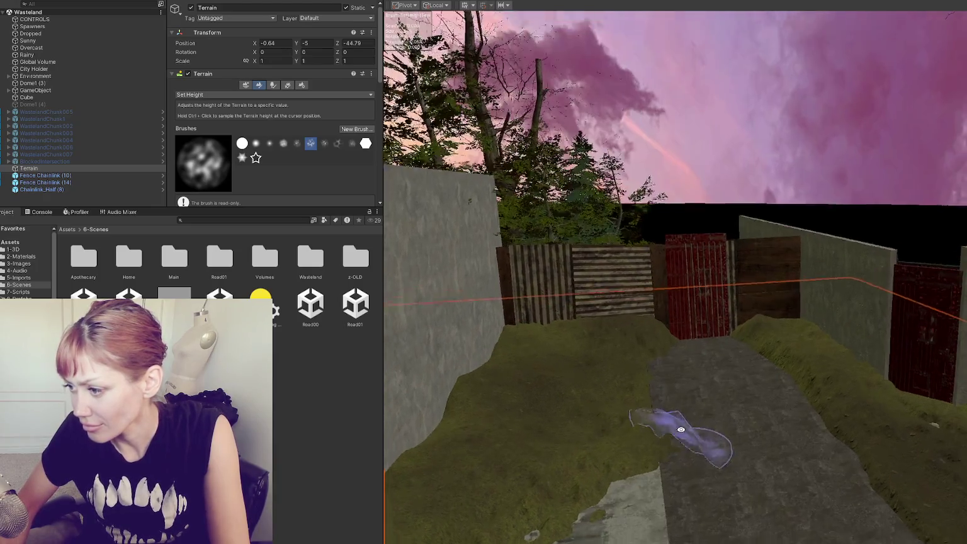
{"action": "mouse_move", "coordinate": [661, 405]}
{"action": "left_mouse_down"}
{"action": "mouse_move", "coordinate": [652, 385]}
{"action": "mouse_move", "coordinate": [773, 362]}
{"action": "mouse_move", "coordinate": [640, 410]}
{"action": "mouse_move", "coordinate": [713, 458]}
{"action": "mouse_move", "coordinate": [664, 362]}
{"action": "left_mouse_up"}
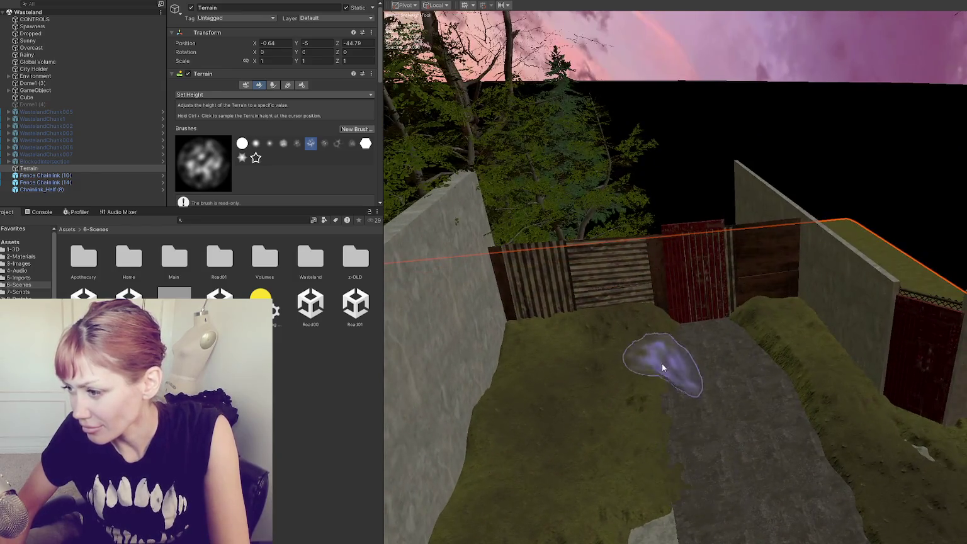
{"action": "mouse_move", "coordinate": [673, 459]}
{"action": "left_mouse_down"}
{"action": "mouse_move", "coordinate": [767, 388]}
{"action": "mouse_move", "coordinate": [734, 332]}
{"action": "left_mouse_up"}
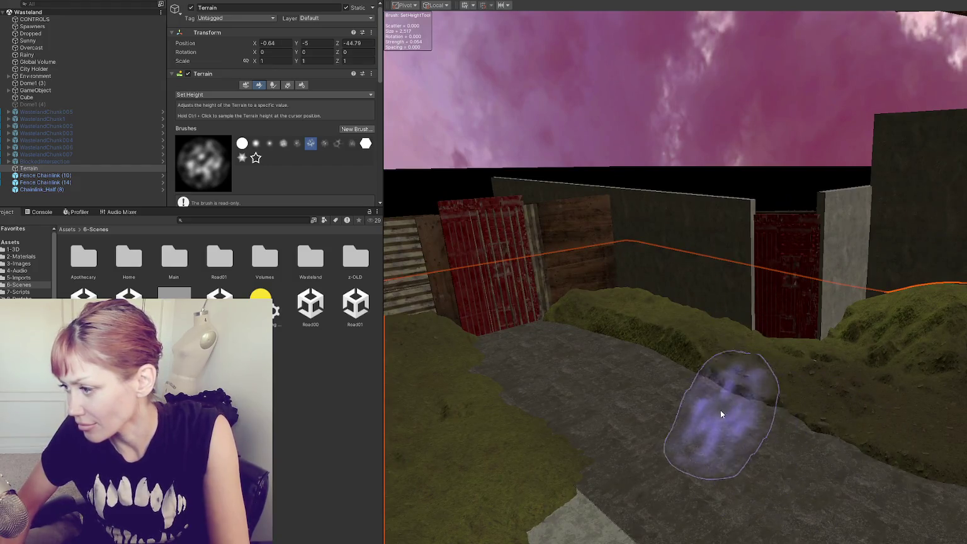
{"action": "mouse_move", "coordinate": [660, 403]}
{"action": "left_mouse_down"}
{"action": "mouse_move", "coordinate": [777, 441]}
{"action": "mouse_move", "coordinate": [778, 478]}
{"action": "left_mouse_up"}
{"action": "left_click_drag", "start_coordinate": [895, 510], "coordinate": [612, 417]}
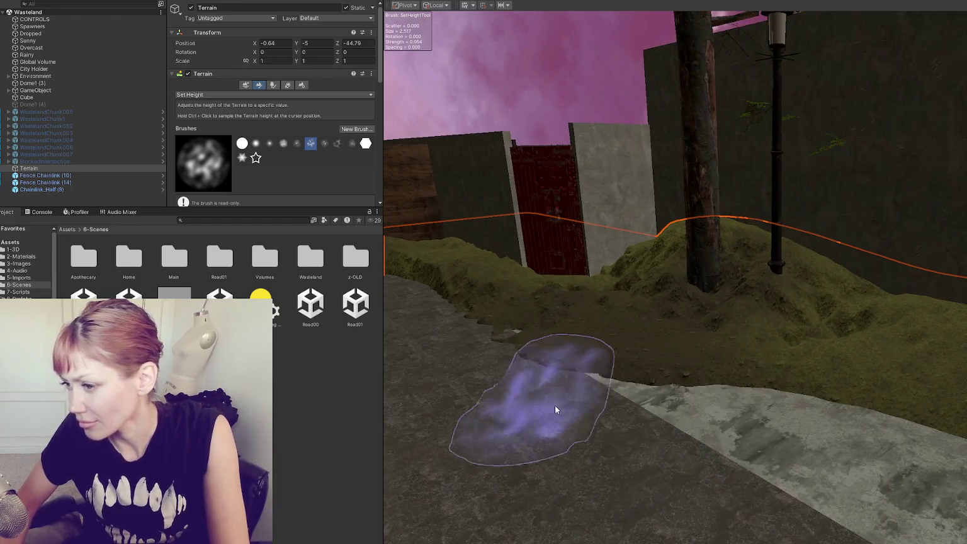
{"action": "mouse_move", "coordinate": [554, 410]}
{"action": "left_mouse_down"}
{"action": "mouse_move", "coordinate": [571, 334]}
{"action": "mouse_move", "coordinate": [512, 348]}
{"action": "mouse_move", "coordinate": [541, 350]}
{"action": "mouse_move", "coordinate": [522, 337]}
{"action": "left_mouse_up"}
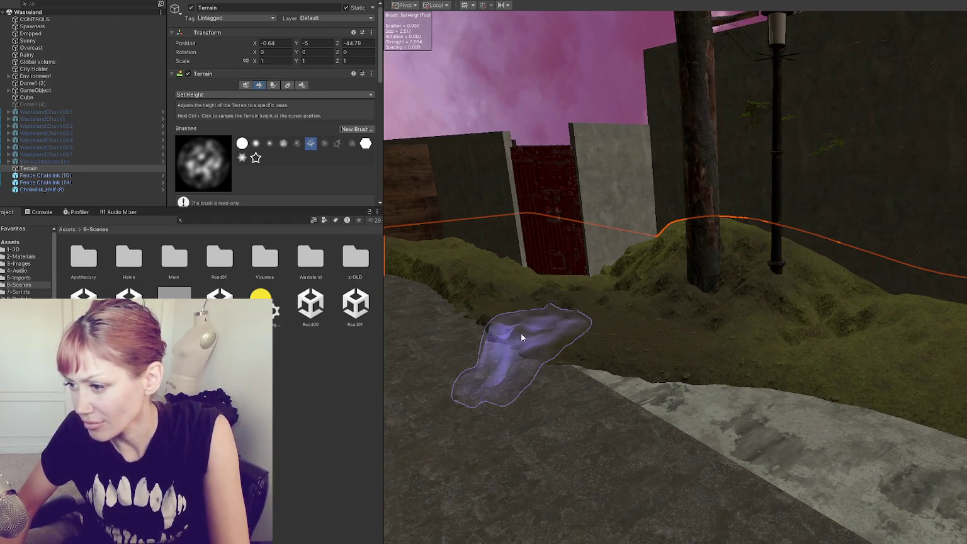
{"action": "left_click_drag", "start_coordinate": [577, 352], "coordinate": [882, 433]}
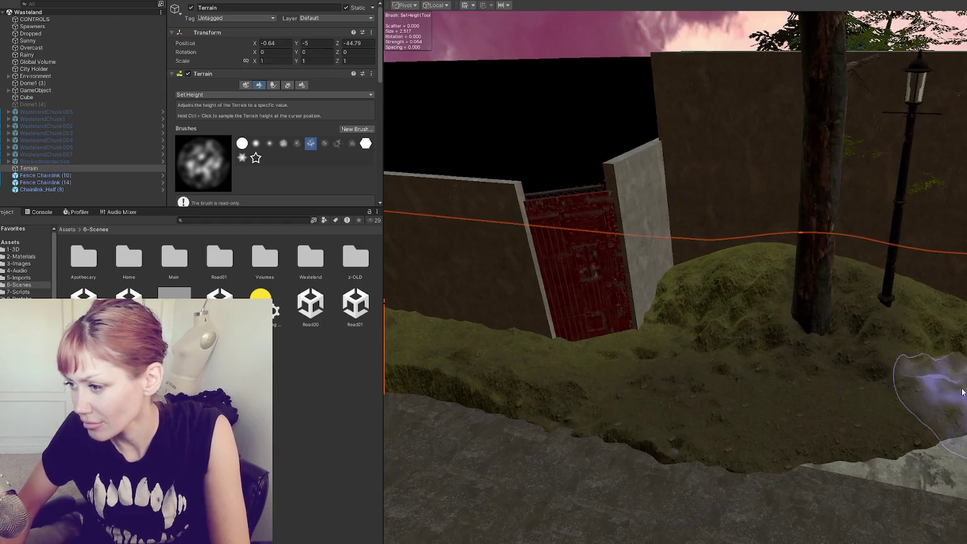
{"action": "mouse_move", "coordinate": [962, 392]}
{"action": "left_mouse_down"}
{"action": "mouse_move", "coordinate": [820, 356]}
{"action": "mouse_move", "coordinate": [626, 388]}
{"action": "left_mouse_up"}
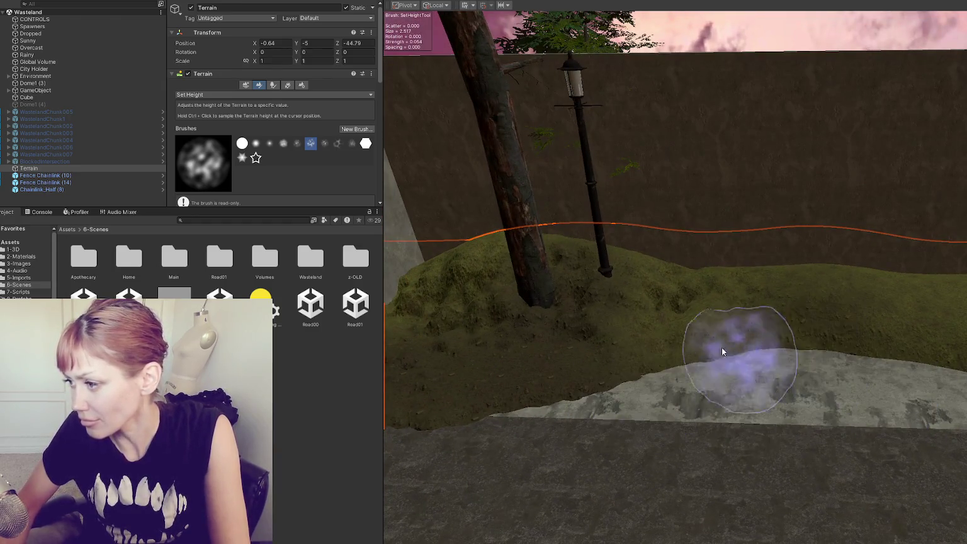
{"action": "left_click_drag", "start_coordinate": [722, 347], "coordinate": [848, 296]}
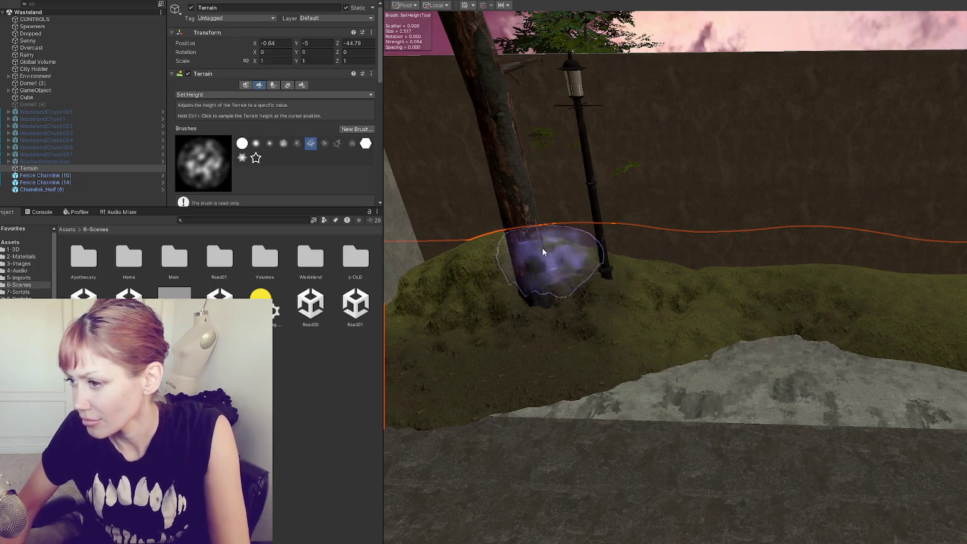
Swing the view around the lamp post to face the concrete wall and flatten patches on the grass slope.
{"action": "left_click_drag", "start_coordinate": [531, 271], "coordinate": [691, 280]}
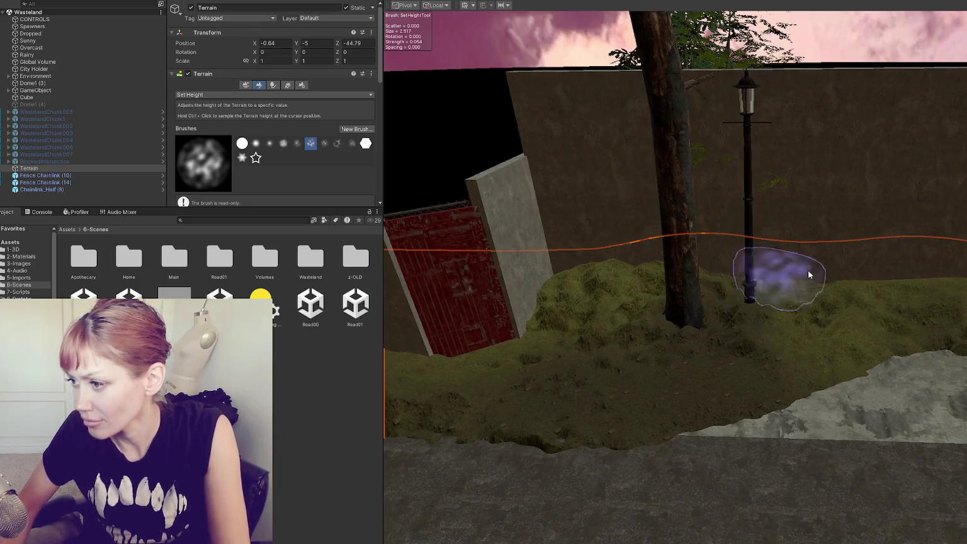
{"action": "left_click_drag", "start_coordinate": [788, 273], "coordinate": [821, 277]}
{"action": "left_click_drag", "start_coordinate": [583, 277], "coordinate": [697, 284]}
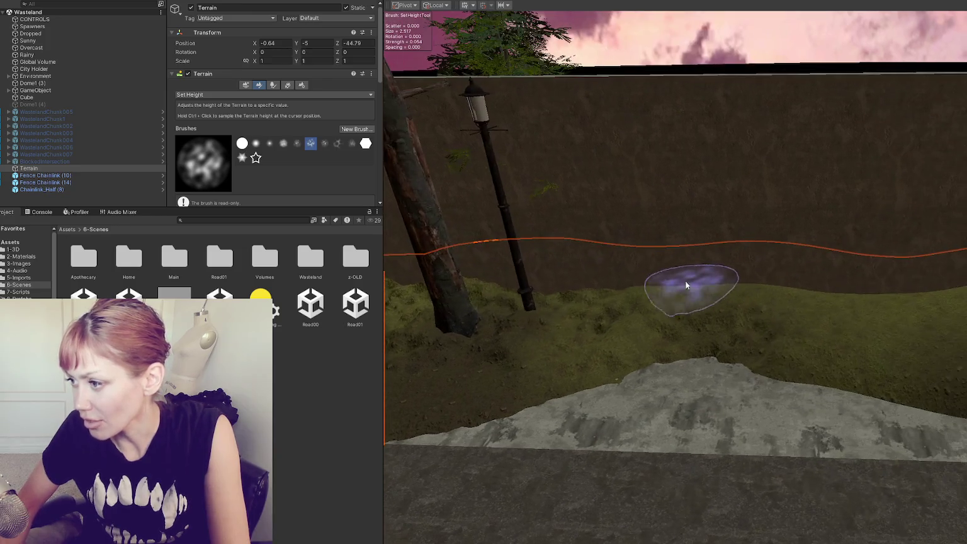
{"action": "mouse_move", "coordinate": [755, 286]}
{"action": "left_mouse_down"}
{"action": "mouse_move", "coordinate": [780, 318]}
{"action": "mouse_move", "coordinate": [680, 373]}
{"action": "left_mouse_up"}
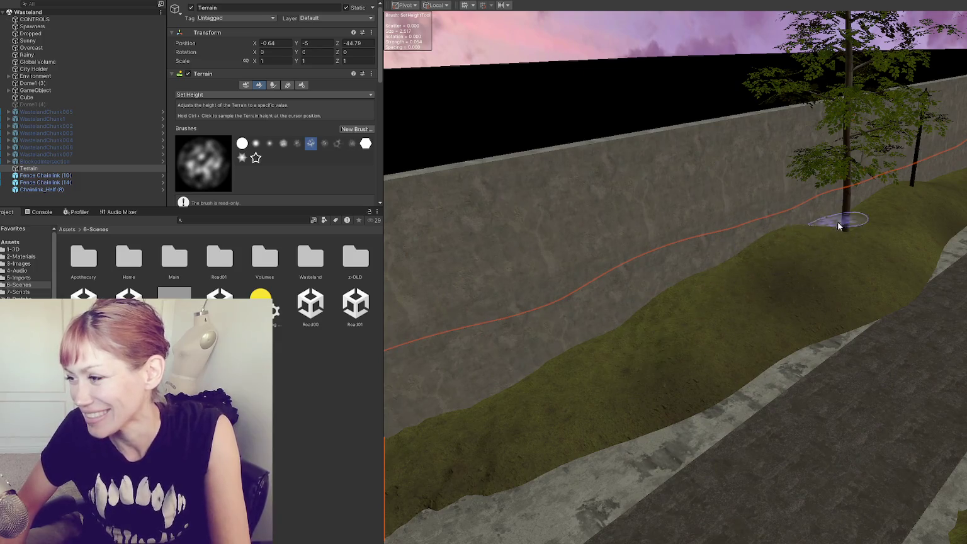
{"action": "left_click_drag", "start_coordinate": [669, 393], "coordinate": [784, 323]}
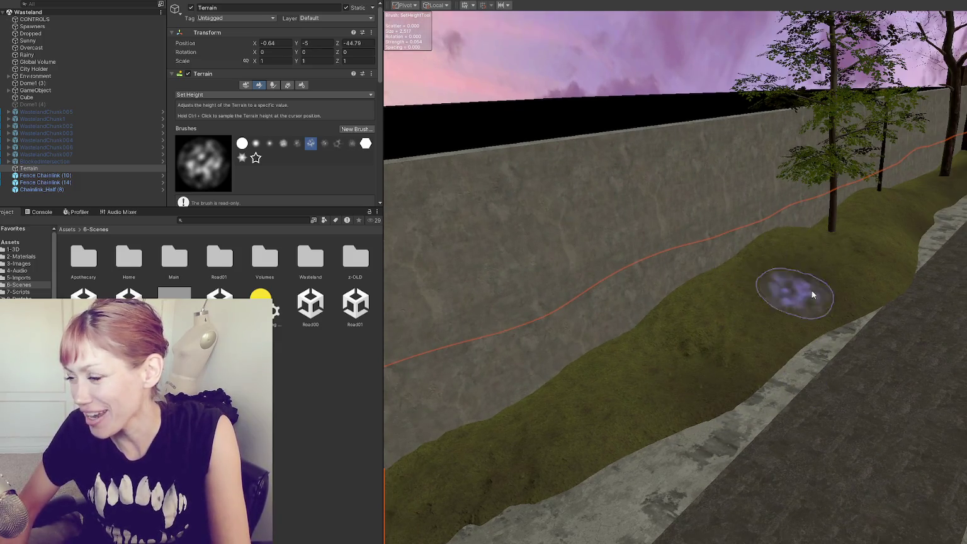
{"action": "left_click_drag", "start_coordinate": [781, 287], "coordinate": [799, 334]}
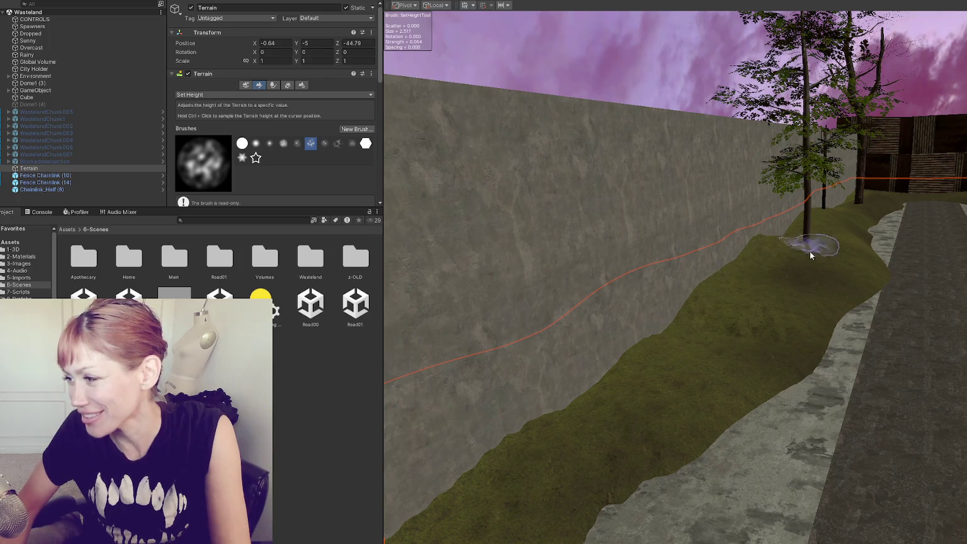
{"action": "left_click", "coordinate": [778, 325]}
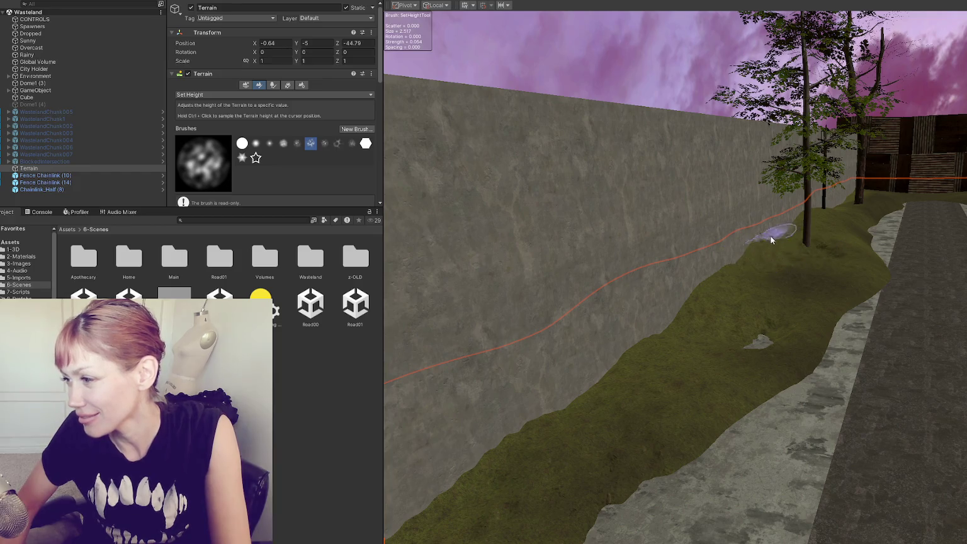
{"action": "left_click", "coordinate": [620, 407]}
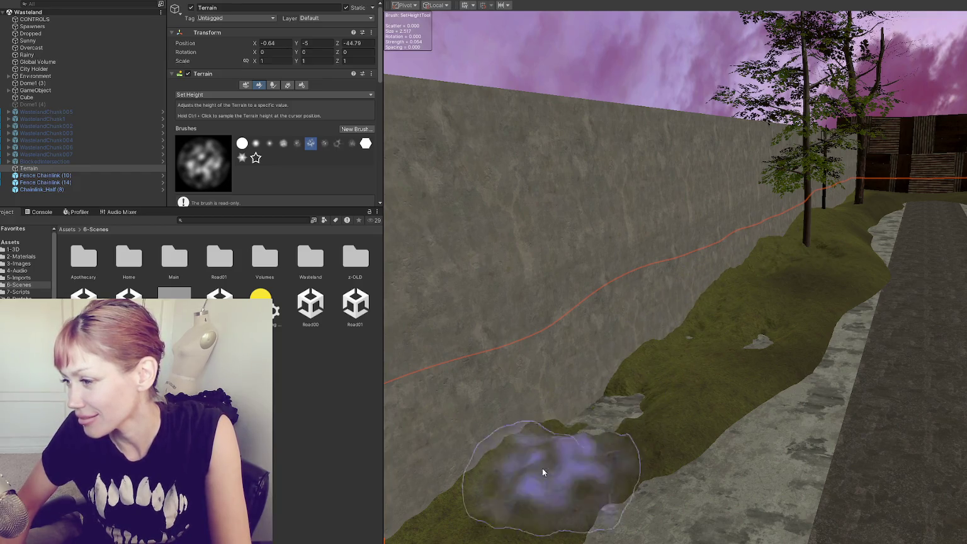
{"action": "left_click", "coordinate": [825, 189]}
Level the ground around the small rock and fill the dip into a smooth grass slope by the wall.
{"action": "scroll", "coordinate": [834, 207], "scroll_direction": "down", "scroll_amount": 2}
{"action": "left_click", "coordinate": [840, 269]}
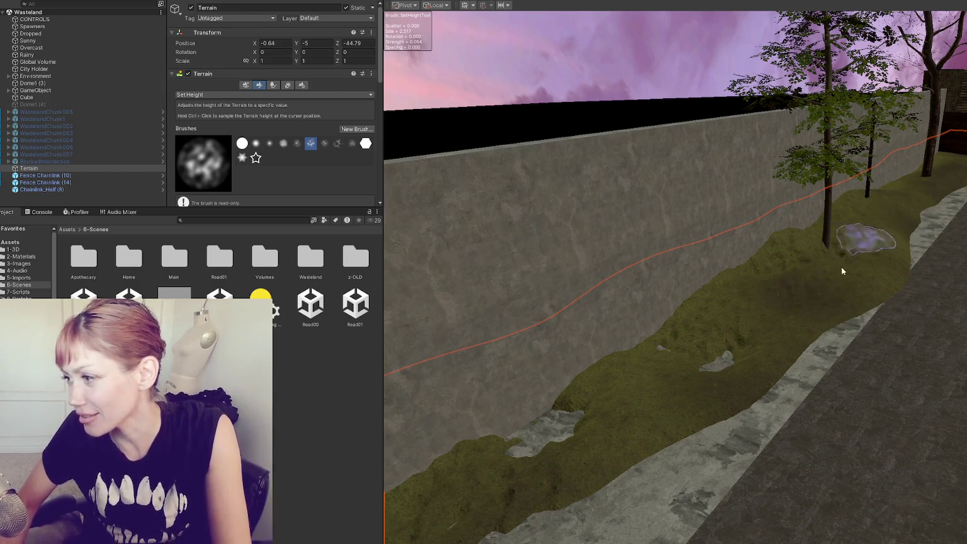
{"action": "left_click_drag", "start_coordinate": [878, 267], "coordinate": [832, 246]}
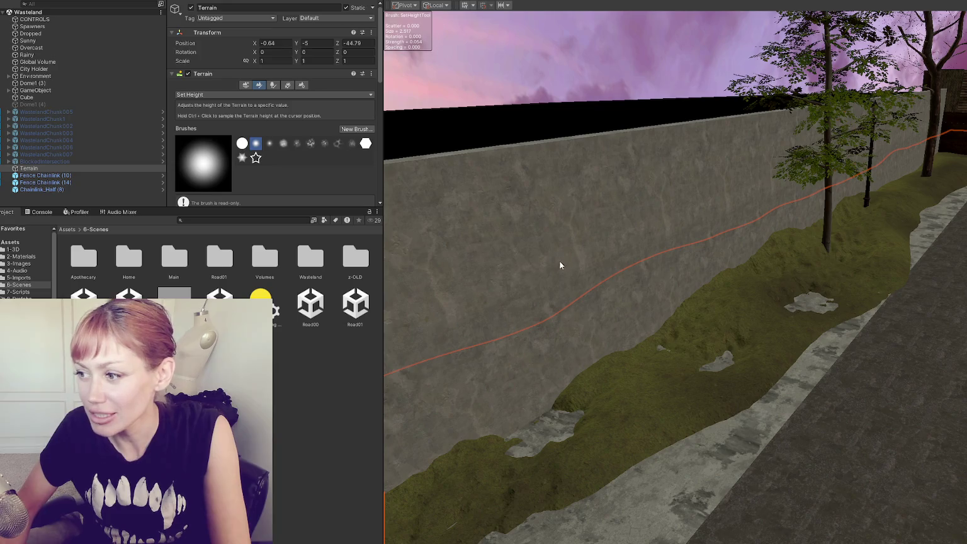
{"action": "scroll", "coordinate": [270, 118], "scroll_direction": "down", "scroll_amount": 5}
{"action": "left_click_drag", "start_coordinate": [281, 175], "coordinate": [279, 175]}
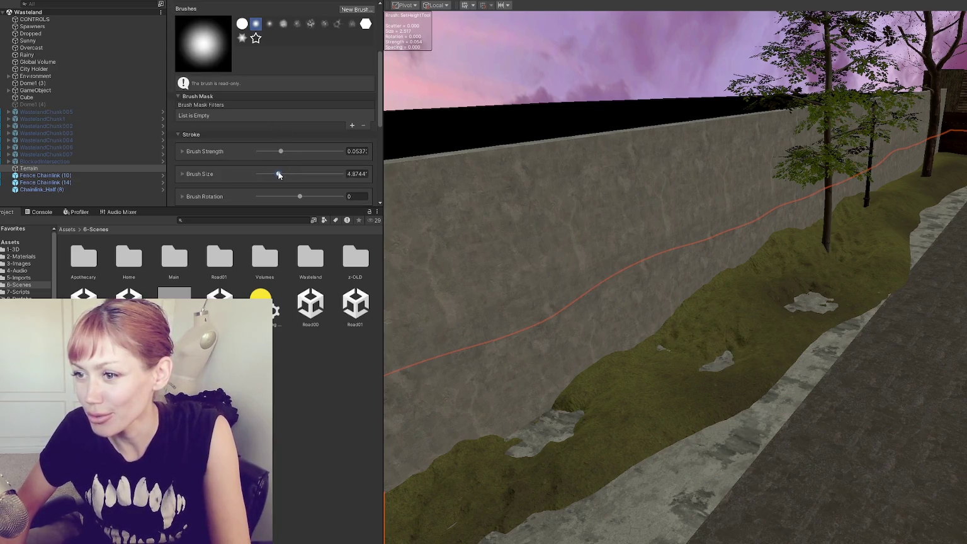
{"action": "mouse_move", "coordinate": [540, 424]}
{"action": "left_mouse_down"}
{"action": "mouse_move", "coordinate": [561, 443]}
{"action": "mouse_move", "coordinate": [690, 352]}
{"action": "mouse_move", "coordinate": [813, 301]}
{"action": "mouse_move", "coordinate": [798, 299]}
{"action": "left_mouse_up"}
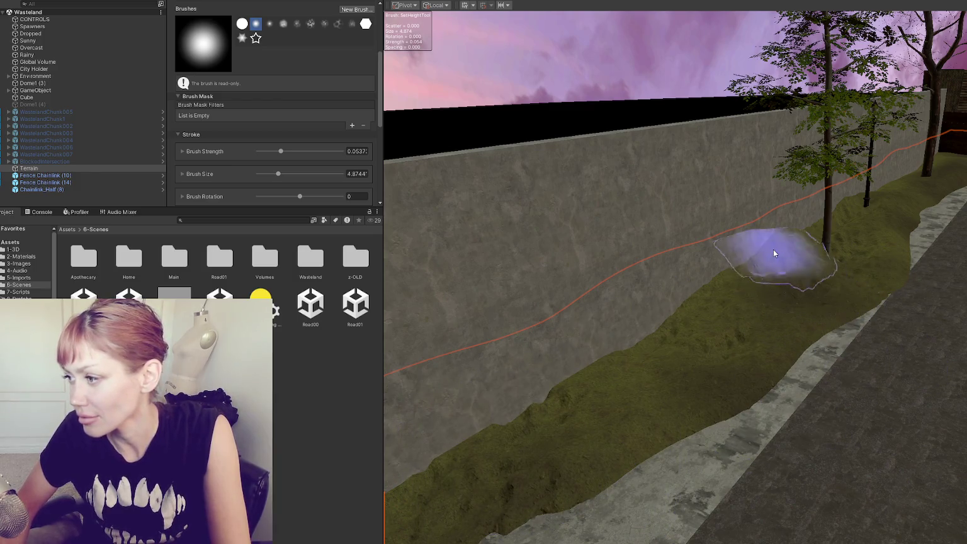
{"action": "scroll", "coordinate": [776, 252], "scroll_direction": "up", "scroll_amount": 2}
{"action": "mouse_move", "coordinate": [702, 283]}
{"action": "left_mouse_down"}
{"action": "mouse_move", "coordinate": [729, 348]}
{"action": "mouse_move", "coordinate": [702, 259]}
{"action": "mouse_move", "coordinate": [615, 303]}
{"action": "mouse_move", "coordinate": [813, 218]}
{"action": "mouse_move", "coordinate": [938, 281]}
{"action": "mouse_move", "coordinate": [830, 205]}
{"action": "left_mouse_up"}
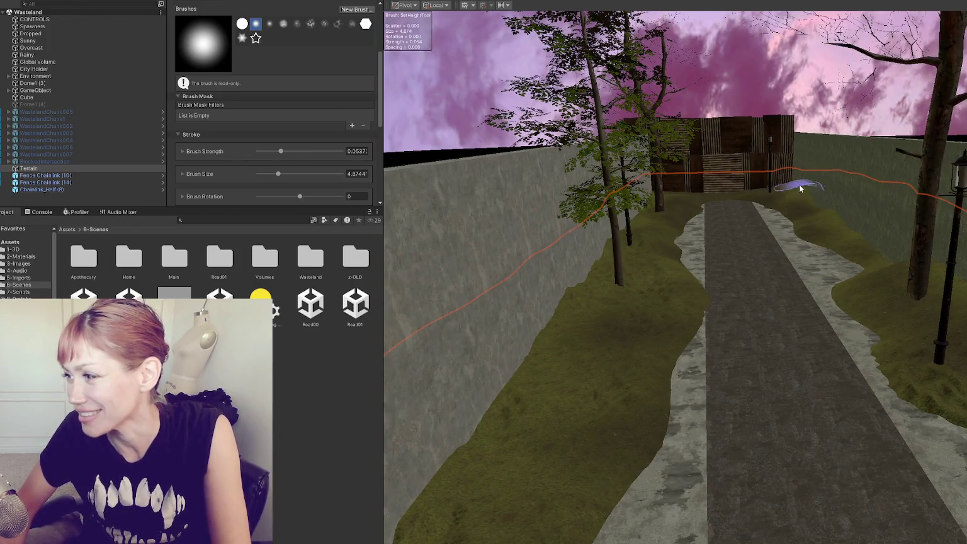
Fly the view down the road past the shed toward the wall and reselect the Terrain.
{"action": "left_click_drag", "start_coordinate": [834, 221], "coordinate": [756, 214]}
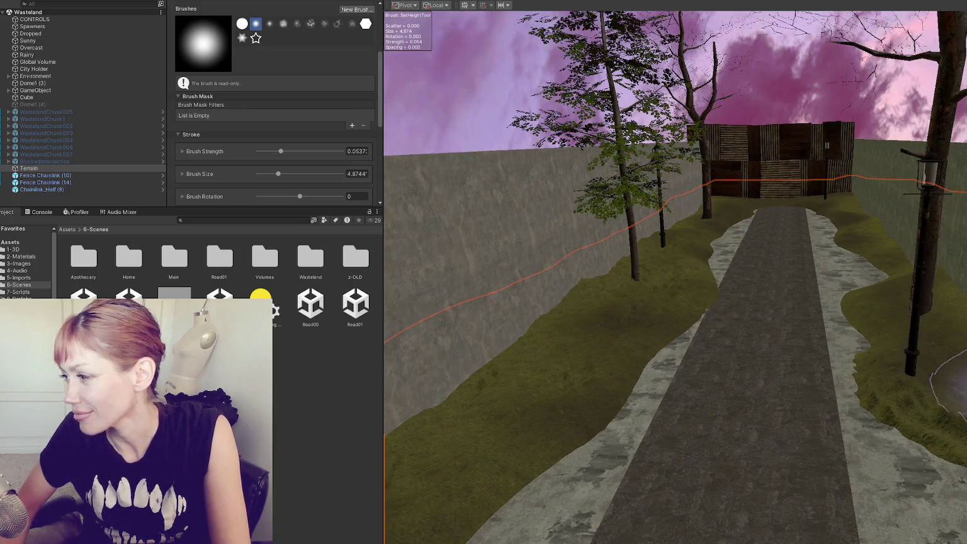
{"action": "left_click_drag", "start_coordinate": [907, 280], "coordinate": [954, 340]}
{"action": "left_click_drag", "start_coordinate": [876, 253], "coordinate": [800, 255]}
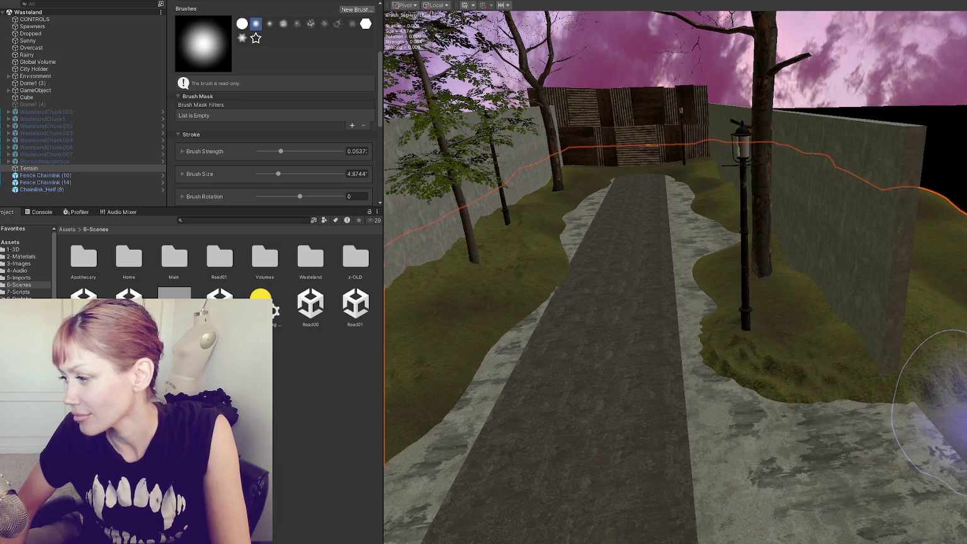
{"action": "left_click_drag", "start_coordinate": [935, 403], "coordinate": [821, 392]}
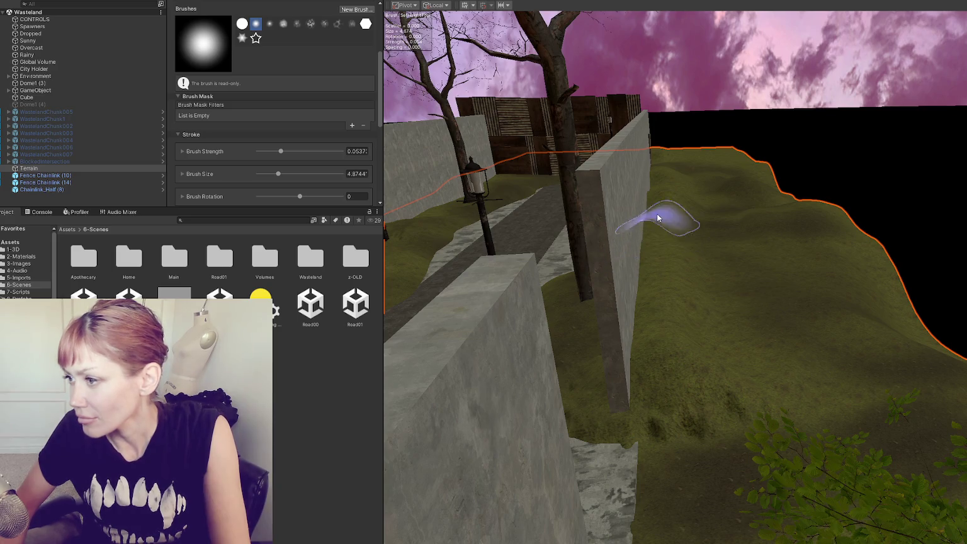
{"action": "left_click_drag", "start_coordinate": [795, 196], "coordinate": [848, 242]}
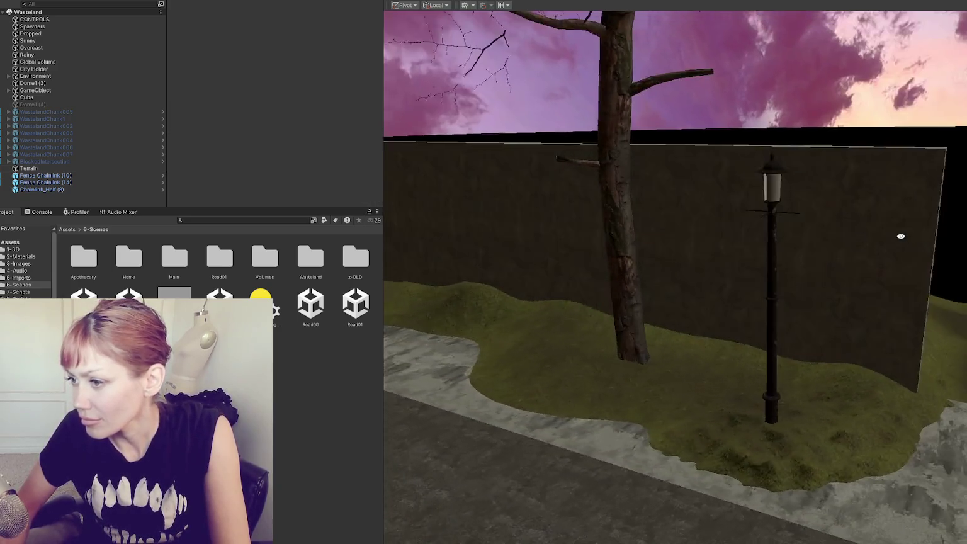
{"action": "left_click", "coordinate": [878, 280]}
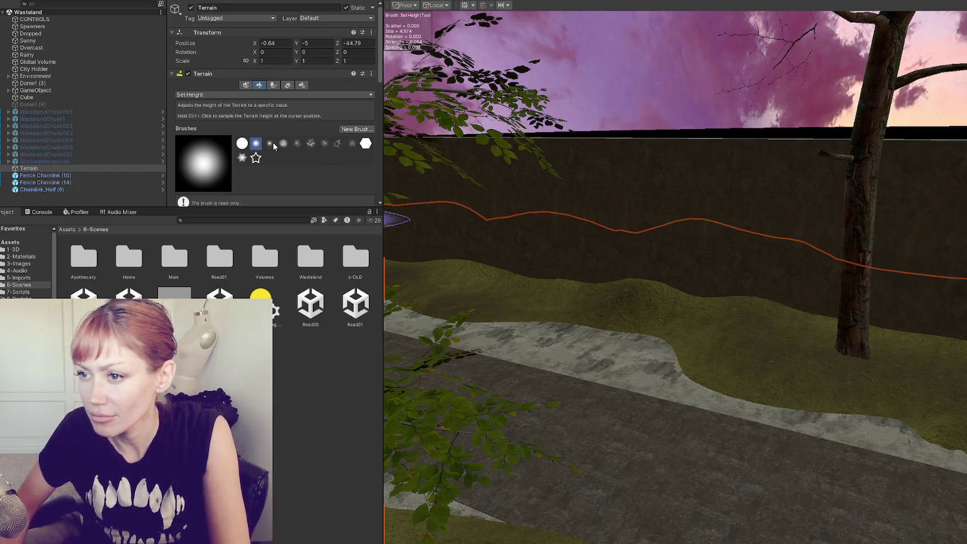
{"action": "scroll", "coordinate": [336, 138], "scroll_direction": "down", "scroll_amount": 3}
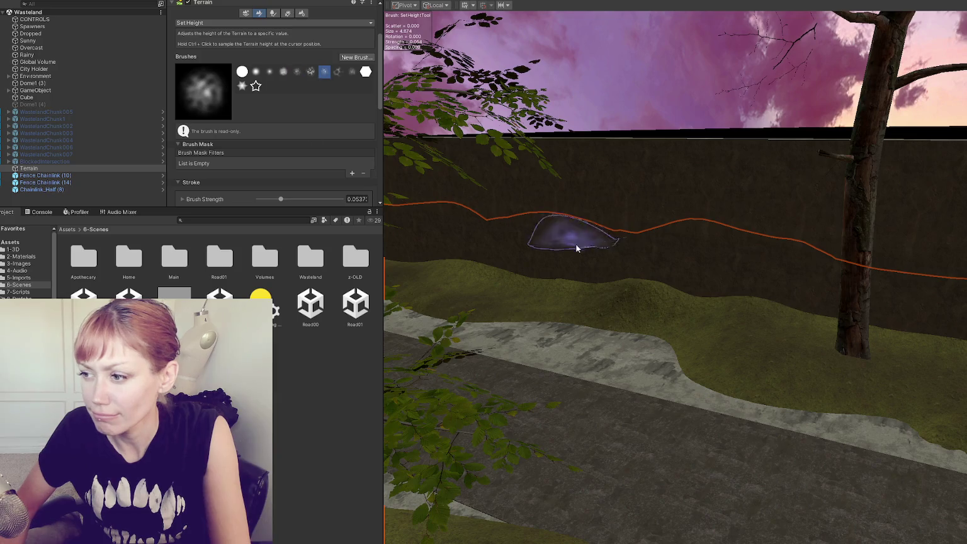
Drop the Set Height brush strength to 0.02951 and face the stone wall.
{"action": "scroll", "coordinate": [297, 169], "scroll_direction": "down", "scroll_amount": 4}
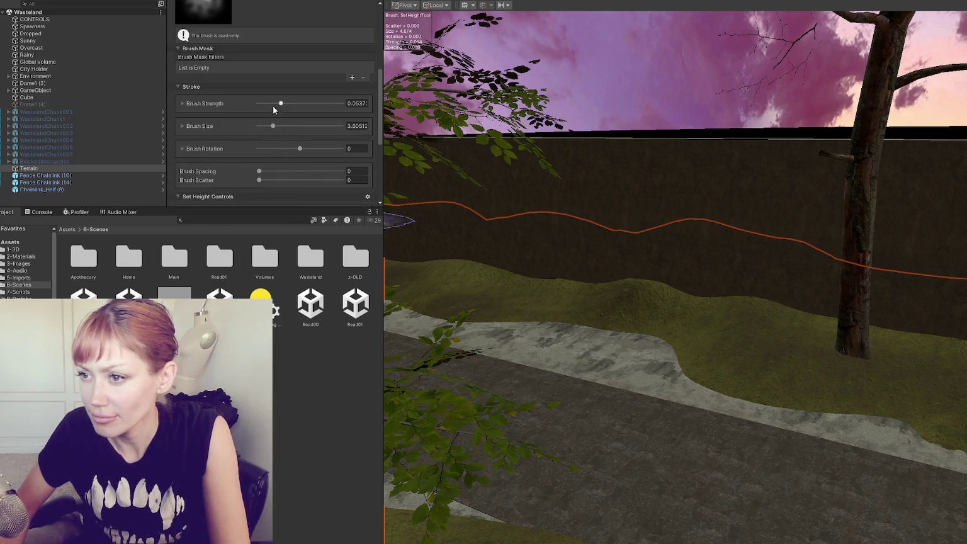
{"action": "left_click_drag", "start_coordinate": [274, 111], "coordinate": [271, 111]}
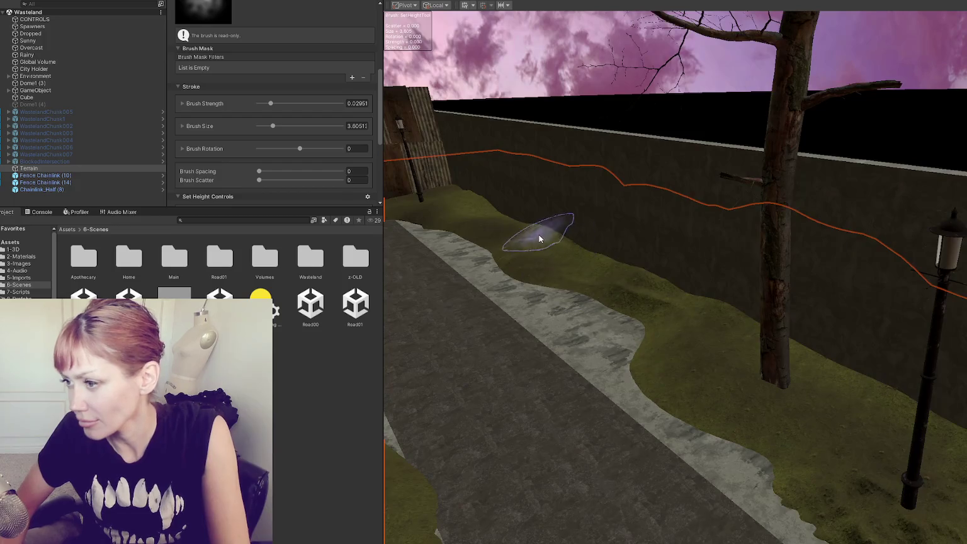
{"action": "mouse_move", "coordinate": [466, 195]}
{"action": "left_mouse_down"}
{"action": "mouse_move", "coordinate": [562, 216]}
{"action": "mouse_move", "coordinate": [680, 280]}
{"action": "left_mouse_up"}
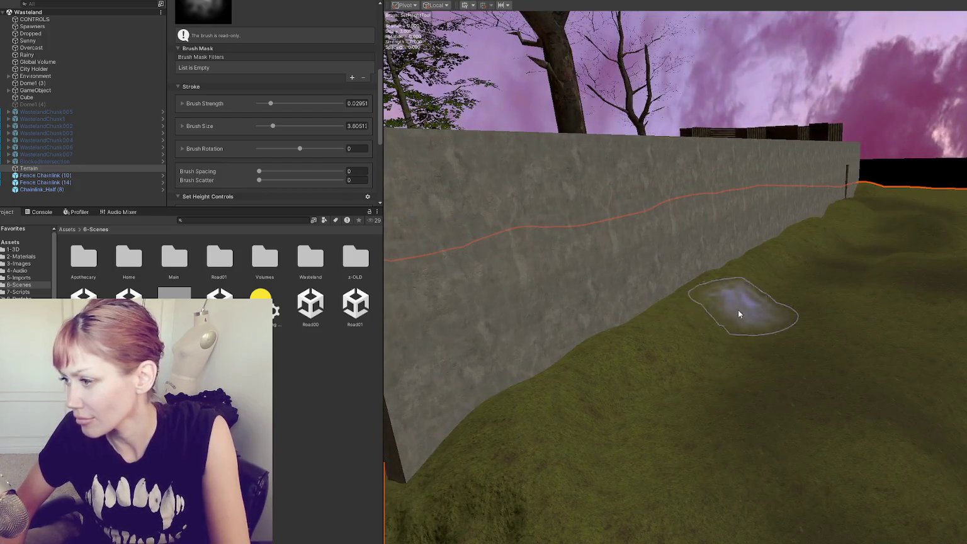
Fly along the wall toward the lamp post and down the grassy slope to a close, level view.
{"action": "mouse_move", "coordinate": [691, 449]}
{"action": "left_mouse_down"}
{"action": "mouse_move", "coordinate": [626, 388]}
{"action": "mouse_move", "coordinate": [626, 516]}
{"action": "left_mouse_up"}
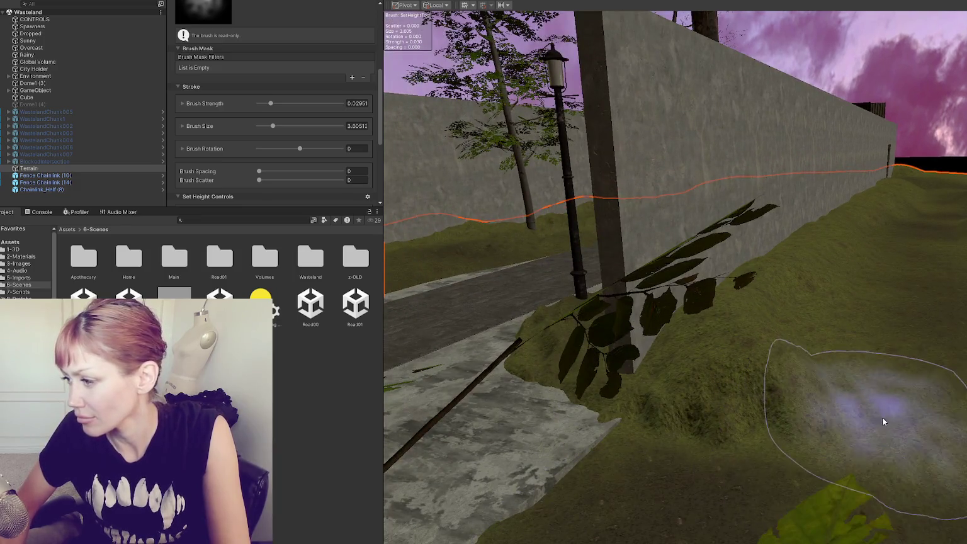
{"action": "mouse_move", "coordinate": [890, 398]}
{"action": "left_mouse_down"}
{"action": "mouse_move", "coordinate": [827, 346]}
{"action": "mouse_move", "coordinate": [901, 515]}
{"action": "left_mouse_up"}
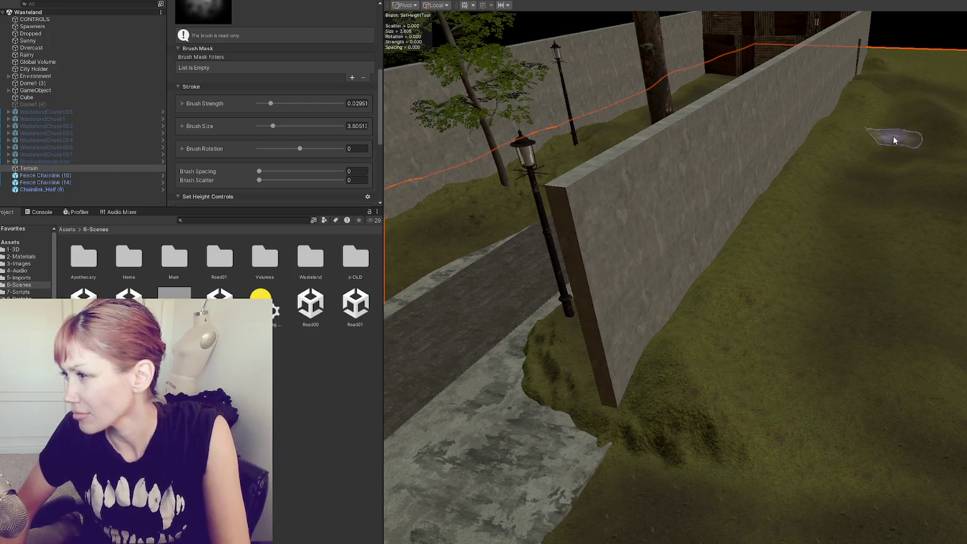
{"action": "mouse_move", "coordinate": [943, 422]}
{"action": "left_mouse_down"}
{"action": "mouse_move", "coordinate": [905, 352]}
{"action": "mouse_move", "coordinate": [721, 316]}
{"action": "left_mouse_up"}
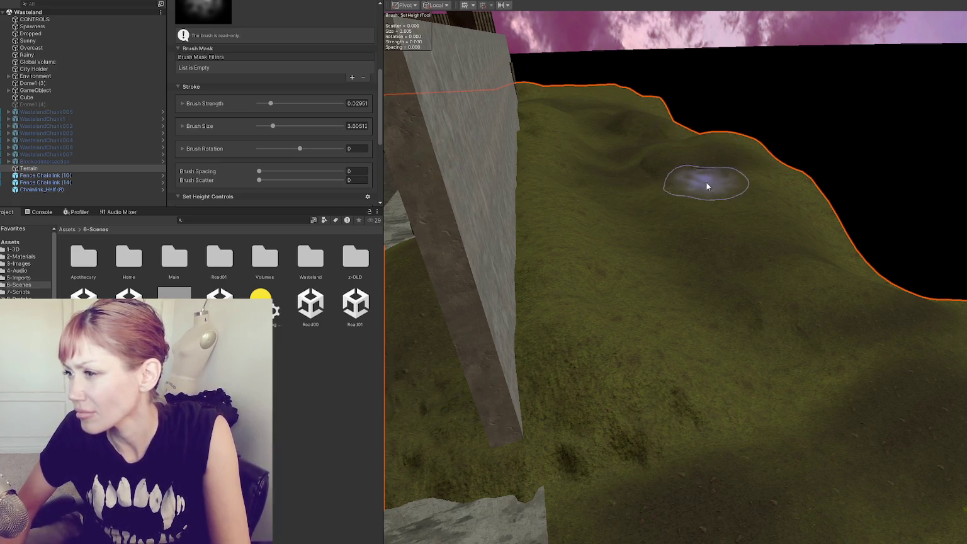
{"action": "mouse_move", "coordinate": [817, 384]}
{"action": "left_mouse_down"}
{"action": "mouse_move", "coordinate": [946, 353]}
{"action": "mouse_move", "coordinate": [561, 395]}
{"action": "mouse_move", "coordinate": [810, 383]}
{"action": "mouse_move", "coordinate": [675, 393]}
{"action": "mouse_move", "coordinate": [667, 415]}
{"action": "left_mouse_up"}
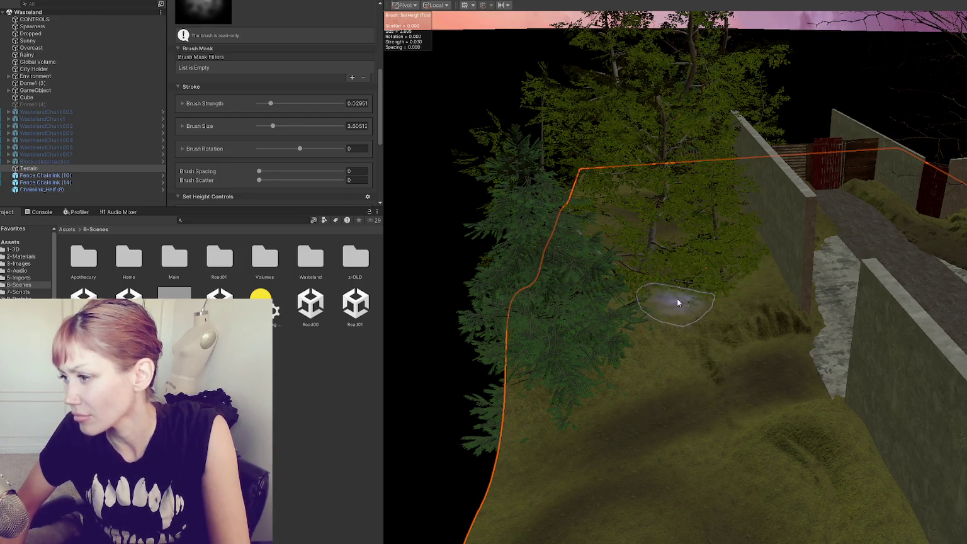
Flatten the humps and bumps along the terrain's outer edge under the fir trees.
{"action": "scroll", "coordinate": [756, 277], "scroll_direction": "up", "scroll_amount": 5}
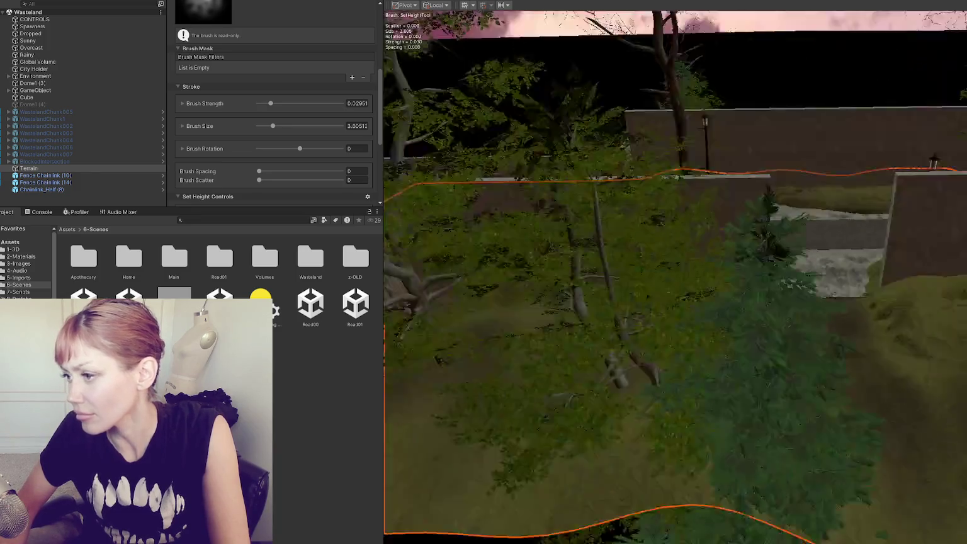
{"action": "scroll", "coordinate": [734, 325], "scroll_direction": "up", "scroll_amount": 5}
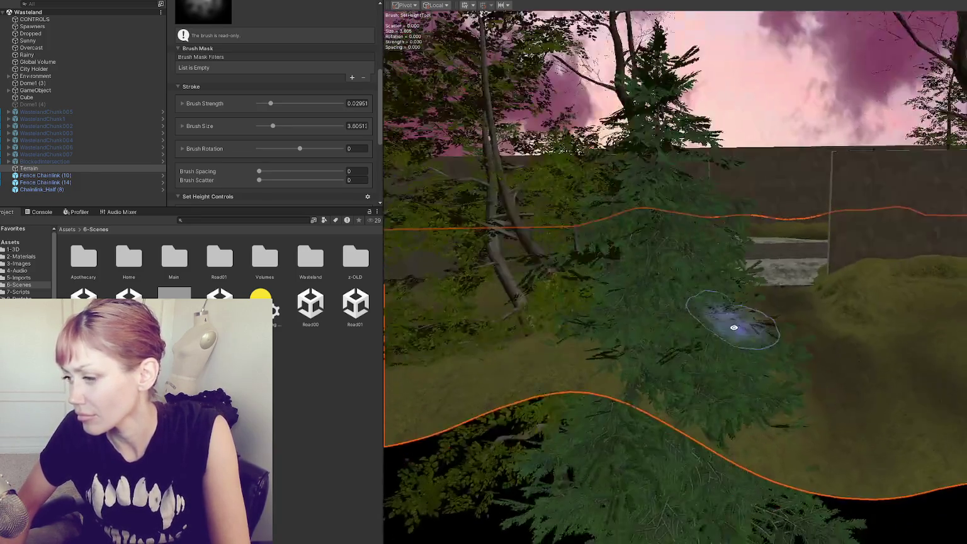
{"action": "scroll", "coordinate": [842, 443], "scroll_direction": "down", "scroll_amount": 3}
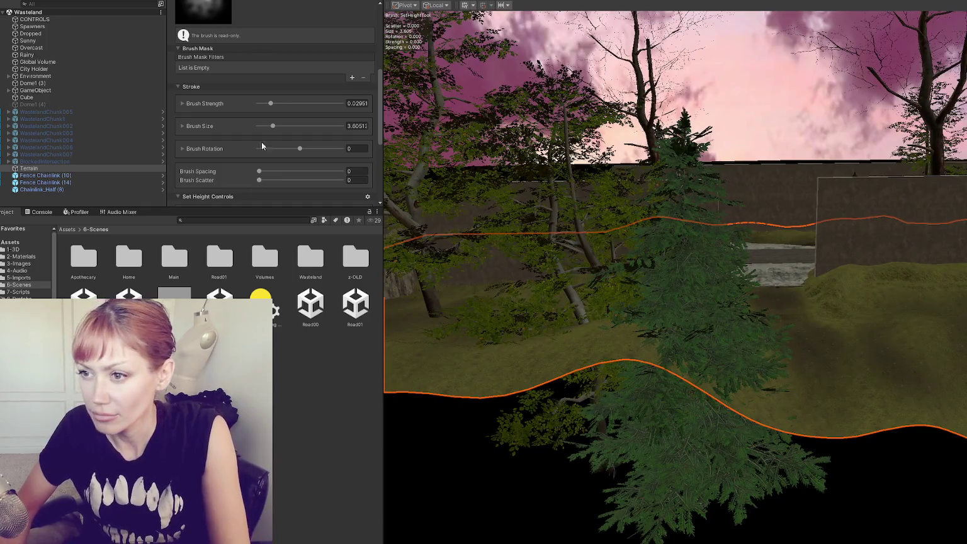
{"action": "scroll", "coordinate": [266, 89], "scroll_direction": "up", "scroll_amount": 5}
{"action": "mouse_move", "coordinate": [781, 427]}
{"action": "left_mouse_down"}
{"action": "mouse_move", "coordinate": [638, 369]}
{"action": "mouse_move", "coordinate": [532, 385]}
{"action": "mouse_move", "coordinate": [825, 431]}
{"action": "mouse_move", "coordinate": [624, 424]}
{"action": "mouse_move", "coordinate": [644, 412]}
{"action": "mouse_move", "coordinate": [583, 423]}
{"action": "left_mouse_up"}
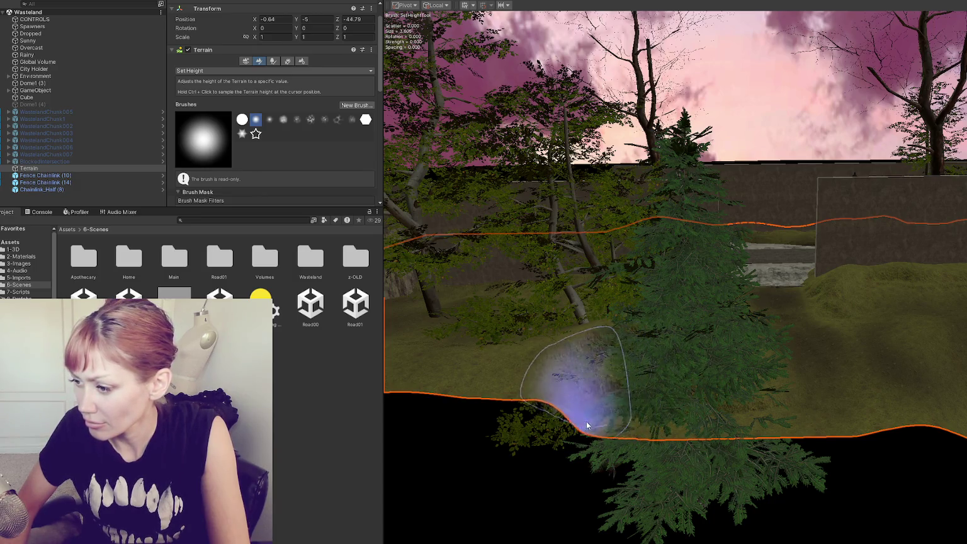
{"action": "scroll", "coordinate": [584, 424], "scroll_direction": "up", "scroll_amount": 3}
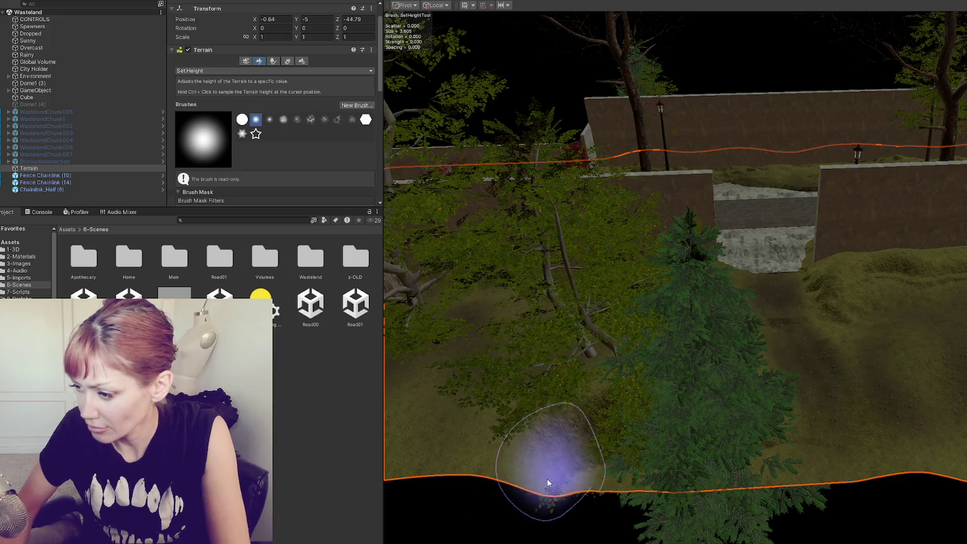
{"action": "scroll", "coordinate": [788, 479], "scroll_direction": "up", "scroll_amount": 2}
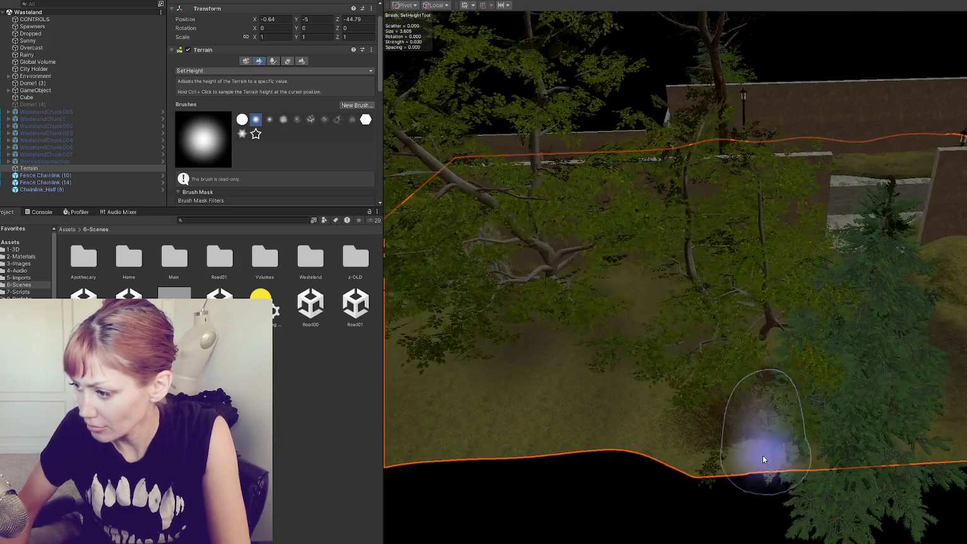
{"action": "mouse_move", "coordinate": [634, 457]}
{"action": "left_mouse_down"}
{"action": "mouse_move", "coordinate": [643, 445]}
{"action": "mouse_move", "coordinate": [584, 441]}
{"action": "mouse_move", "coordinate": [667, 453]}
{"action": "mouse_move", "coordinate": [531, 449]}
{"action": "mouse_move", "coordinate": [590, 465]}
{"action": "left_mouse_up"}
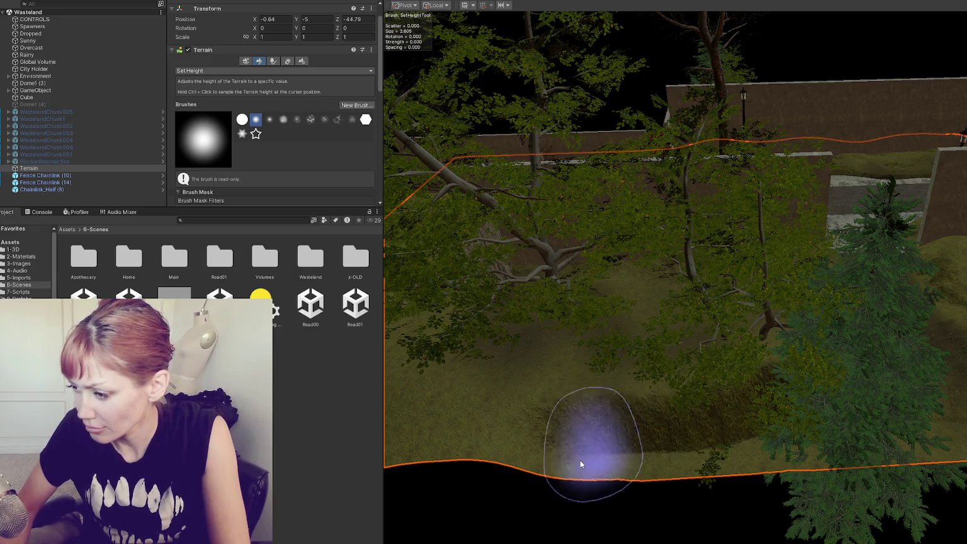
{"action": "left_click_drag", "start_coordinate": [514, 459], "coordinate": [727, 458]}
{"action": "mouse_move", "coordinate": [584, 451]}
{"action": "left_mouse_down"}
{"action": "mouse_move", "coordinate": [636, 458]}
{"action": "mouse_move", "coordinate": [530, 459]}
{"action": "mouse_move", "coordinate": [591, 473]}
{"action": "mouse_move", "coordinate": [609, 459]}
{"action": "mouse_move", "coordinate": [724, 458]}
{"action": "mouse_move", "coordinate": [546, 462]}
{"action": "mouse_move", "coordinate": [449, 479]}
{"action": "mouse_move", "coordinate": [743, 470]}
{"action": "mouse_move", "coordinate": [433, 478]}
{"action": "mouse_move", "coordinate": [647, 470]}
{"action": "mouse_move", "coordinate": [435, 477]}
{"action": "mouse_move", "coordinate": [632, 464]}
{"action": "mouse_move", "coordinate": [712, 471]}
{"action": "mouse_move", "coordinate": [721, 448]}
{"action": "mouse_move", "coordinate": [739, 447]}
{"action": "mouse_move", "coordinate": [583, 429]}
{"action": "mouse_move", "coordinate": [681, 424]}
{"action": "mouse_move", "coordinate": [567, 429]}
{"action": "mouse_move", "coordinate": [883, 395]}
{"action": "mouse_move", "coordinate": [665, 403]}
{"action": "mouse_move", "coordinate": [835, 383]}
{"action": "mouse_move", "coordinate": [704, 411]}
{"action": "mouse_move", "coordinate": [736, 368]}
{"action": "mouse_move", "coordinate": [822, 334]}
{"action": "mouse_move", "coordinate": [868, 377]}
{"action": "mouse_move", "coordinate": [847, 399]}
{"action": "mouse_move", "coordinate": [781, 412]}
{"action": "mouse_move", "coordinate": [709, 400]}
{"action": "mouse_move", "coordinate": [863, 349]}
{"action": "mouse_move", "coordinate": [755, 383]}
{"action": "mouse_move", "coordinate": [735, 407]}
{"action": "mouse_move", "coordinate": [752, 414]}
{"action": "mouse_move", "coordinate": [837, 382]}
{"action": "mouse_move", "coordinate": [808, 408]}
{"action": "mouse_move", "coordinate": [869, 395]}
{"action": "mouse_move", "coordinate": [821, 394]}
{"action": "mouse_move", "coordinate": [883, 394]}
{"action": "mouse_move", "coordinate": [831, 388]}
{"action": "mouse_move", "coordinate": [852, 385]}
{"action": "mouse_move", "coordinate": [840, 407]}
{"action": "mouse_move", "coordinate": [506, 432]}
{"action": "mouse_move", "coordinate": [695, 384]}
{"action": "mouse_move", "coordinate": [826, 395]}
{"action": "mouse_move", "coordinate": [894, 380]}
{"action": "mouse_move", "coordinate": [831, 397]}
{"action": "mouse_move", "coordinate": [822, 383]}
{"action": "mouse_move", "coordinate": [888, 369]}
{"action": "mouse_move", "coordinate": [748, 411]}
{"action": "mouse_move", "coordinate": [847, 395]}
{"action": "mouse_move", "coordinate": [918, 367]}
{"action": "left_mouse_up"}
{"action": "scroll", "coordinate": [755, 429], "scroll_direction": "up", "scroll_amount": 3}
{"action": "key", "text": "f"}
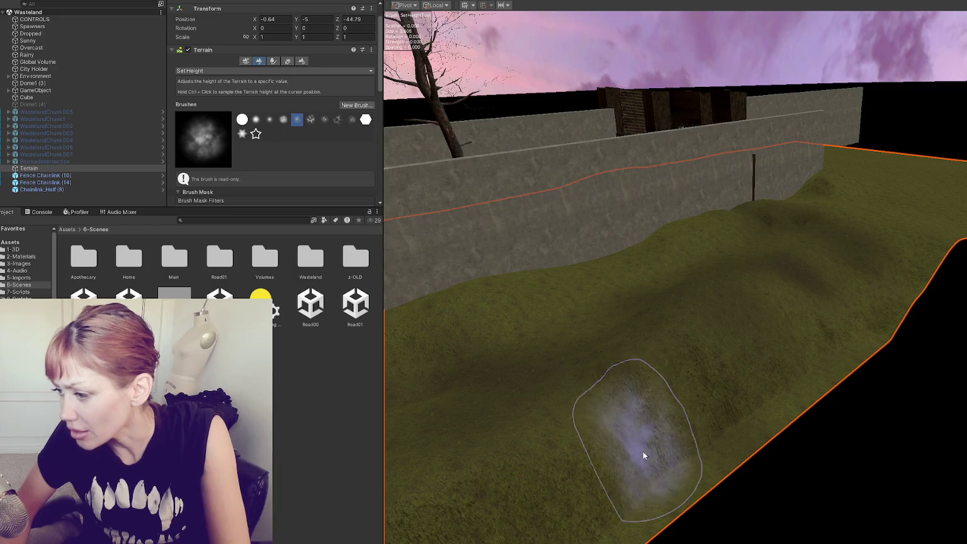
Adjust the zoom on the slope by the stone wall, then fly the view along the road past the walls.
{"action": "scroll", "coordinate": [692, 378], "scroll_direction": "up", "scroll_amount": 3}
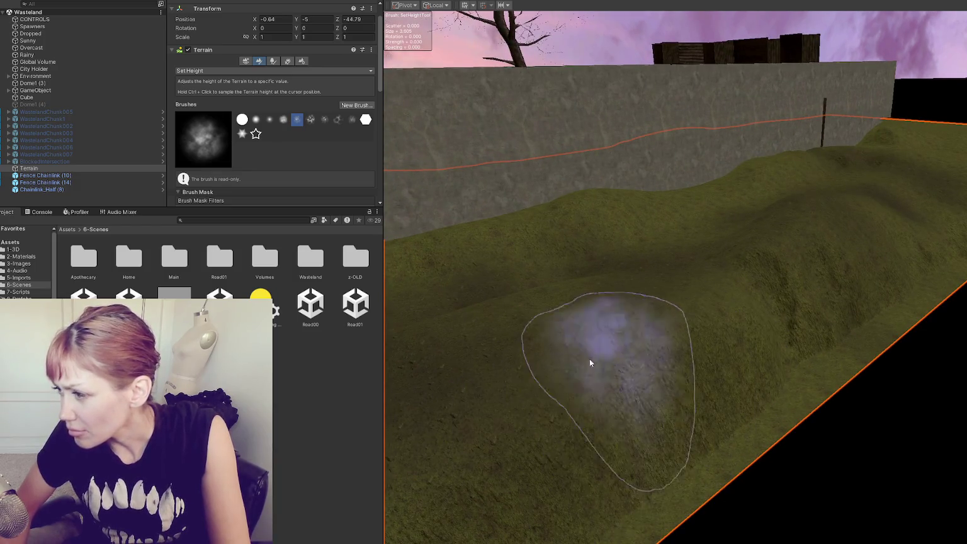
{"action": "scroll", "coordinate": [704, 282], "scroll_direction": "down", "scroll_amount": 2}
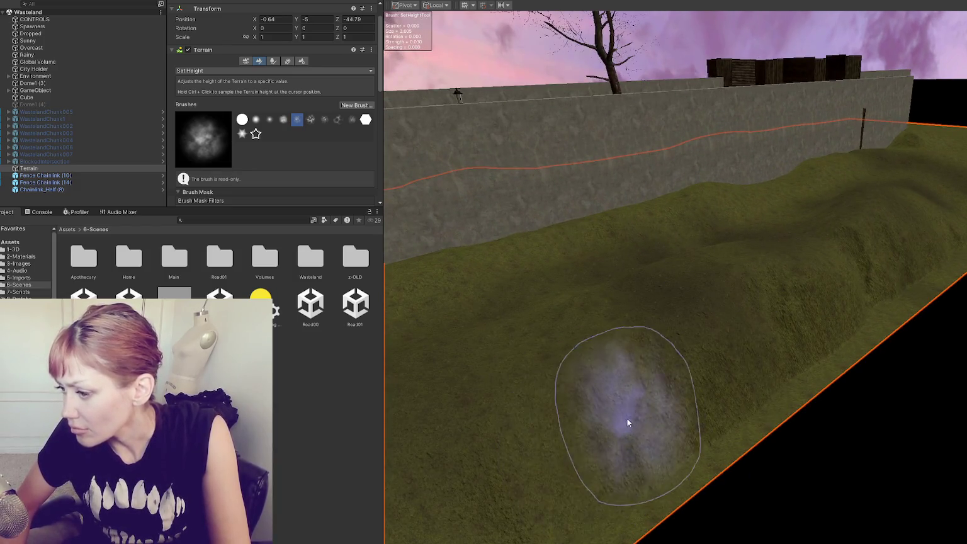
{"action": "scroll", "coordinate": [652, 348], "scroll_direction": "up", "scroll_amount": 2}
{"action": "scroll", "coordinate": [722, 371], "scroll_direction": "down", "scroll_amount": 3}
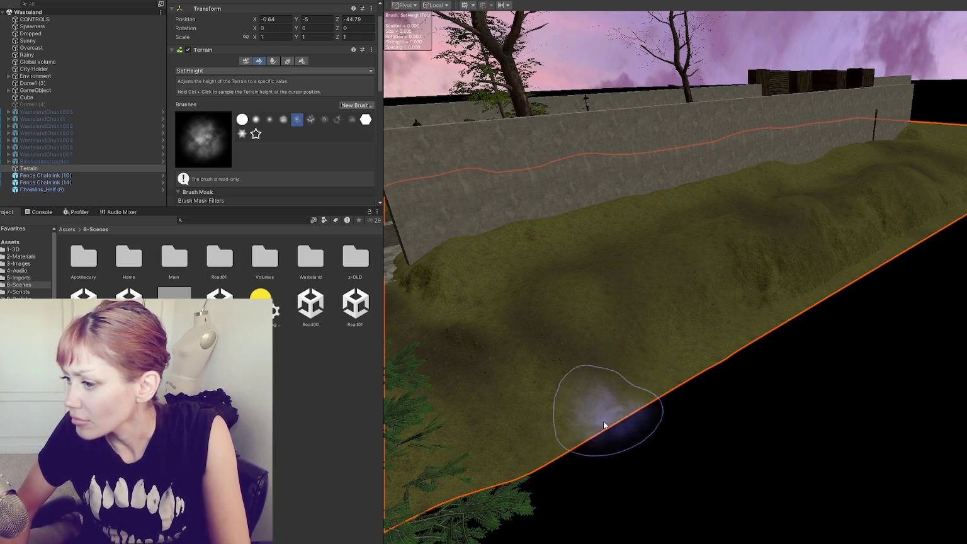
{"action": "scroll", "coordinate": [668, 346], "scroll_direction": "down", "scroll_amount": 2}
{"action": "mouse_move", "coordinate": [667, 341]}
{"action": "left_mouse_down"}
{"action": "mouse_move", "coordinate": [742, 334]}
{"action": "mouse_move", "coordinate": [610, 334]}
{"action": "mouse_move", "coordinate": [564, 346]}
{"action": "mouse_move", "coordinate": [524, 378]}
{"action": "left_mouse_up"}
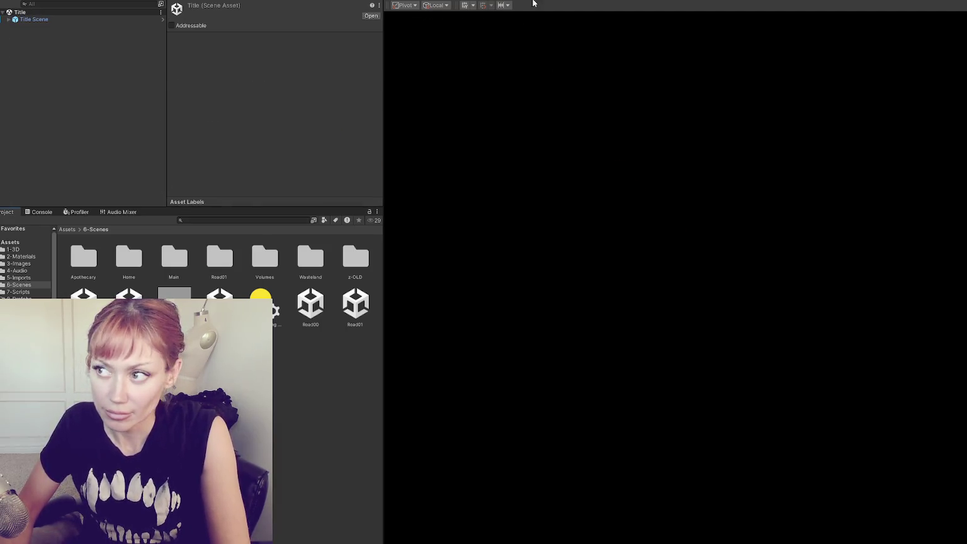
Run the game, choose DEV MODE on the STRAIN title, and punch toward the red door.
{"action": "left_click", "coordinate": [535, 2]}
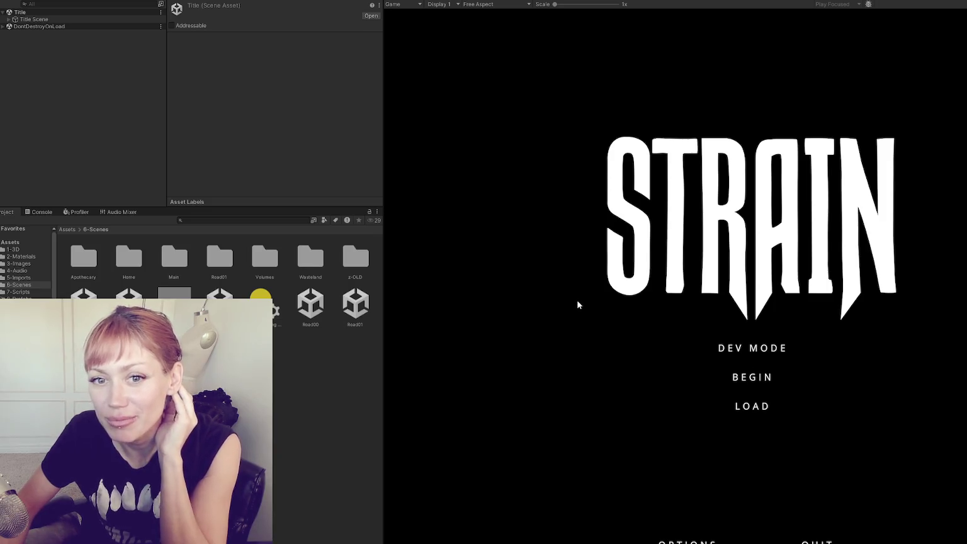
{"action": "left_click", "coordinate": [730, 340]}
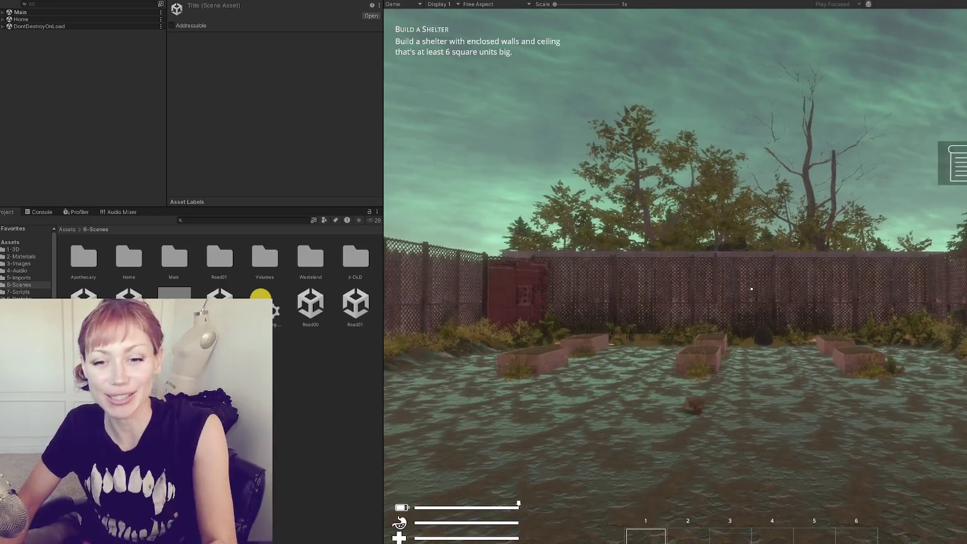
{"action": "left_click", "coordinate": [751, 288]}
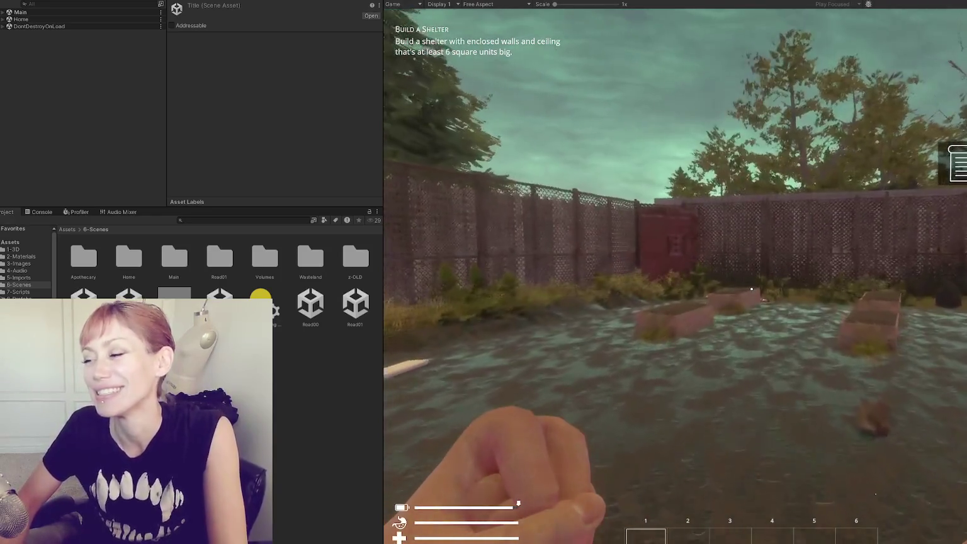
Walk the player forward toward the fence.
{"action": "key", "text": "w"}
{"action": "key", "text": "w"}
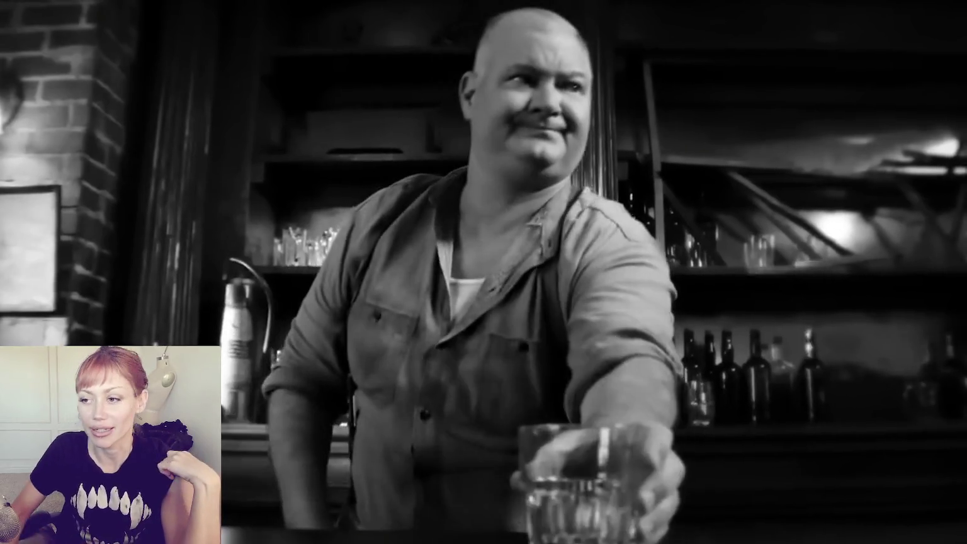
Pause the Spider-Noir trailer and exit full screen.
{"action": "key", "text": "space"}
{"action": "key", "text": "Escape"}
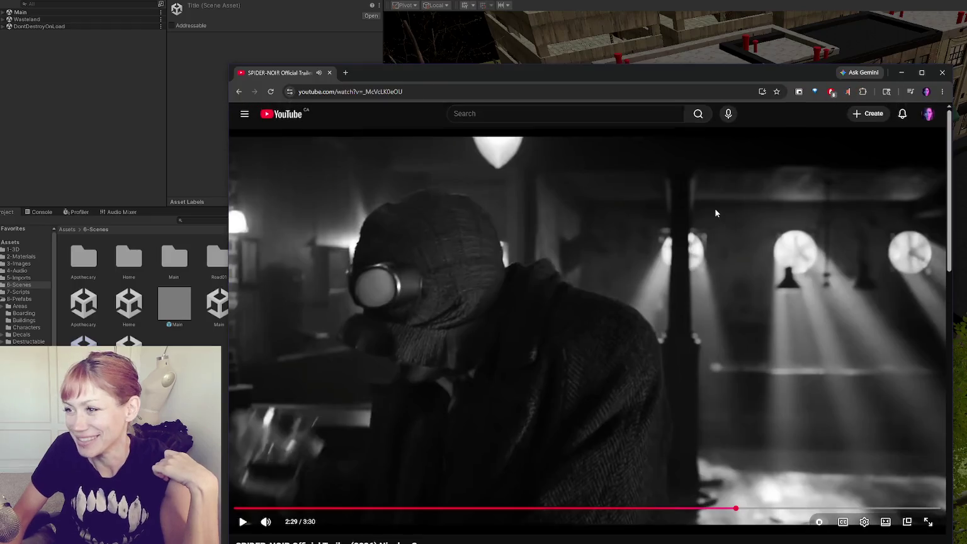
Close Chrome, select the Terrain in the Scene view, and start Play mode.
{"action": "left_click", "coordinate": [943, 73]}
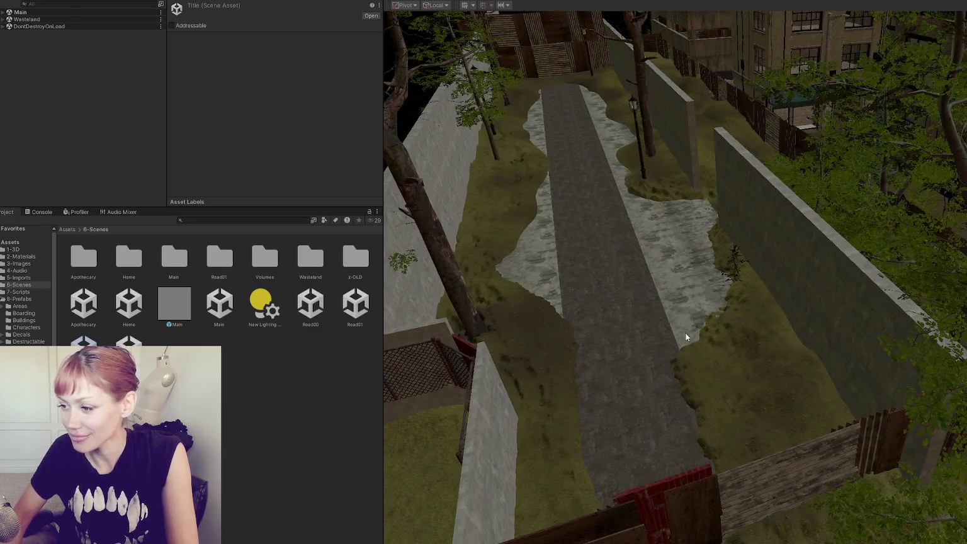
{"action": "left_click", "coordinate": [687, 328]}
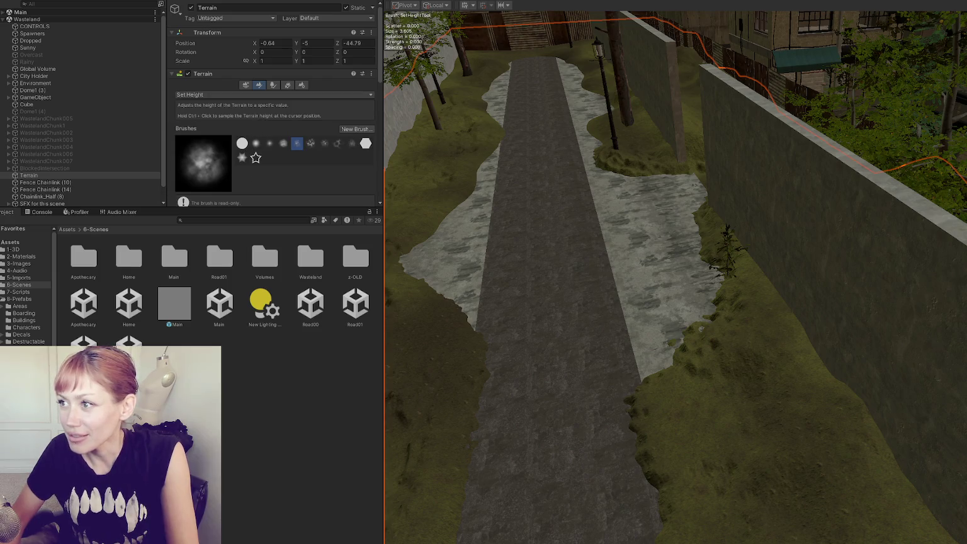
{"action": "left_click", "coordinate": [511, 1]}
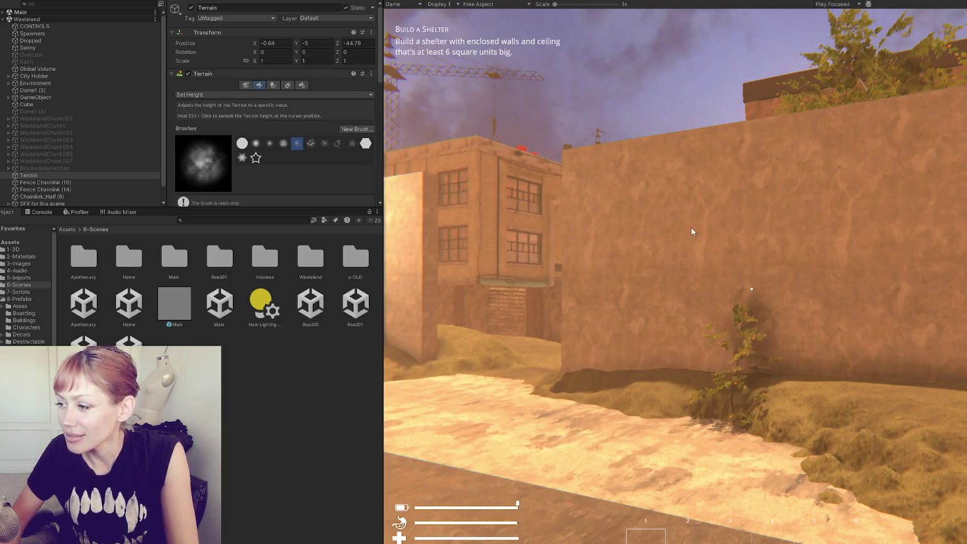
Walk the player along the alley, over the sandy bank, through the wooden walls toward the storefronts, then stop playing.
{"action": "left_click", "coordinate": [675, 278]}
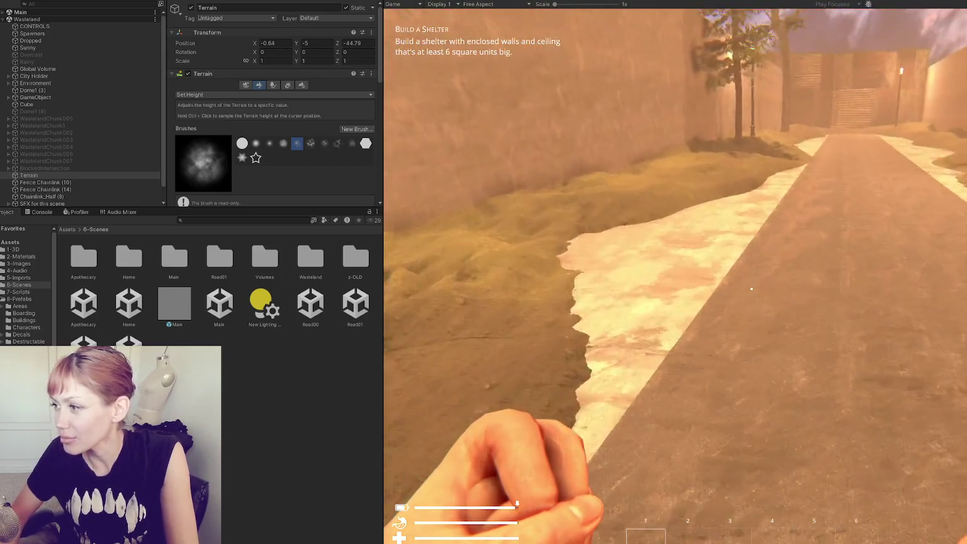
{"action": "key", "text": "w"}
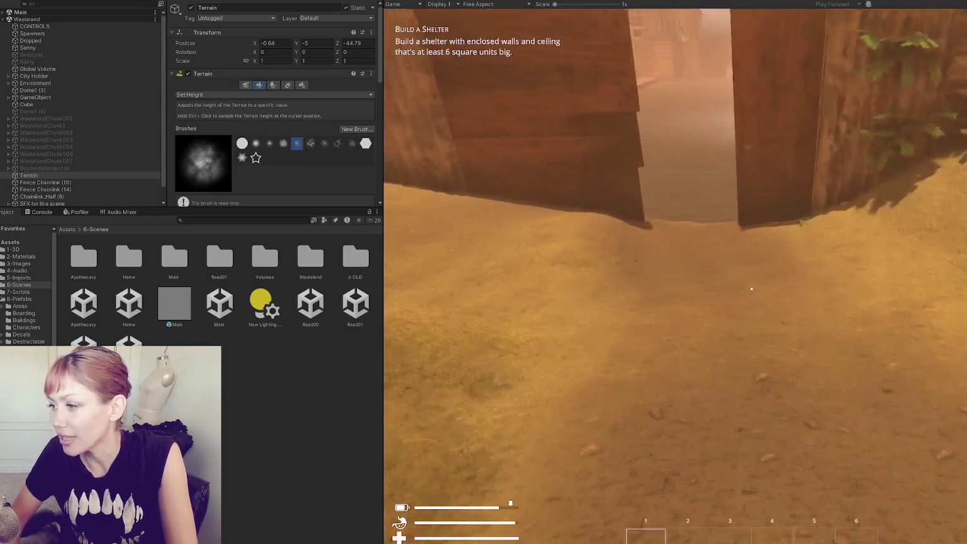
{"action": "key", "text": "w"}
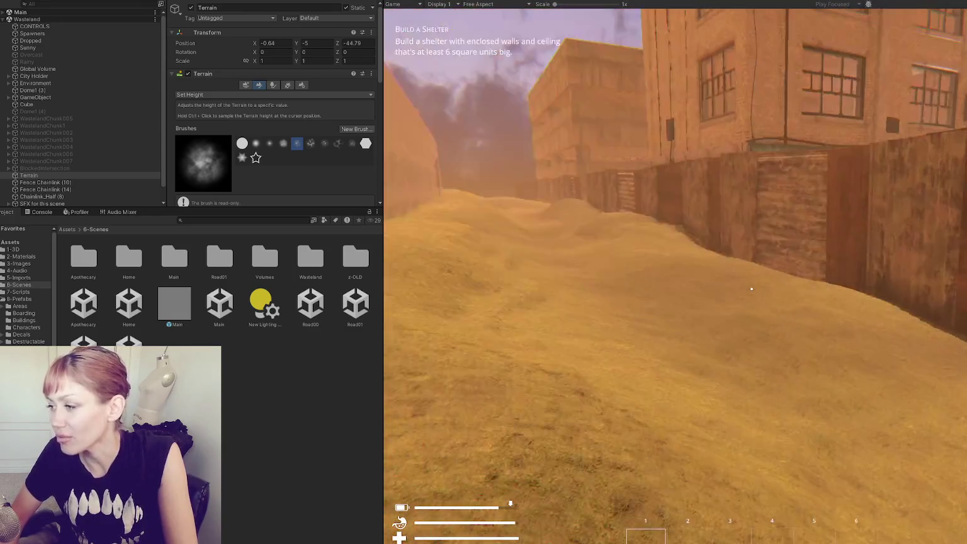
{"action": "key", "text": "w"}
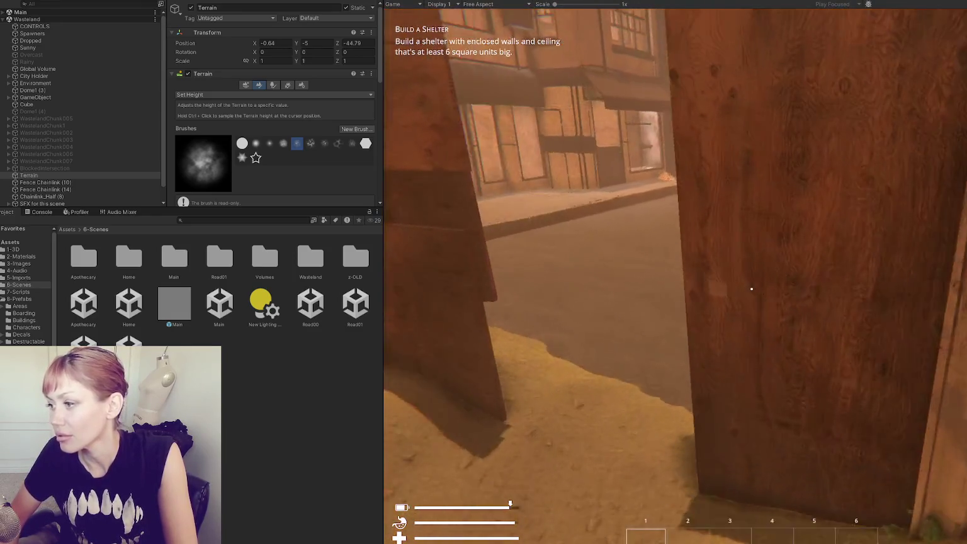
{"action": "key", "text": "w"}
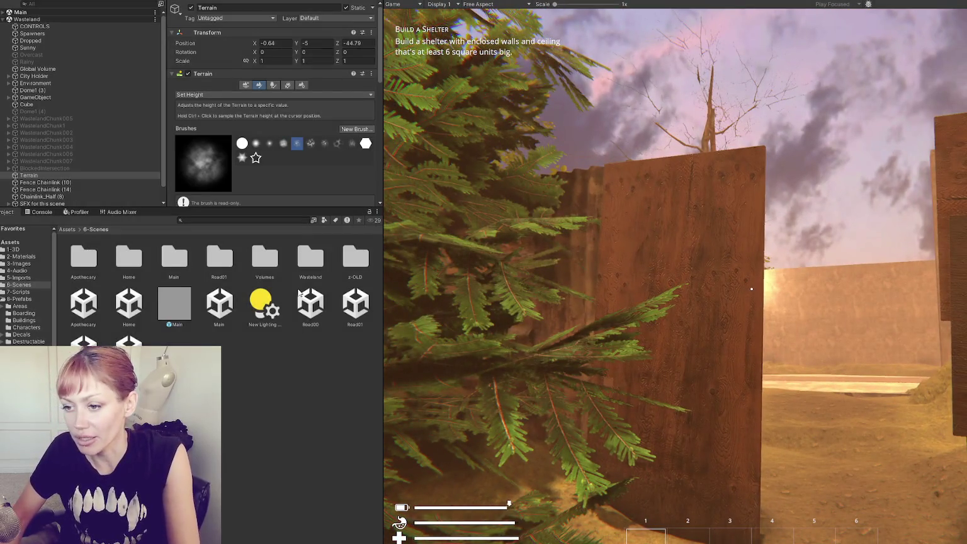
{"action": "key", "text": "ctrl+p"}
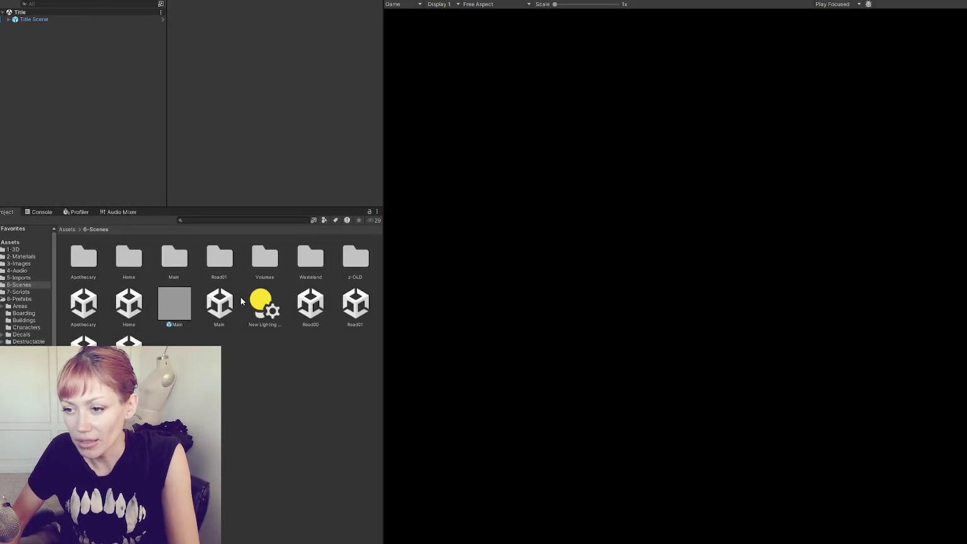
Open Wasteland.unity, enable WastelandChunk007, and select the terrain under the road in Scene view.
{"action": "left_click", "coordinate": [131, 341]}
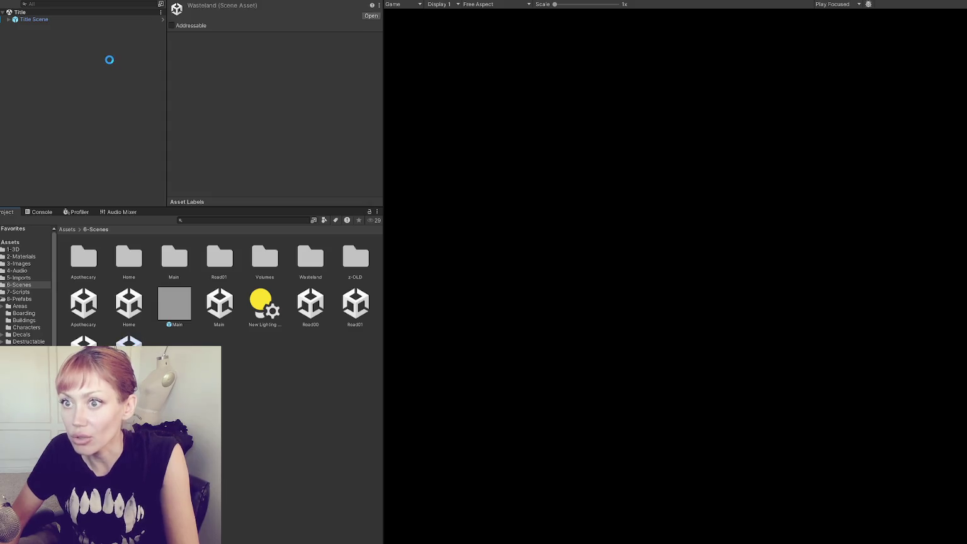
{"action": "left_click", "coordinate": [100, 154]}
{"action": "left_click", "coordinate": [191, 7]}
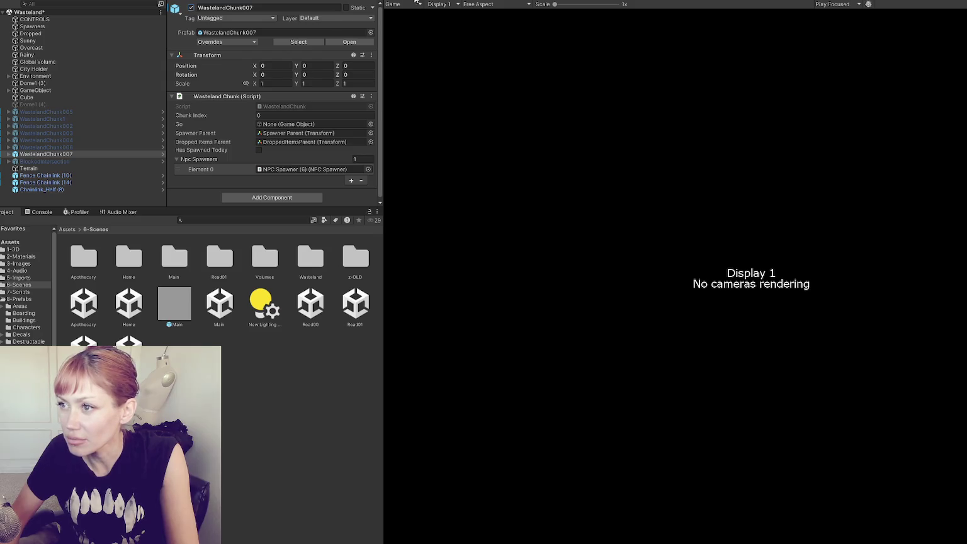
{"action": "left_click", "coordinate": [416, 3]}
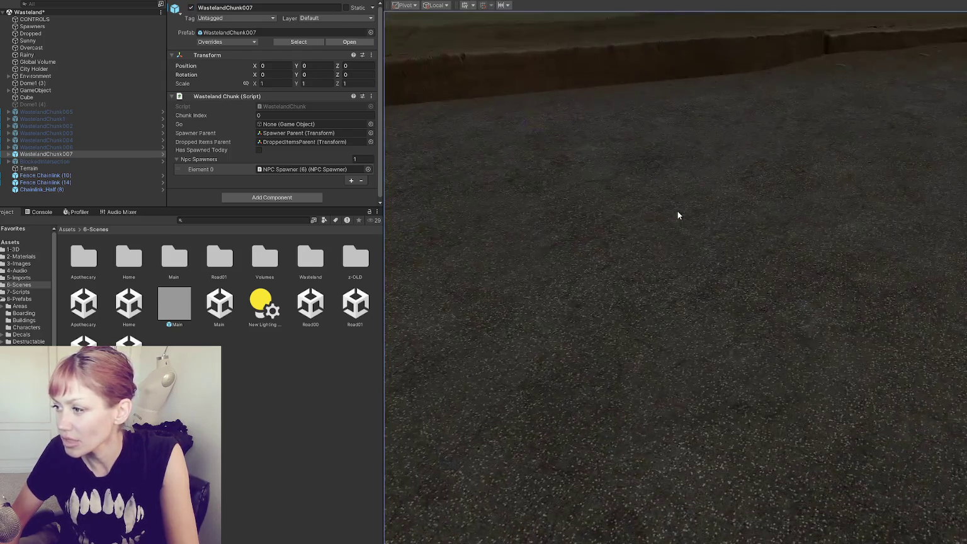
{"action": "left_click", "coordinate": [677, 215]}
{"action": "mouse_move", "coordinate": [829, 186]}
{"action": "left_mouse_down"}
{"action": "mouse_move", "coordinate": [831, 324]}
{"action": "mouse_move", "coordinate": [693, 265]}
{"action": "mouse_move", "coordinate": [539, 221]}
{"action": "left_mouse_up"}
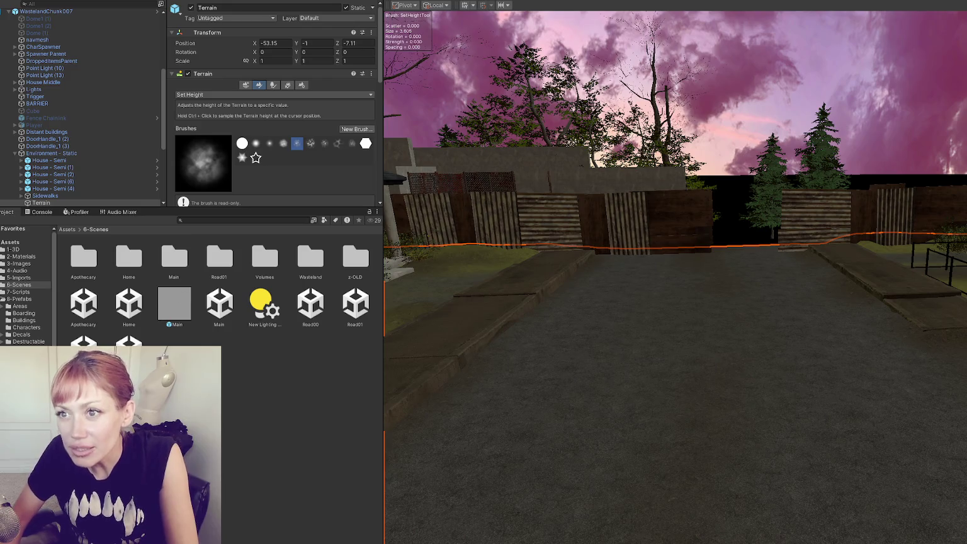
Add a 3D Cube and set its Position Y to -0.5.
{"action": "right_click", "coordinate": [69, 62]}
{"action": "mouse_move", "coordinate": [81, 12]}
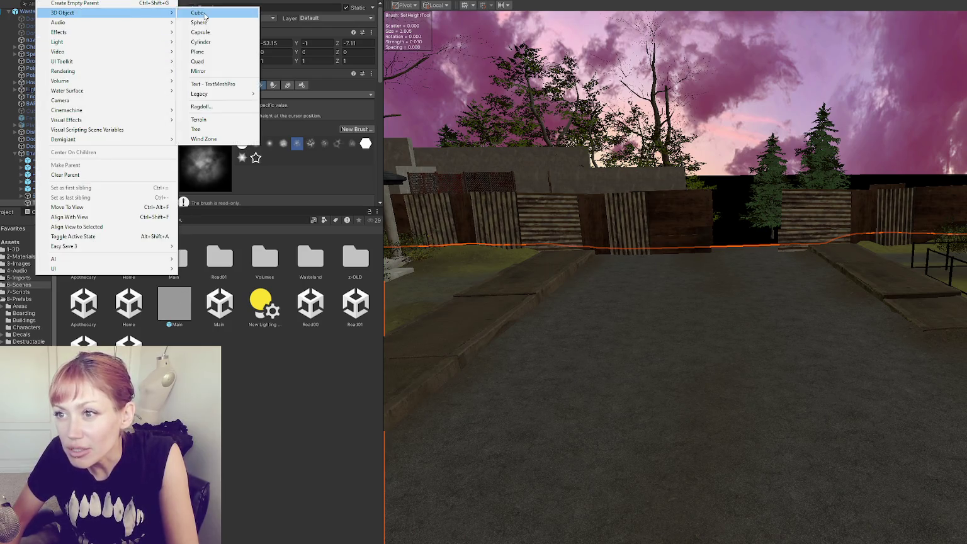
{"action": "left_click", "coordinate": [197, 13]}
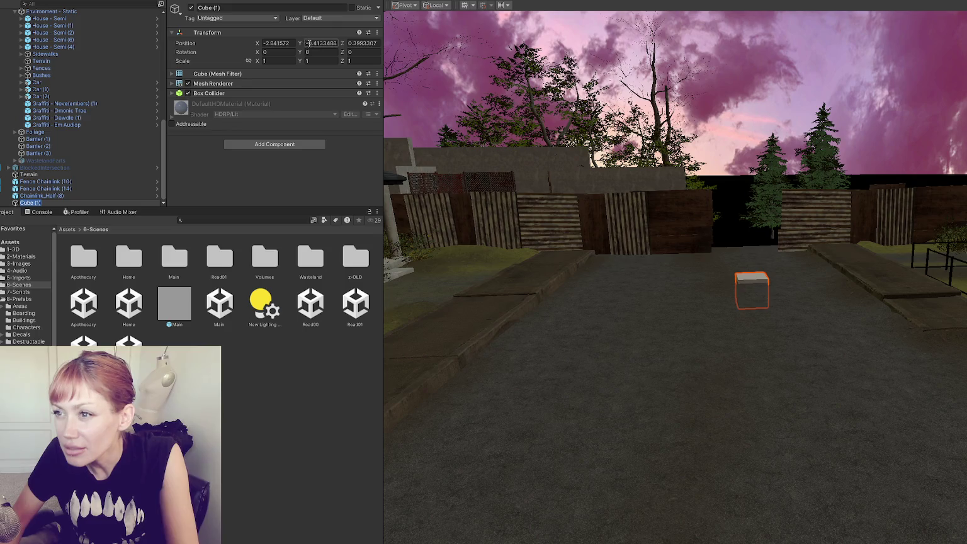
{"action": "left_click", "coordinate": [308, 43]}
{"action": "type", "text": "-0.5"}
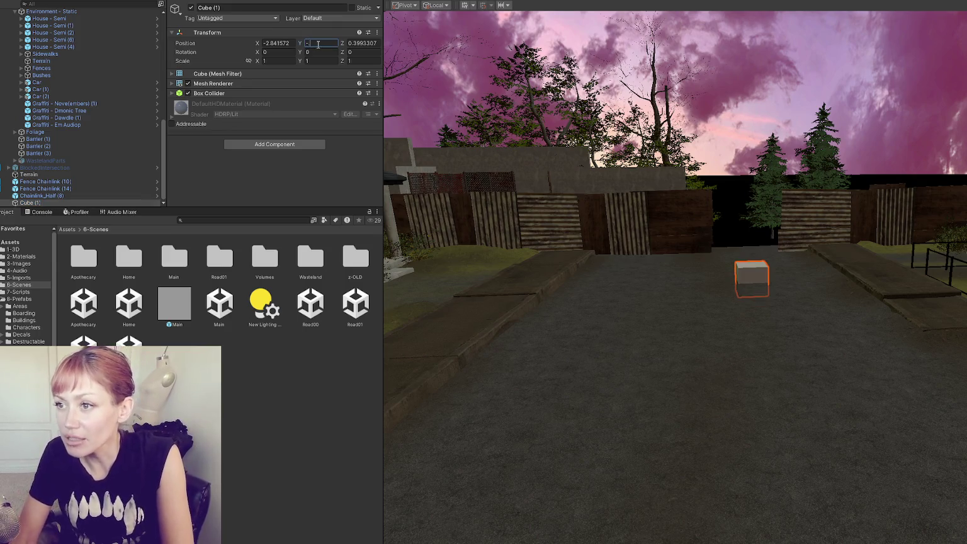
{"action": "scroll", "coordinate": [762, 260], "scroll_direction": "down", "scroll_amount": 3}
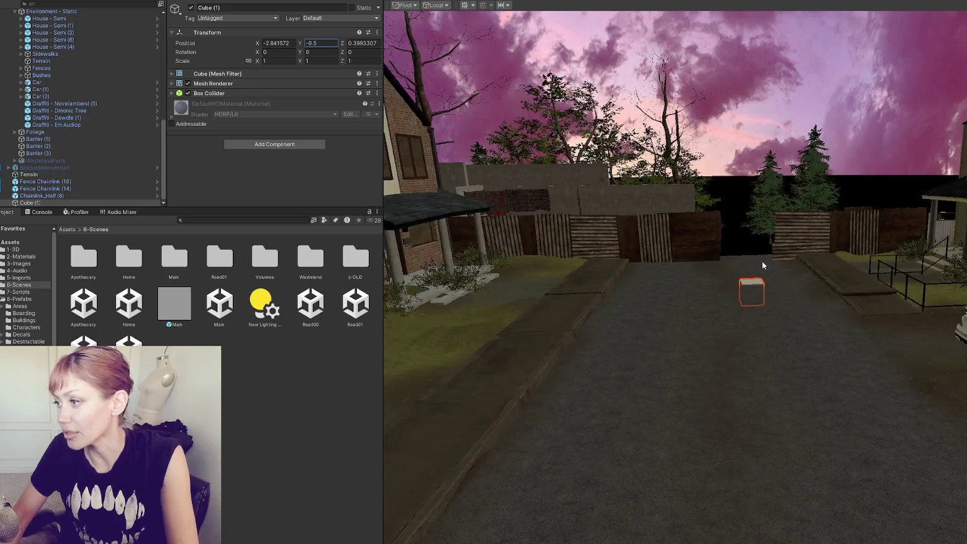
{"action": "scroll", "coordinate": [773, 258], "scroll_direction": "down", "scroll_amount": 3}
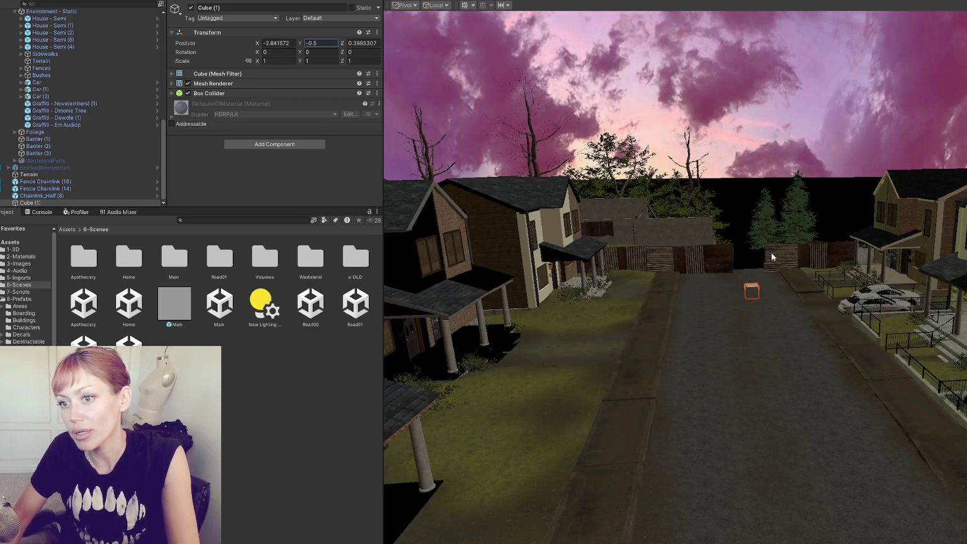
{"action": "left_click", "coordinate": [326, 70]}
Set the cube's Scale Y to 0.1 and orbit to look down on the flat slab.
{"action": "left_click", "coordinate": [323, 61]}
{"action": "type", "text": "0.1"}
{"action": "key", "text": "Tab"}
{"action": "key", "text": "shift+Tab"}
{"action": "key", "text": "shift+Tab"}
{"action": "key", "text": "shift+Tab"}
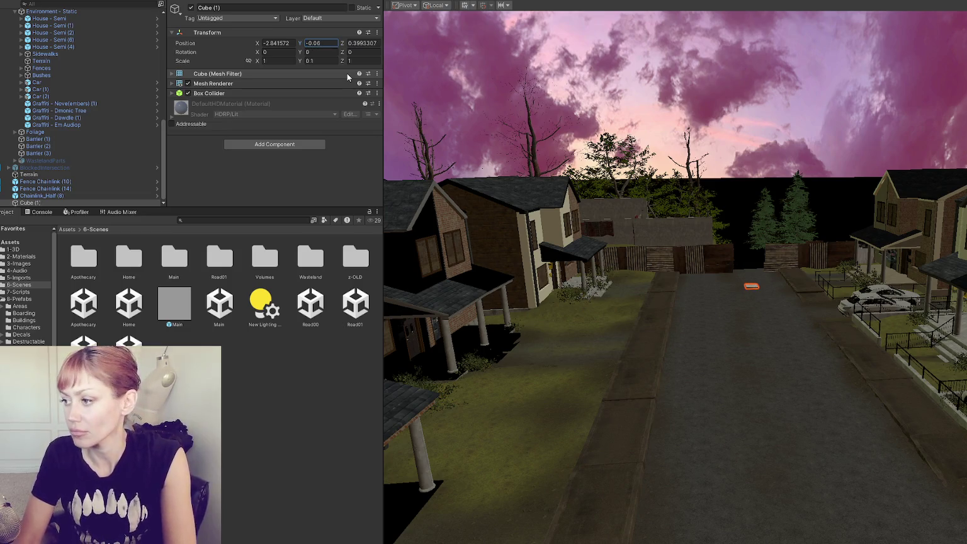
{"action": "scroll", "coordinate": [742, 237], "scroll_direction": "up", "scroll_amount": 10}
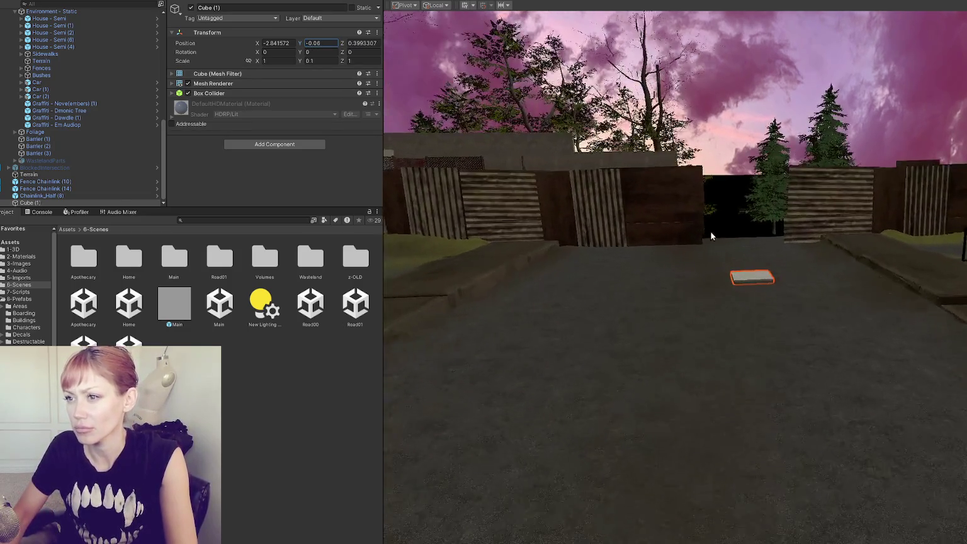
{"action": "scroll", "coordinate": [743, 238], "scroll_direction": "up", "scroll_amount": 5}
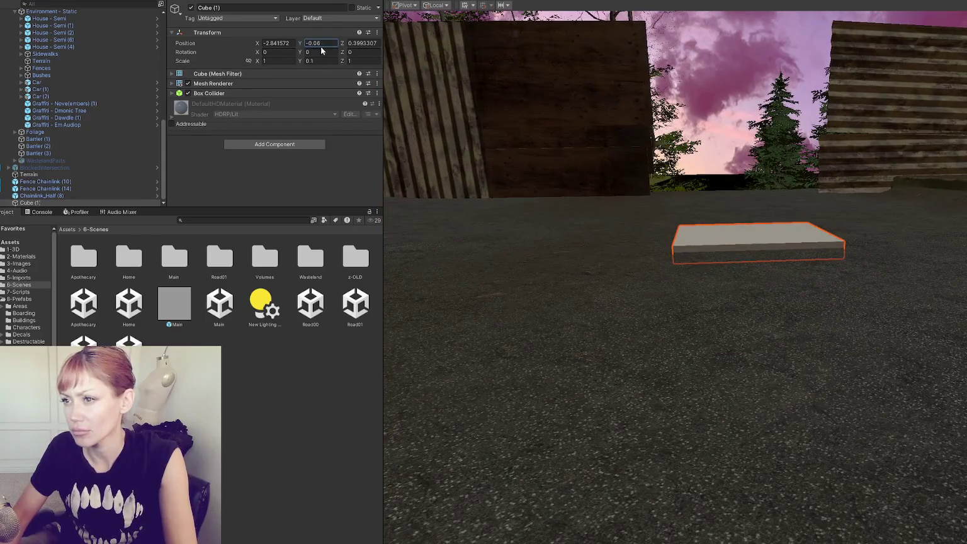
{"action": "left_click_drag", "start_coordinate": [660, 243], "coordinate": [736, 262]}
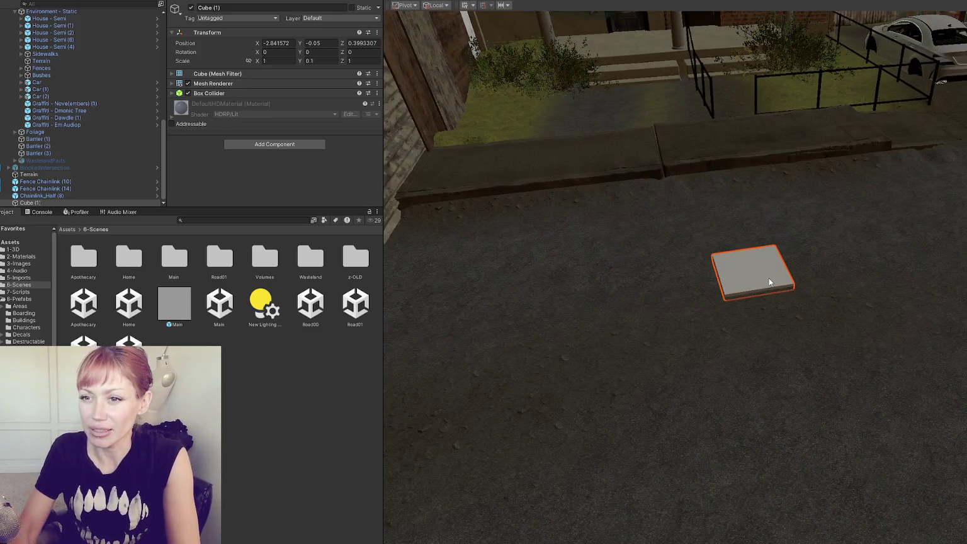
Select the temporary flat cube and delete it.
{"action": "left_click", "coordinate": [769, 284]}
{"action": "left_click", "coordinate": [764, 286]}
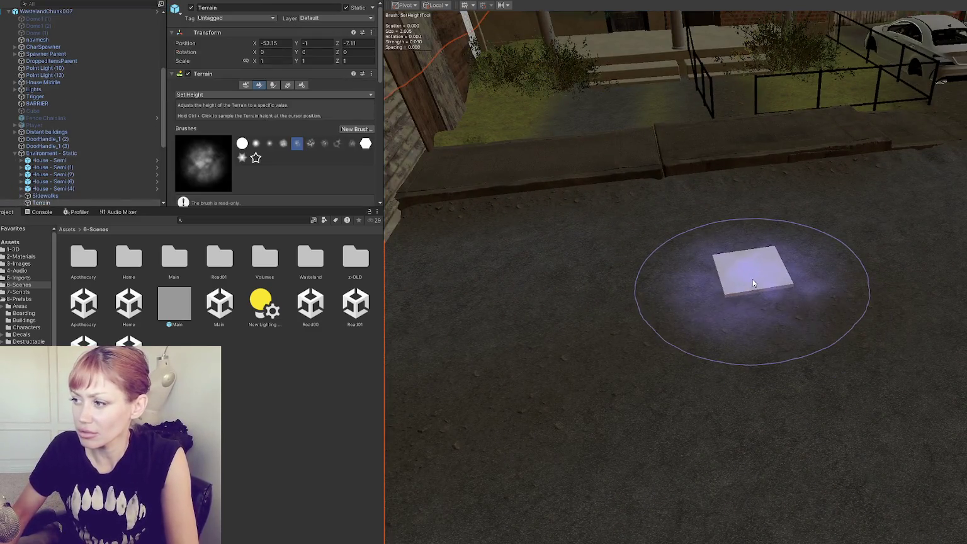
{"action": "left_click", "coordinate": [762, 282]}
{"action": "left_click", "coordinate": [763, 282]}
{"action": "key", "text": "Delete"}
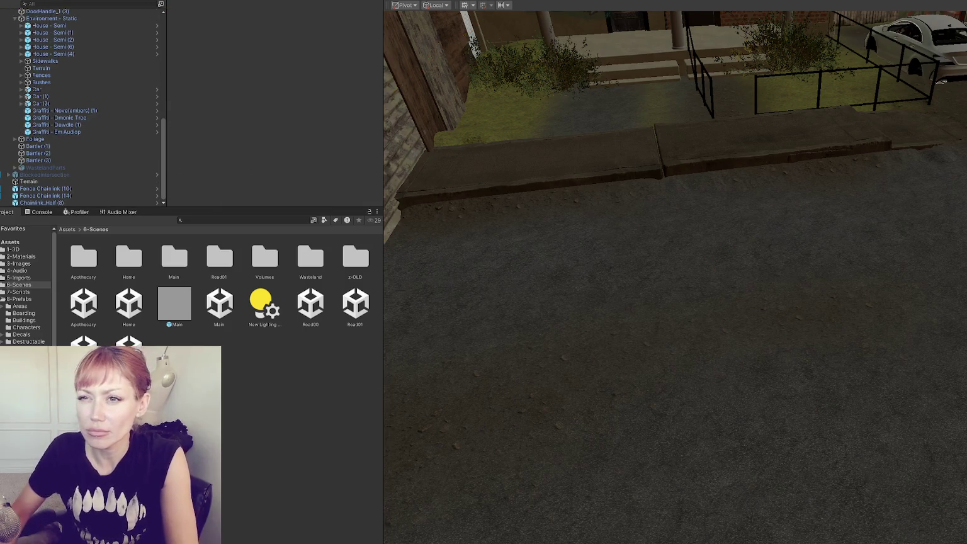
Deactivate the WastelandChunk007 object in the Hierarchy.
{"action": "scroll", "coordinate": [66, 94], "scroll_direction": "up", "scroll_amount": 10}
{"action": "left_click", "coordinate": [46, 153]}
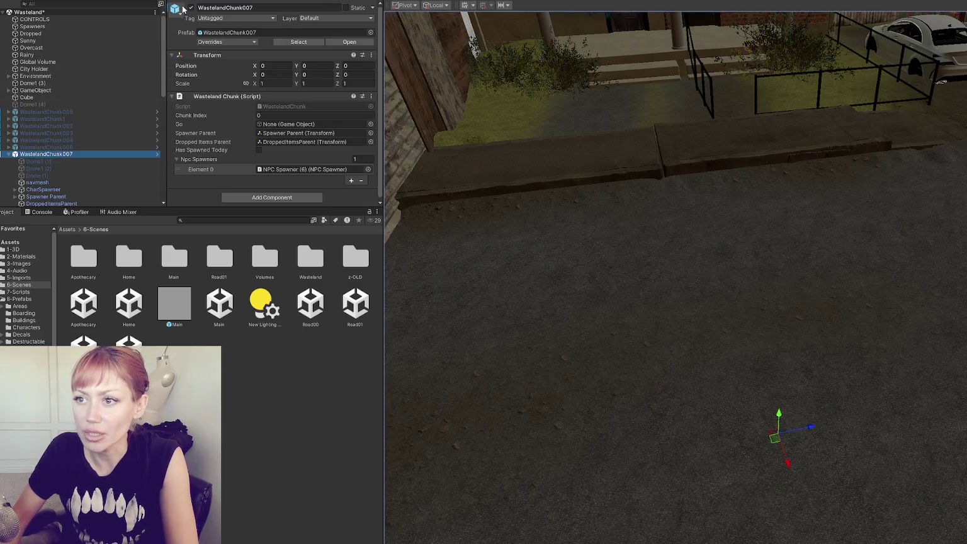
{"action": "left_click", "coordinate": [191, 7]}
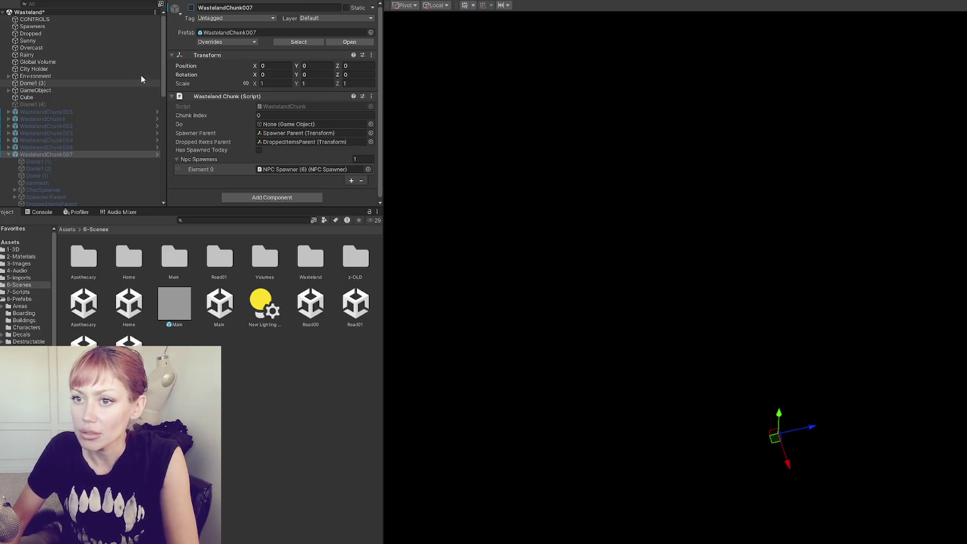
Frame the sky dome and the Cube, then view the road beside the wall from above.
{"action": "double_click", "coordinate": [112, 82]}
{"action": "left_click", "coordinate": [129, 91]}
{"action": "double_click", "coordinate": [121, 96]}
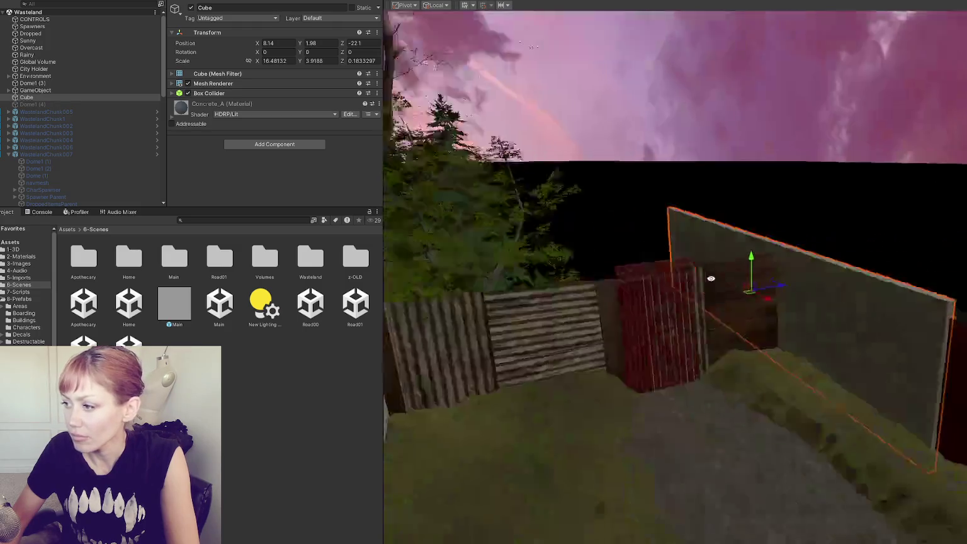
{"action": "mouse_move", "coordinate": [712, 279]}
{"action": "left_mouse_down"}
{"action": "mouse_move", "coordinate": [706, 208]}
{"action": "mouse_move", "coordinate": [530, 272]}
{"action": "mouse_move", "coordinate": [789, 173]}
{"action": "mouse_move", "coordinate": [663, 222]}
{"action": "mouse_move", "coordinate": [672, 256]}
{"action": "mouse_move", "coordinate": [803, 256]}
{"action": "mouse_move", "coordinate": [736, 272]}
{"action": "mouse_move", "coordinate": [829, 262]}
{"action": "mouse_move", "coordinate": [318, 141]}
{"action": "left_mouse_up"}
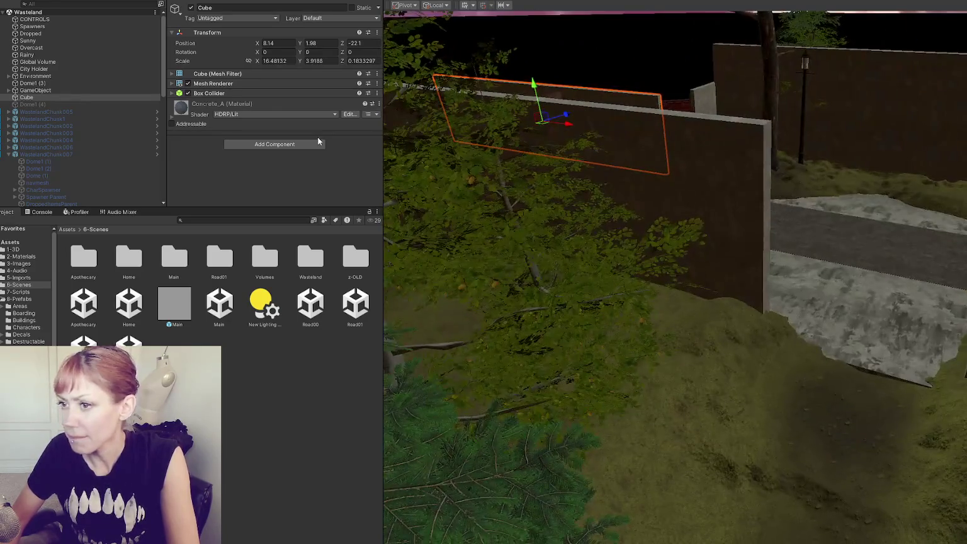
{"action": "mouse_move", "coordinate": [566, 254]}
{"action": "left_mouse_down"}
{"action": "mouse_move", "coordinate": [644, 263]}
{"action": "mouse_move", "coordinate": [641, 217]}
{"action": "mouse_move", "coordinate": [678, 210]}
{"action": "left_mouse_up"}
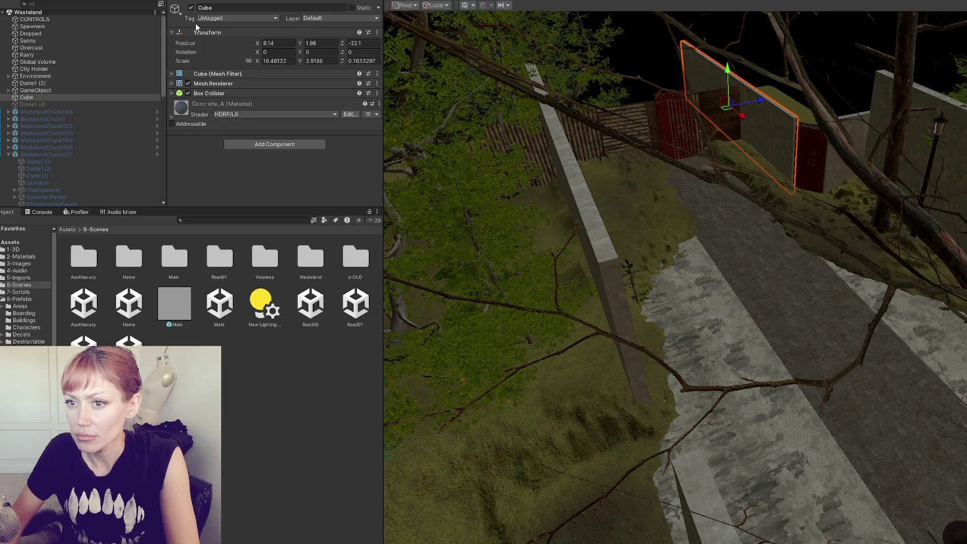
{"action": "scroll", "coordinate": [147, 46], "scroll_direction": "down", "scroll_amount": 3}
{"action": "scroll", "coordinate": [147, 46], "scroll_direction": "up", "scroll_amount": 3}
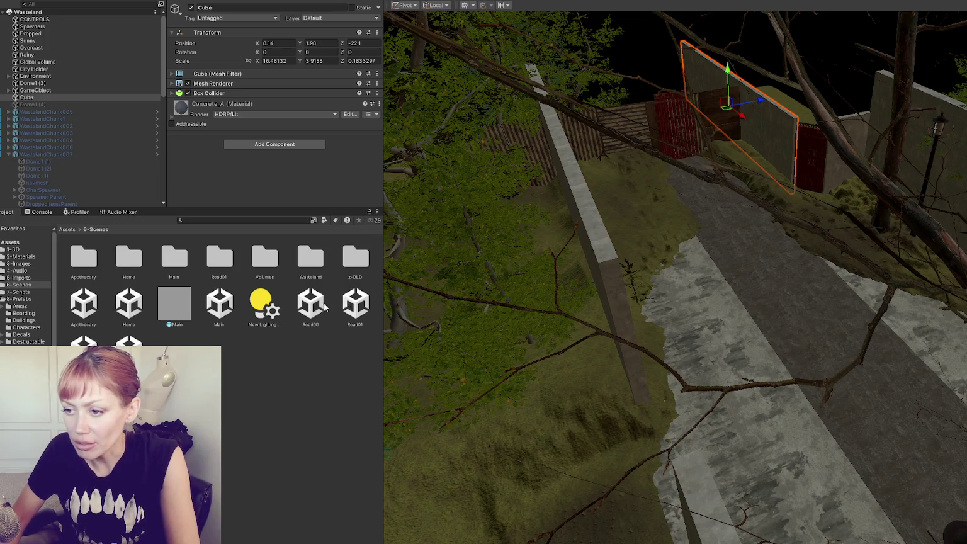
Add the Main scene additively and expand its objects in the Hierarchy.
{"action": "right_click", "coordinate": [220, 304]}
{"action": "left_click", "coordinate": [679, 120]}
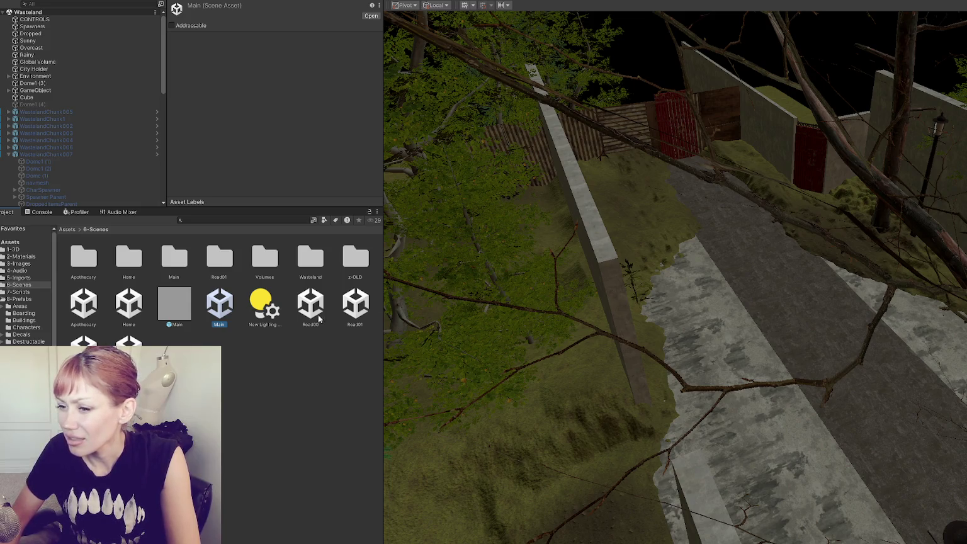
{"action": "mouse_move", "coordinate": [566, 247]}
{"action": "left_mouse_down"}
{"action": "mouse_move", "coordinate": [646, 215]}
{"action": "mouse_move", "coordinate": [543, 214]}
{"action": "left_mouse_up"}
{"action": "scroll", "coordinate": [94, 76], "scroll_direction": "down", "scroll_amount": 10}
{"action": "left_click", "coordinate": [9, 196]}
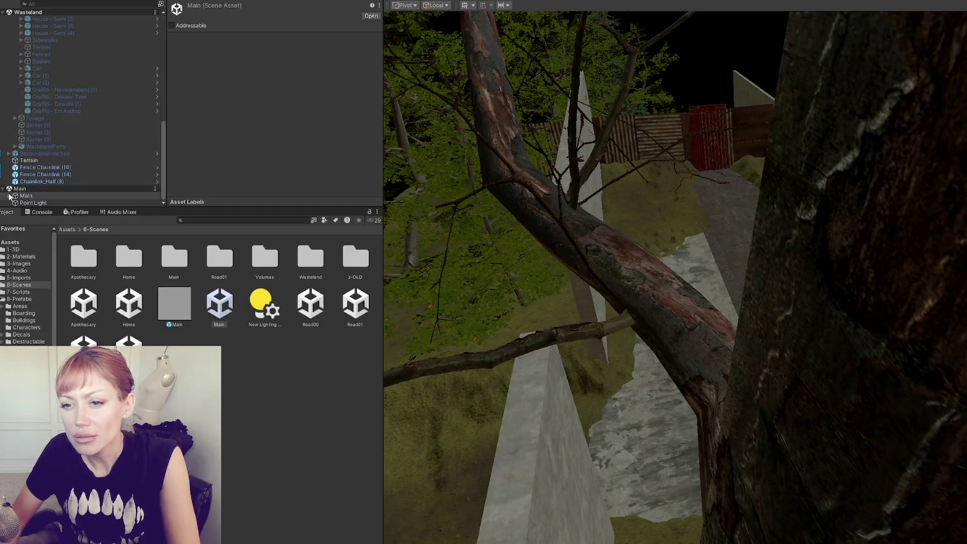
{"action": "scroll", "coordinate": [107, 101], "scroll_direction": "down", "scroll_amount": 10}
{"action": "mouse_move", "coordinate": [762, 275]}
{"action": "left_mouse_down"}
{"action": "mouse_move", "coordinate": [665, 277]}
{"action": "mouse_move", "coordinate": [795, 256]}
{"action": "mouse_move", "coordinate": [656, 296]}
{"action": "mouse_move", "coordinate": [624, 295]}
{"action": "left_mouse_up"}
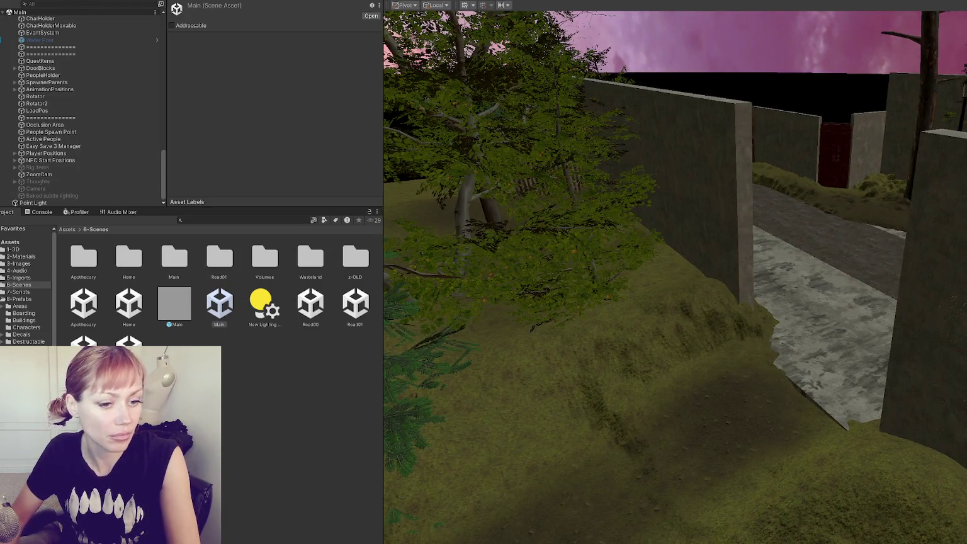
{"action": "left_click", "coordinate": [208, 220]}
Search for chainlink, drop a Chainlink_Half into the scene, then enlarge and duplicate it.
{"action": "type", "text": "chainlink"}
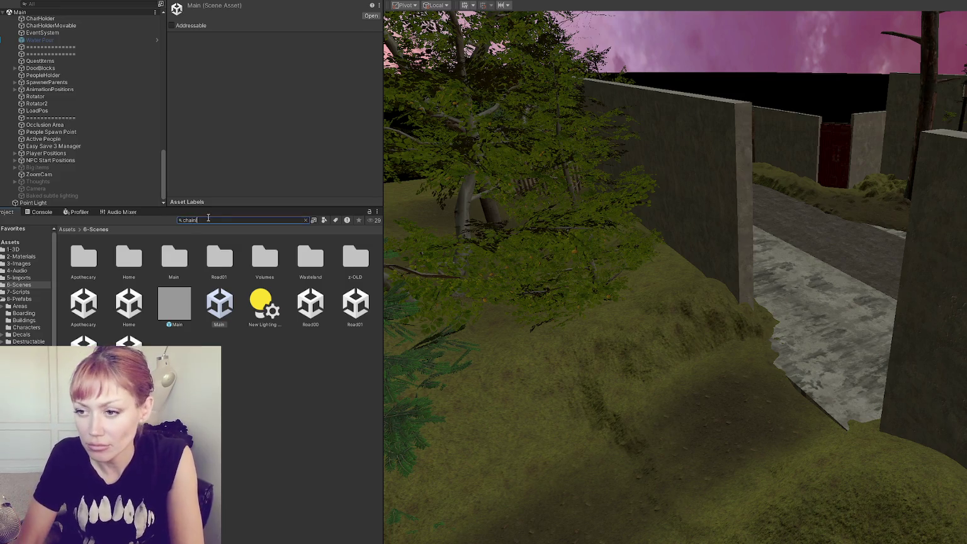
{"action": "mouse_move", "coordinate": [304, 254]}
{"action": "left_mouse_down"}
{"action": "mouse_move", "coordinate": [667, 266]}
{"action": "mouse_move", "coordinate": [662, 287]}
{"action": "mouse_move", "coordinate": [682, 285]}
{"action": "mouse_move", "coordinate": [691, 278]}
{"action": "mouse_move", "coordinate": [677, 222]}
{"action": "mouse_move", "coordinate": [637, 270]}
{"action": "mouse_move", "coordinate": [501, 281]}
{"action": "mouse_move", "coordinate": [556, 293]}
{"action": "mouse_move", "coordinate": [428, 301]}
{"action": "mouse_move", "coordinate": [449, 305]}
{"action": "mouse_move", "coordinate": [565, 238]}
{"action": "mouse_move", "coordinate": [540, 229]}
{"action": "mouse_move", "coordinate": [716, 226]}
{"action": "mouse_move", "coordinate": [839, 157]}
{"action": "mouse_move", "coordinate": [724, 151]}
{"action": "left_mouse_up"}
{"action": "key", "text": "w"}
{"action": "key", "text": "ctrl+d"}
{"action": "key", "text": "ctrl+d"}
{"action": "key", "text": "ctrl+d"}
{"action": "key", "text": "ctrl+d"}
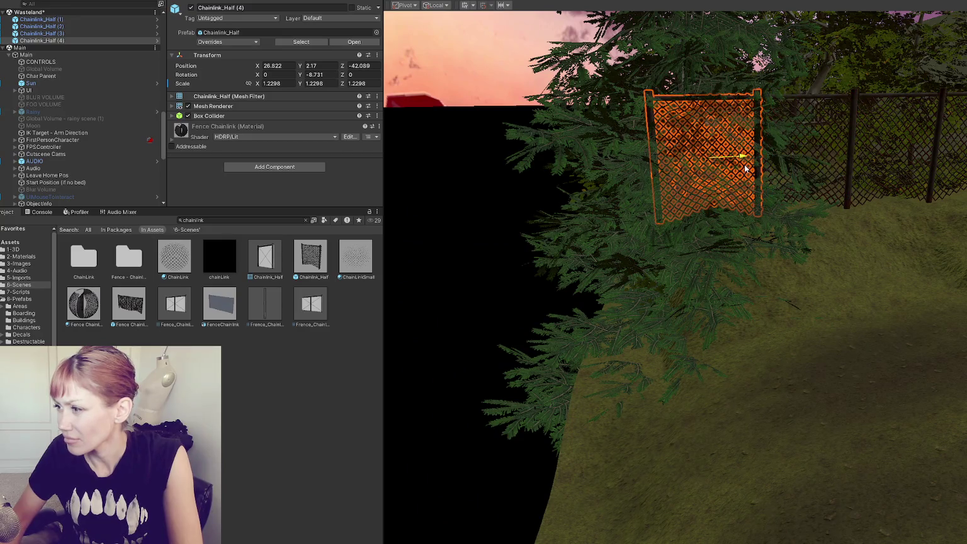
{"action": "left_click_drag", "start_coordinate": [706, 117], "coordinate": [709, 171]}
{"action": "key", "text": "ctrl+z"}
{"action": "key", "text": "ctrl+z"}
{"action": "key", "text": "ctrl+z"}
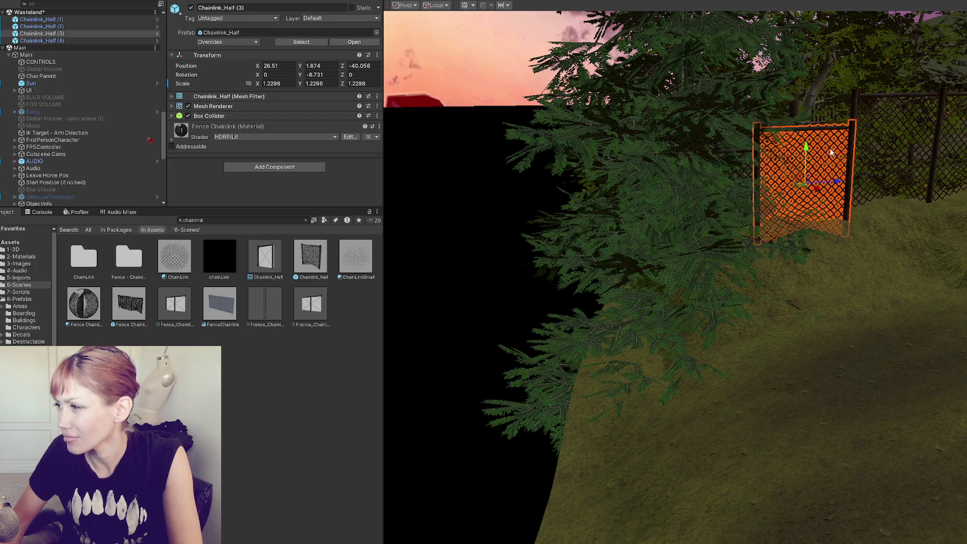
Lower the right-hand fence copy to sit on the ground beside the other fence pieces.
{"action": "left_click", "coordinate": [935, 145]}
{"action": "left_click_drag", "start_coordinate": [905, 125], "coordinate": [927, 131]}
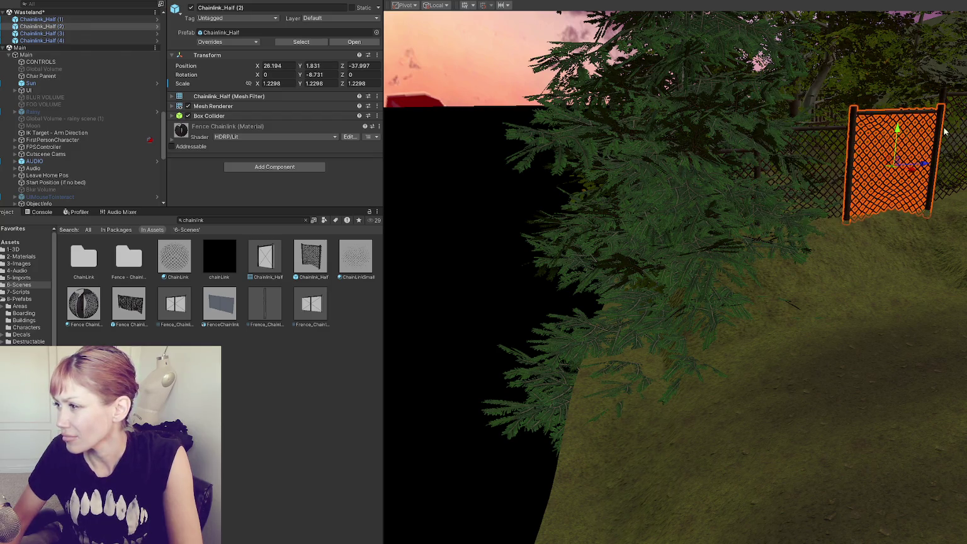
{"action": "left_click", "coordinate": [927, 131]}
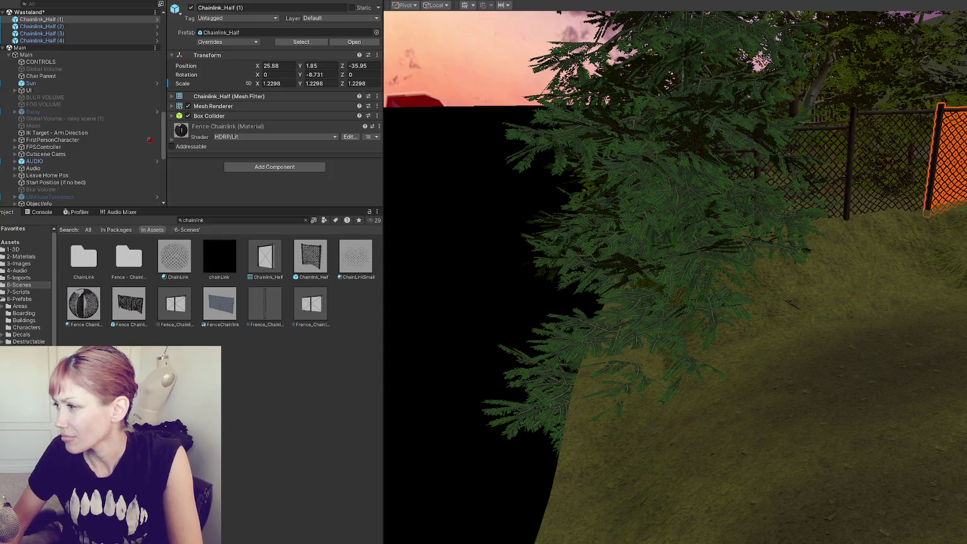
{"action": "left_click", "coordinate": [927, 130]}
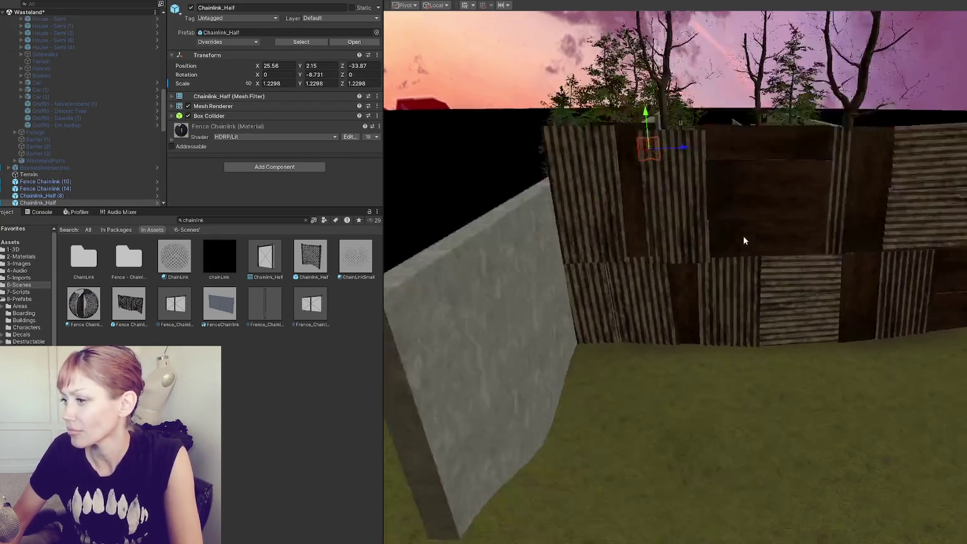
{"action": "left_click", "coordinate": [706, 236]}
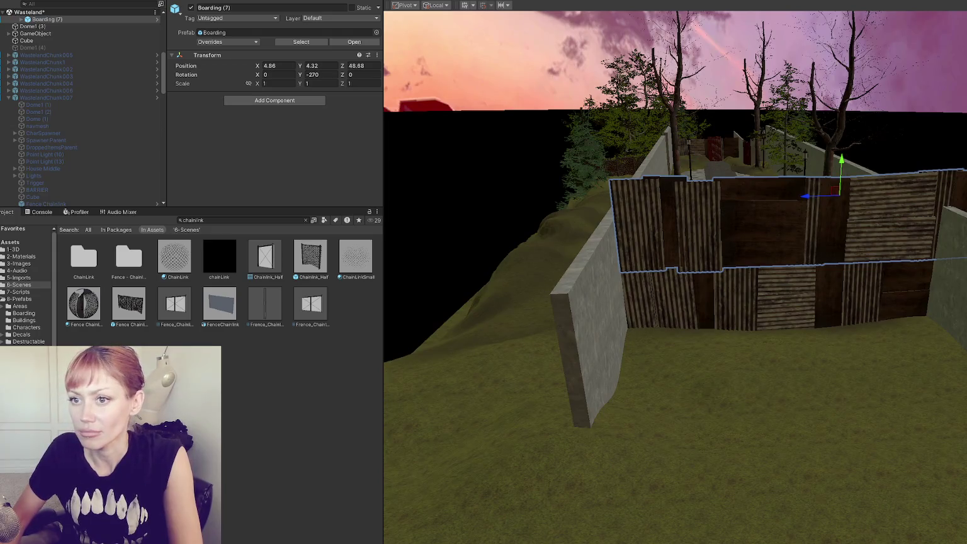
Duplicate Boarding (6) and (7) and slide the copies along X to extend the gate wall.
{"action": "scroll", "coordinate": [76, 108], "scroll_direction": "up", "scroll_amount": 5}
{"action": "left_click", "coordinate": [44, 105]}
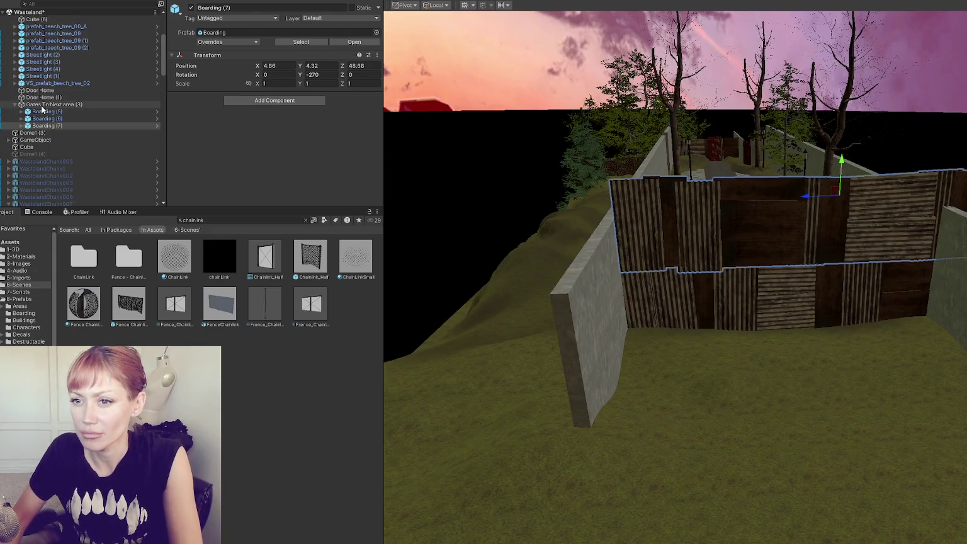
{"action": "left_click", "coordinate": [73, 112]}
{"action": "left_click", "coordinate": [73, 119]}
{"action": "left_click", "coordinate": [70, 126], "text": "shift"}
{"action": "key", "text": "ctrl+d"}
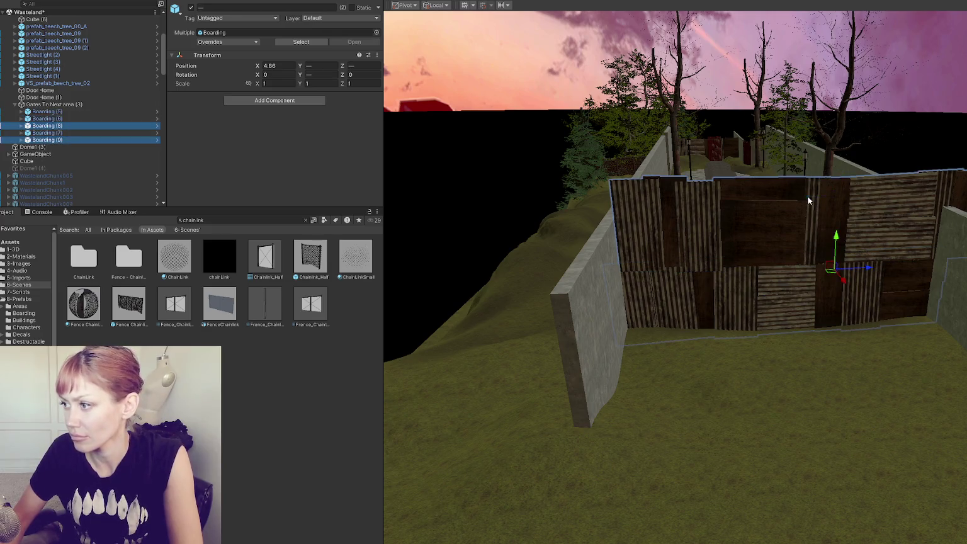
{"action": "mouse_move", "coordinate": [863, 270]}
{"action": "left_mouse_down"}
{"action": "mouse_move", "coordinate": [492, 283]}
{"action": "mouse_move", "coordinate": [760, 268]}
{"action": "mouse_move", "coordinate": [625, 267]}
{"action": "mouse_move", "coordinate": [835, 237]}
{"action": "mouse_move", "coordinate": [898, 248]}
{"action": "mouse_move", "coordinate": [918, 240]}
{"action": "mouse_move", "coordinate": [765, 250]}
{"action": "mouse_move", "coordinate": [940, 274]}
{"action": "left_mouse_up"}
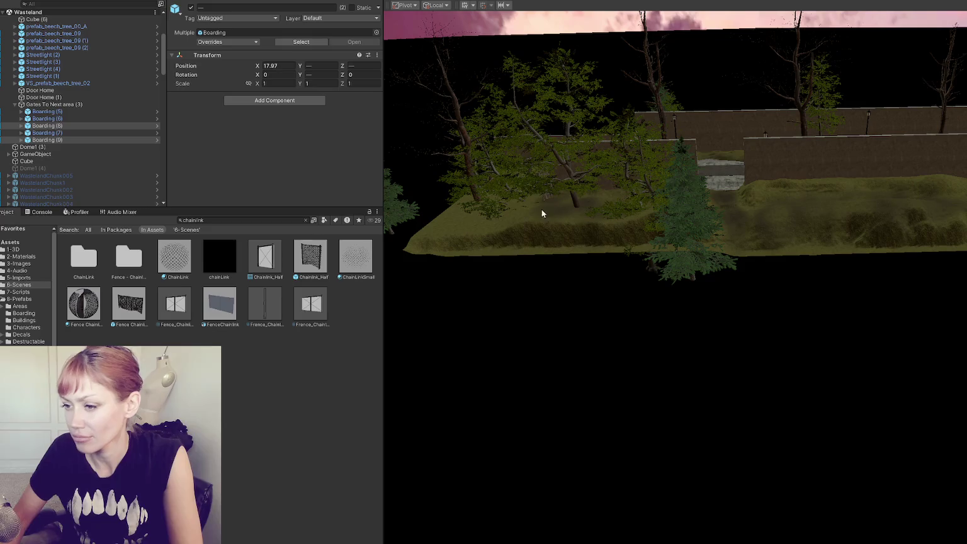
Open the Main scene from the 6-Scenes folder and select its CONTROLS object.
{"action": "left_click", "coordinate": [21, 284]}
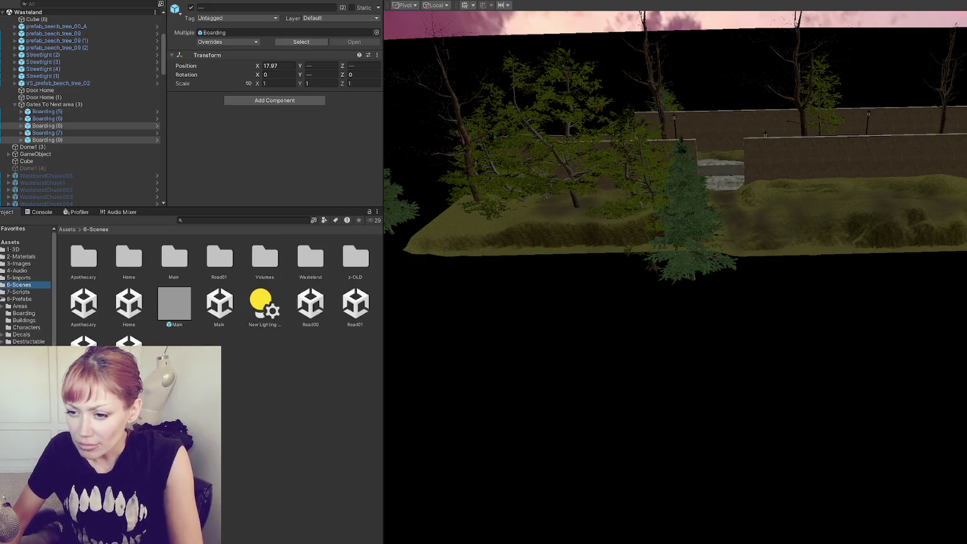
{"action": "left_click", "coordinate": [123, 307]}
{"action": "double_click", "coordinate": [129, 305]}
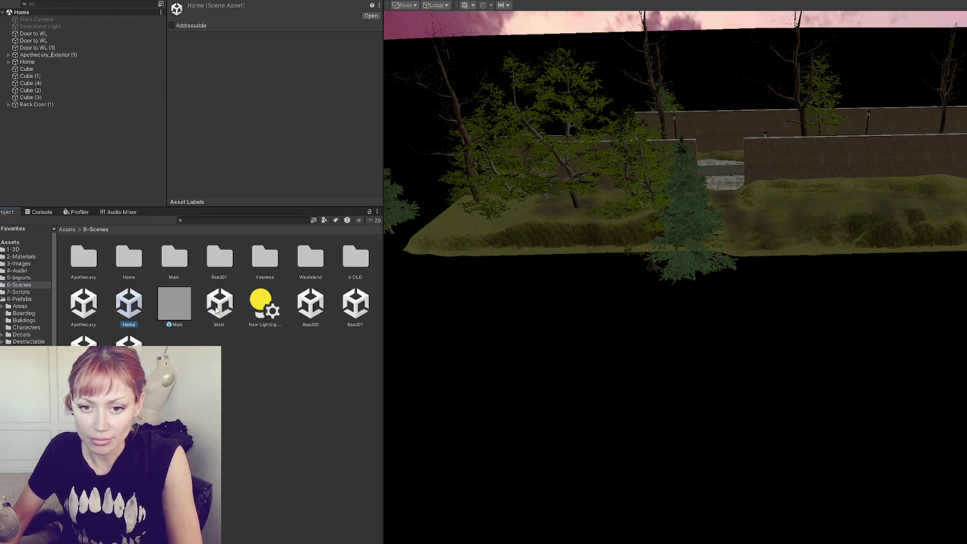
{"action": "double_click", "coordinate": [226, 305]}
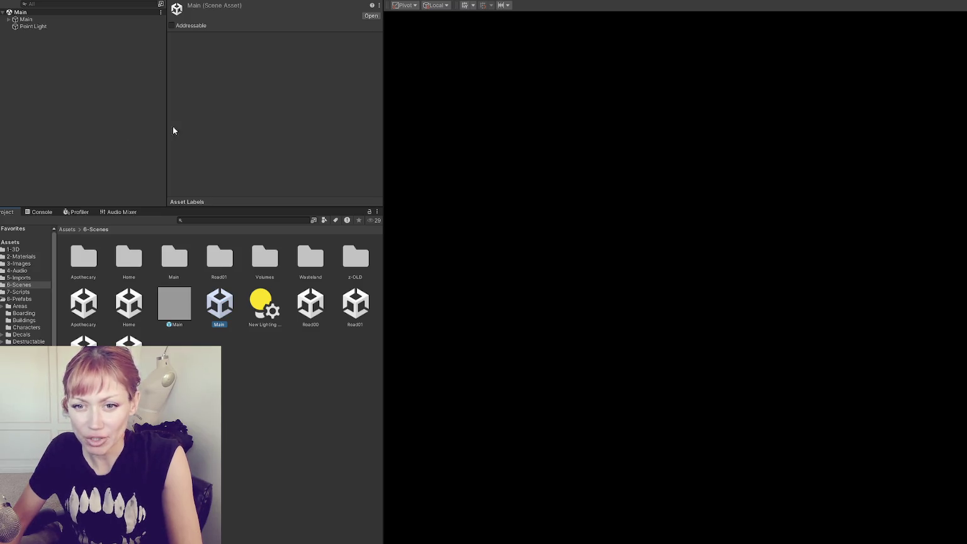
{"action": "left_click", "coordinate": [26, 20]}
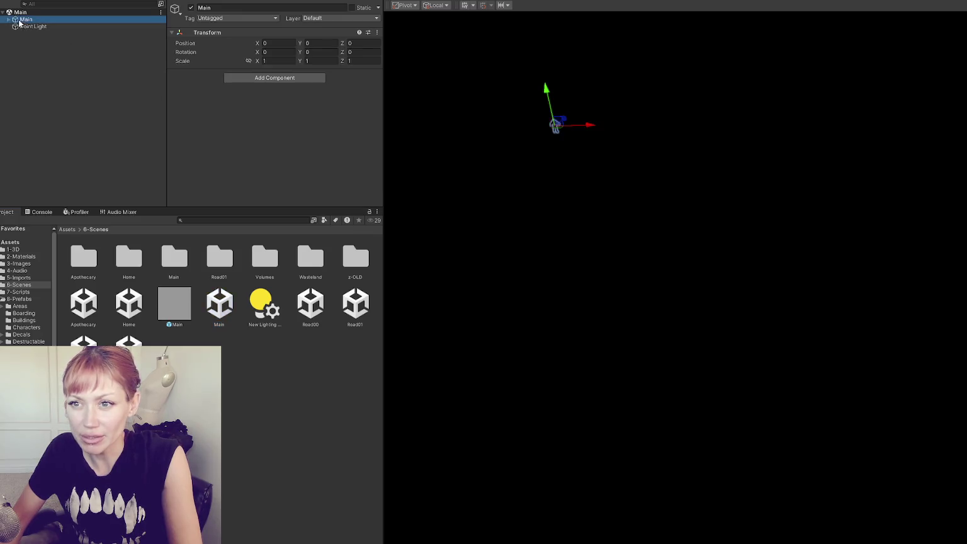
{"action": "left_click", "coordinate": [8, 20]}
{"action": "left_click", "coordinate": [39, 26]}
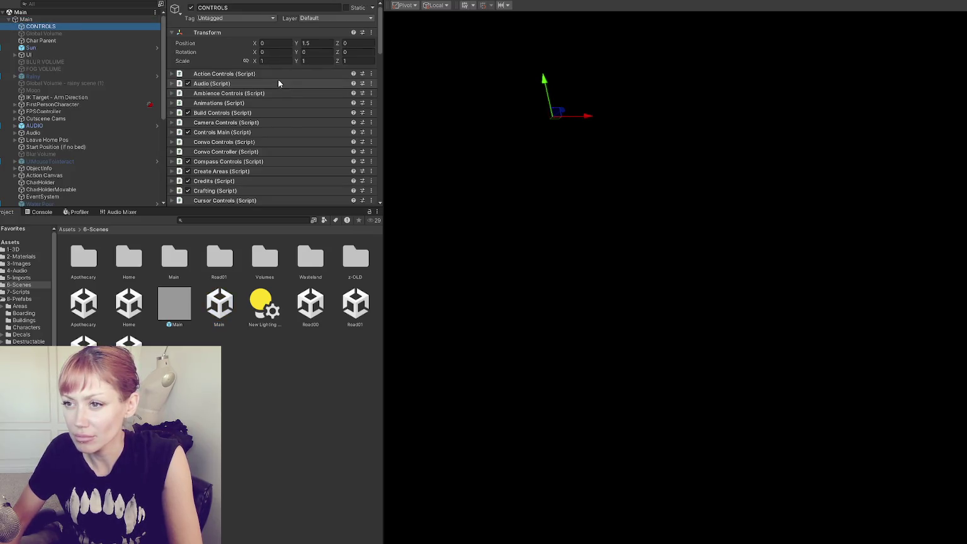
{"action": "scroll", "coordinate": [277, 94], "scroll_direction": "down", "scroll_amount": 5}
{"action": "scroll", "coordinate": [286, 101], "scroll_direction": "down", "scroll_amount": 10}
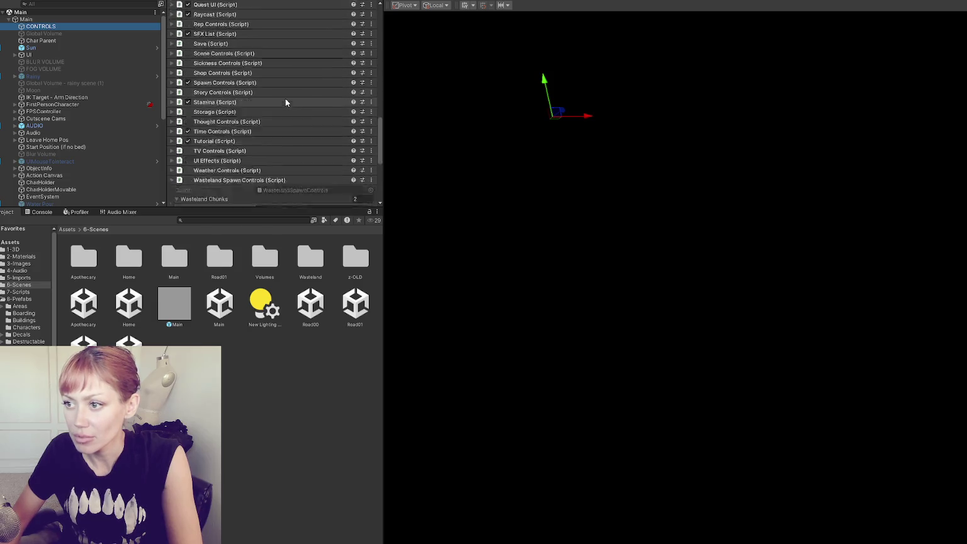
Assign WastelandChunk007 to the Wasteland Chunks slots and WastelandChunk005 to the Industrial Chunks slots.
{"action": "left_click", "coordinate": [283, 100]}
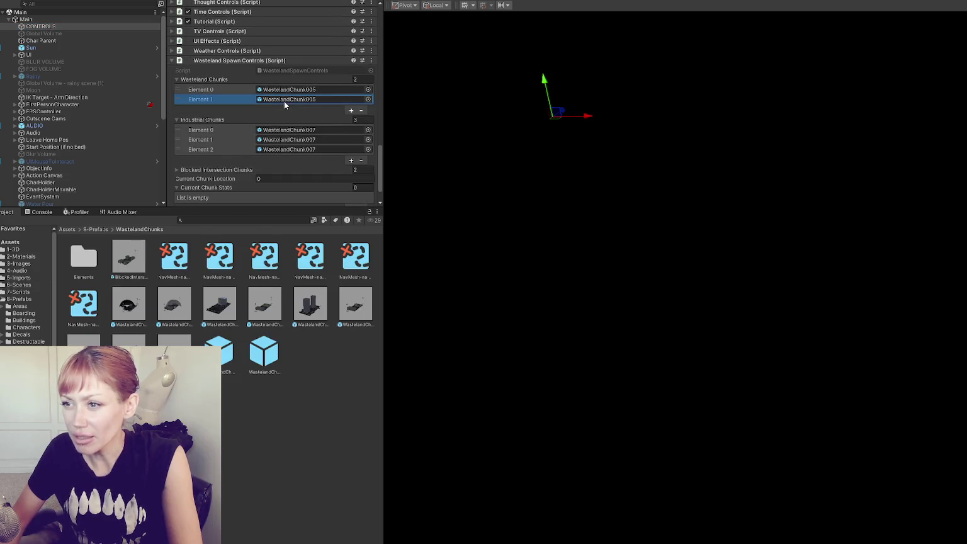
{"action": "left_click", "coordinate": [289, 129]}
{"action": "mouse_move", "coordinate": [267, 354]}
{"action": "left_mouse_down"}
{"action": "mouse_move", "coordinate": [315, 63]}
{"action": "mouse_move", "coordinate": [308, 73]}
{"action": "left_mouse_up"}
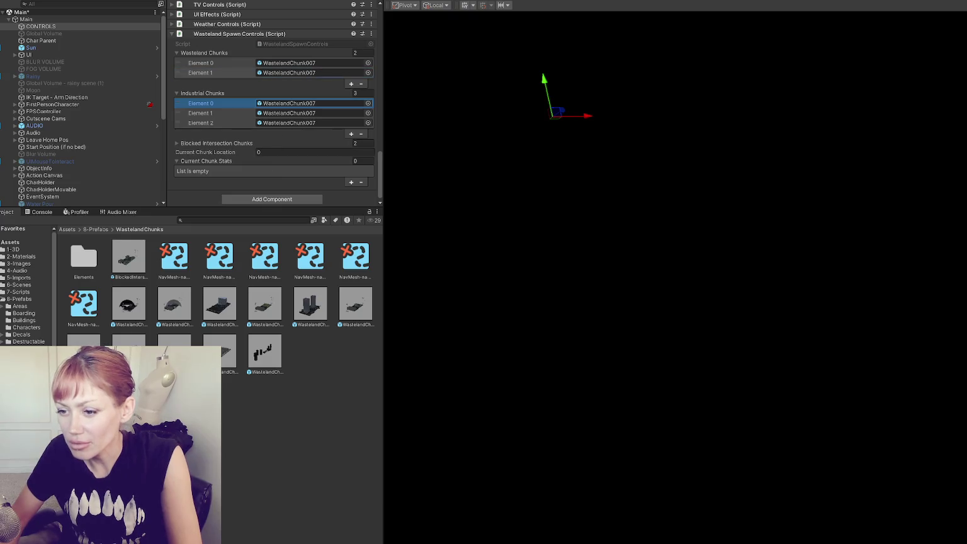
{"action": "left_click_drag", "start_coordinate": [319, 123], "coordinate": [326, 105]}
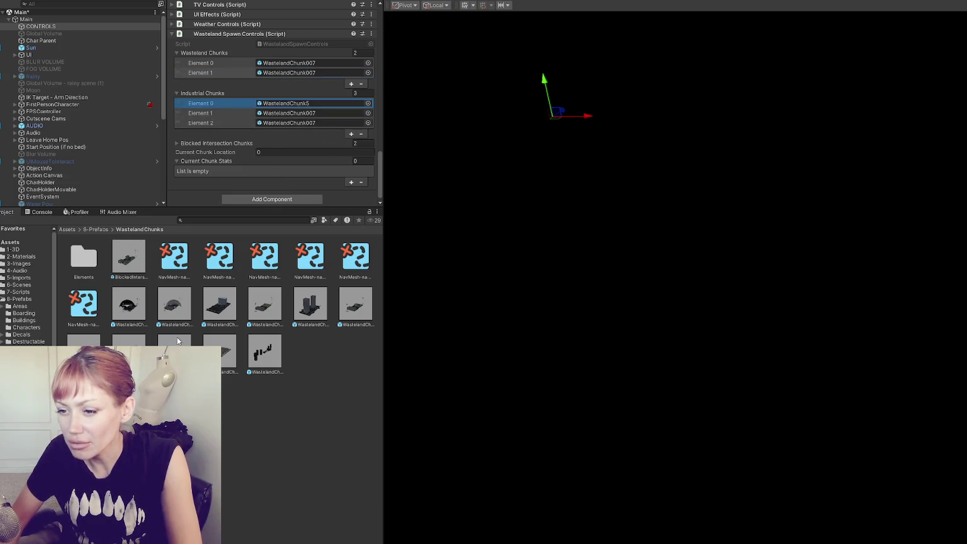
{"action": "mouse_move", "coordinate": [271, 189]}
{"action": "left_mouse_down"}
{"action": "mouse_move", "coordinate": [302, 108]}
{"action": "mouse_move", "coordinate": [317, 107]}
{"action": "mouse_move", "coordinate": [302, 138]}
{"action": "mouse_move", "coordinate": [316, 125]}
{"action": "left_mouse_up"}
Open the Title scene from the 6-Scenes folder.
{"action": "left_click", "coordinate": [42, 287]}
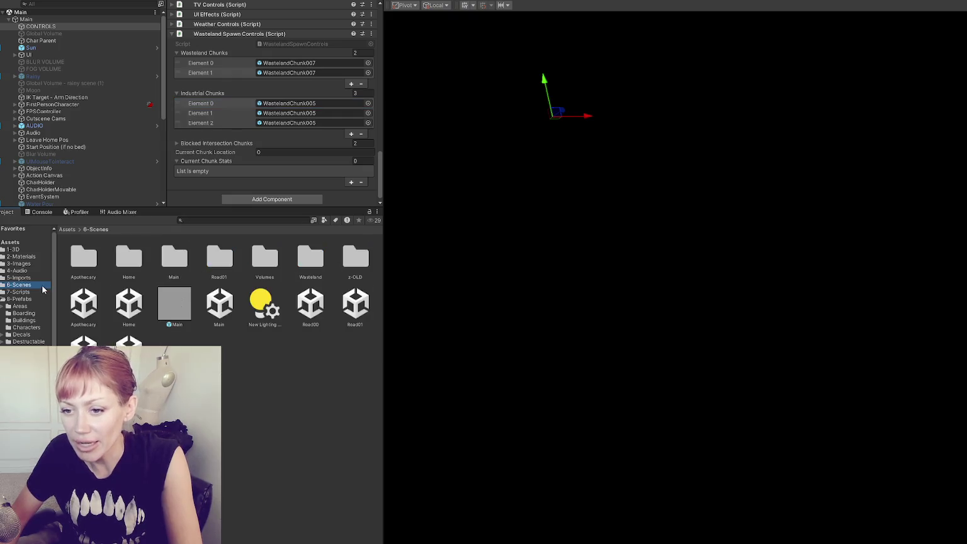
{"action": "left_click", "coordinate": [5, 300]}
{"action": "double_click", "coordinate": [82, 345]}
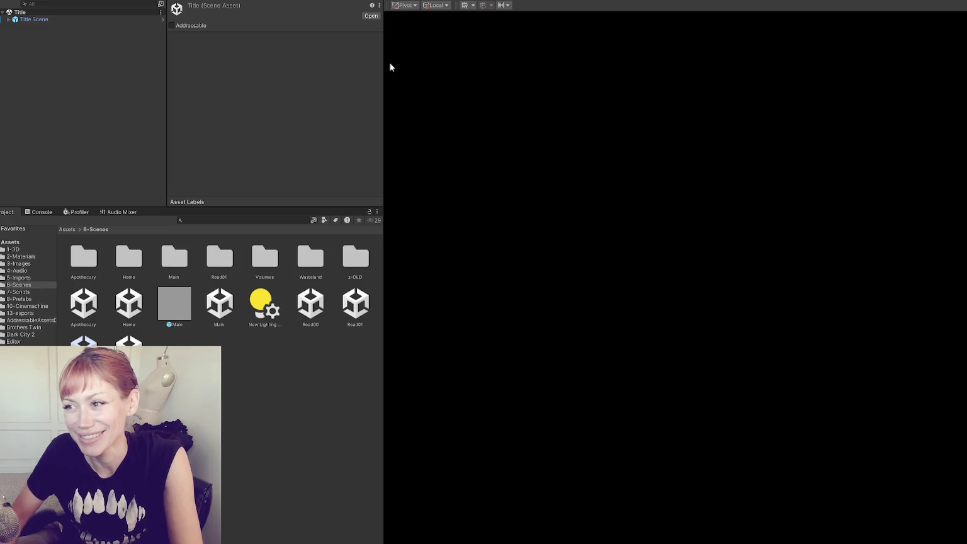
Widen the scene view and start the game from the title screen in DEV MODE.
{"action": "left_click_drag", "start_coordinate": [384, 61], "coordinate": [162, 63]}
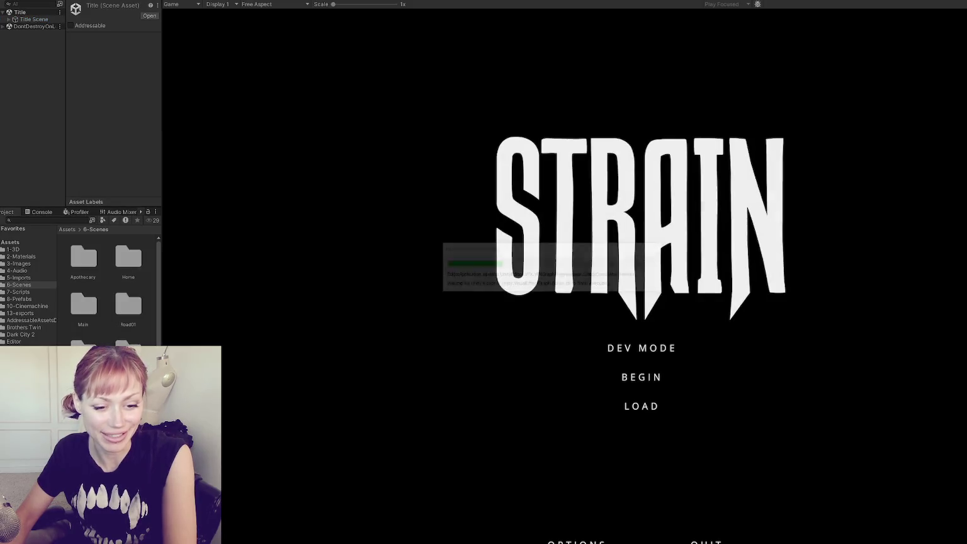
{"action": "left_click", "coordinate": [629, 343]}
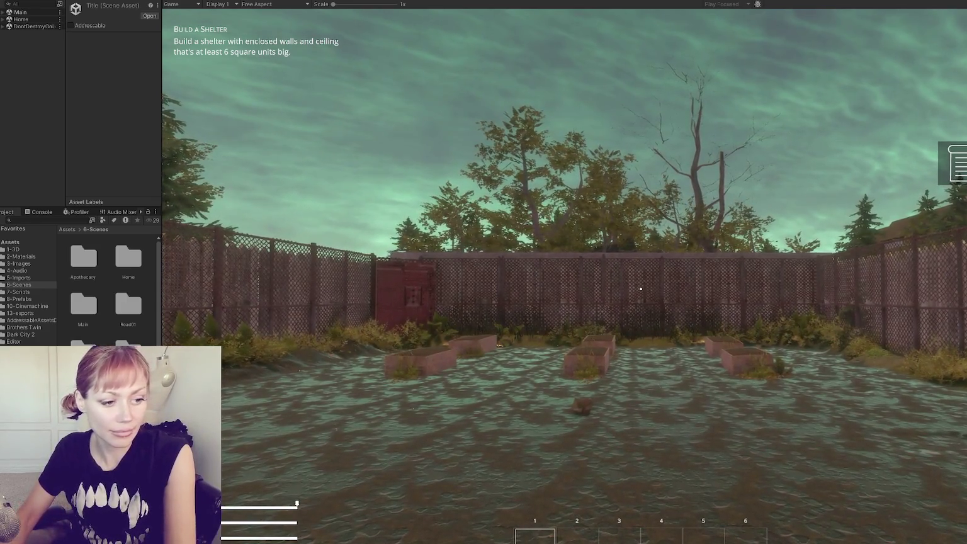
Walk the player across the backyard to the red gate and enter it to load the Wasteland.
{"action": "key", "text": "w"}
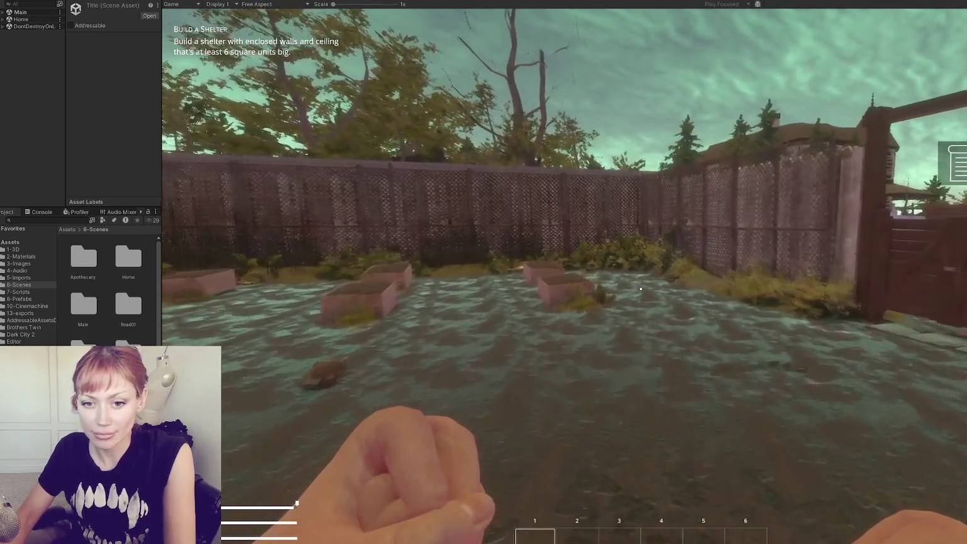
{"action": "key", "text": "w"}
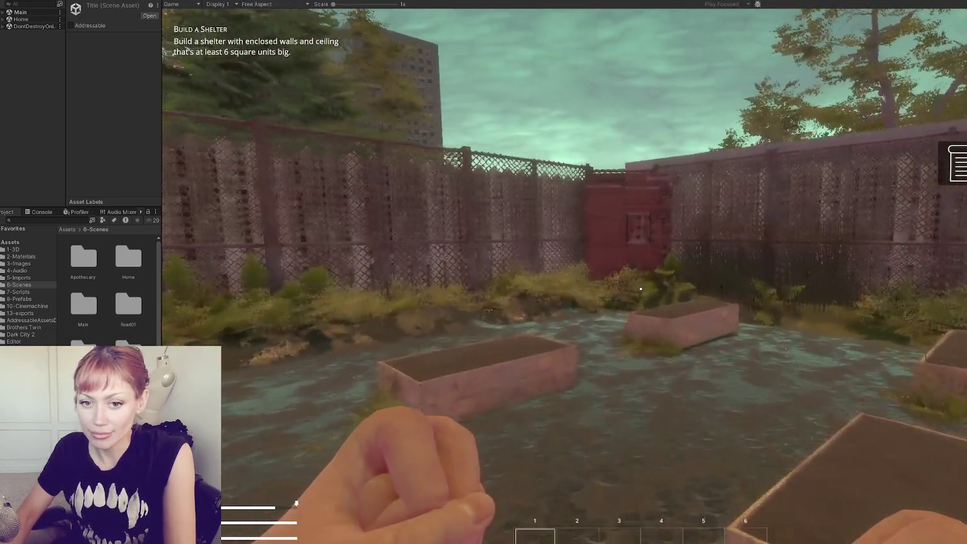
{"action": "key", "text": "w"}
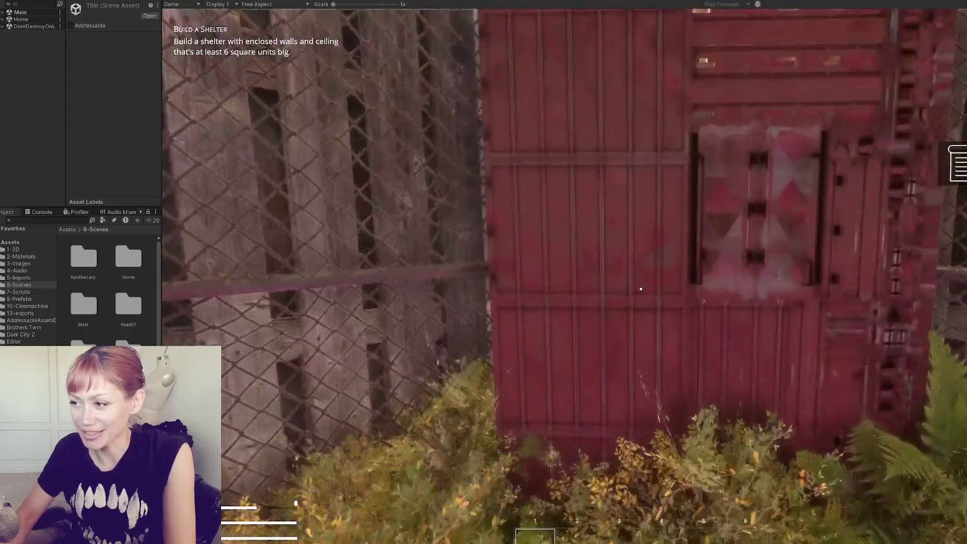
{"action": "key", "text": "e"}
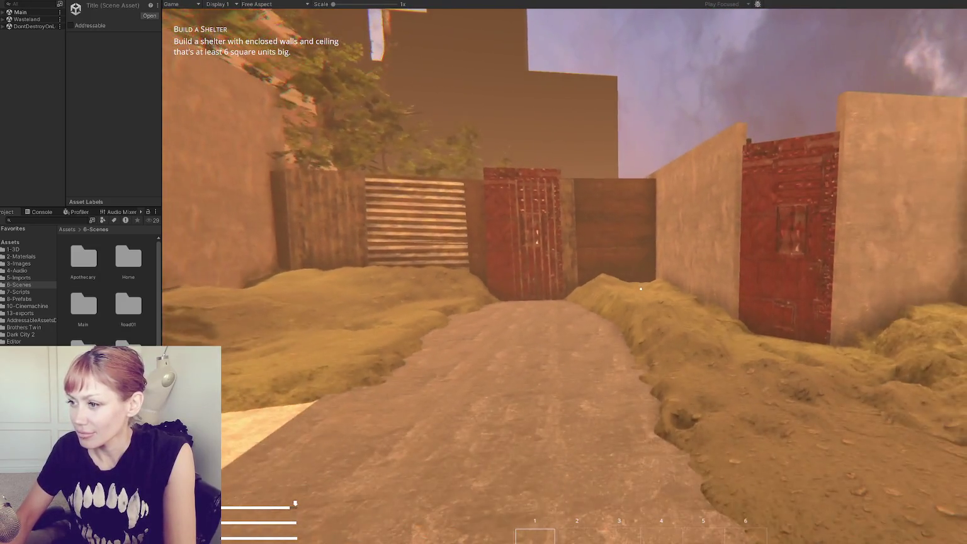
Step onto the grassy mound and back along the dirt path by the gate.
{"action": "key", "text": "a"}
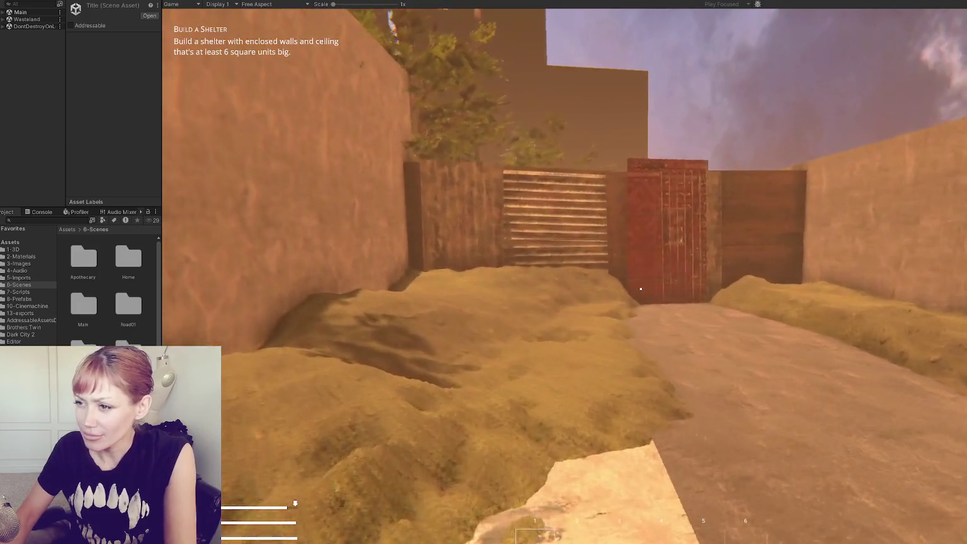
{"action": "key", "text": "d"}
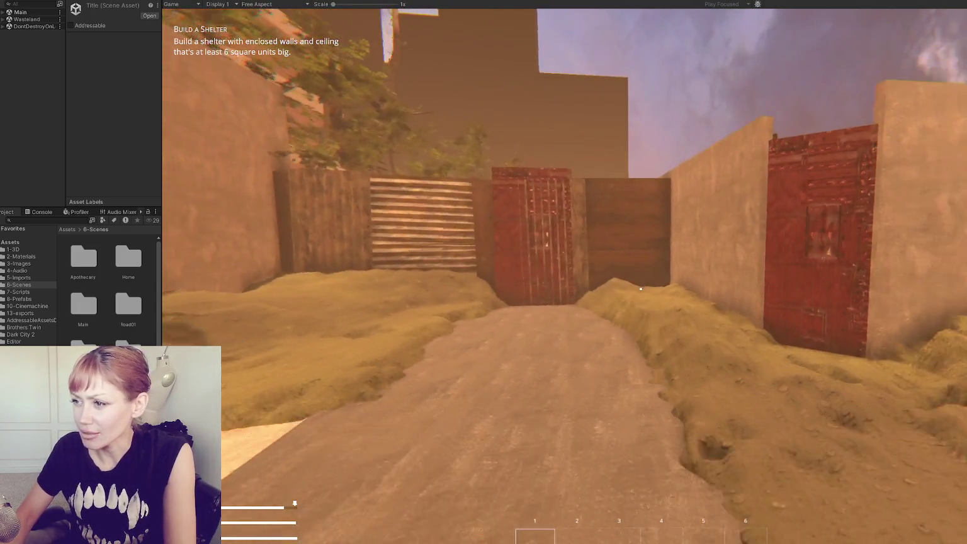
{"action": "key", "text": "s"}
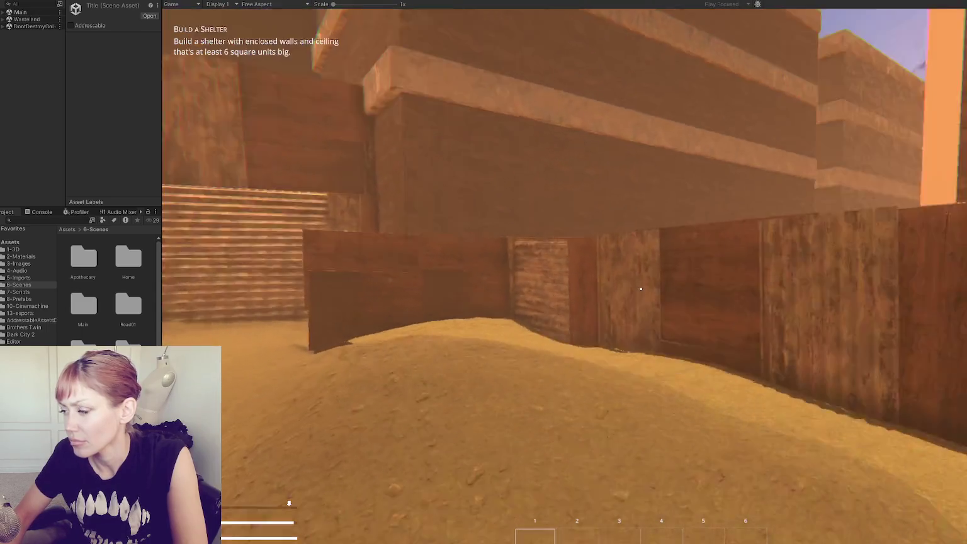
Sprint along the wooden shelter walls past the sand mound to the tree, then stop the playtest.
{"action": "key", "text": "shift+w"}
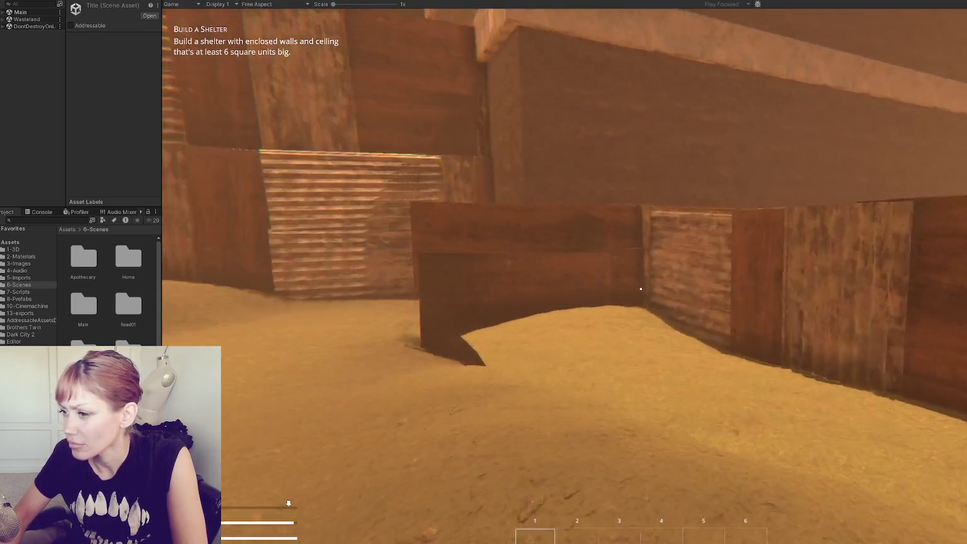
{"action": "key", "text": "shift+w"}
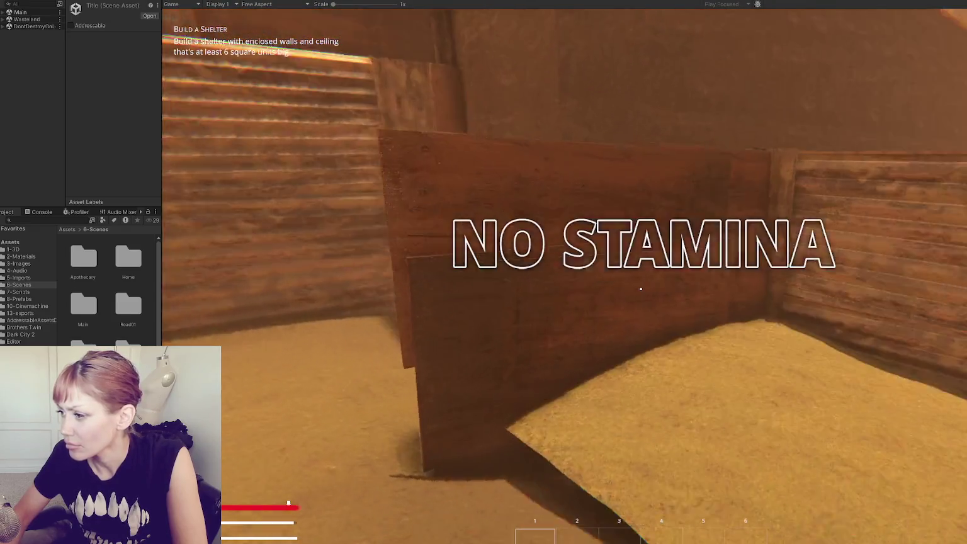
{"action": "key", "text": "s"}
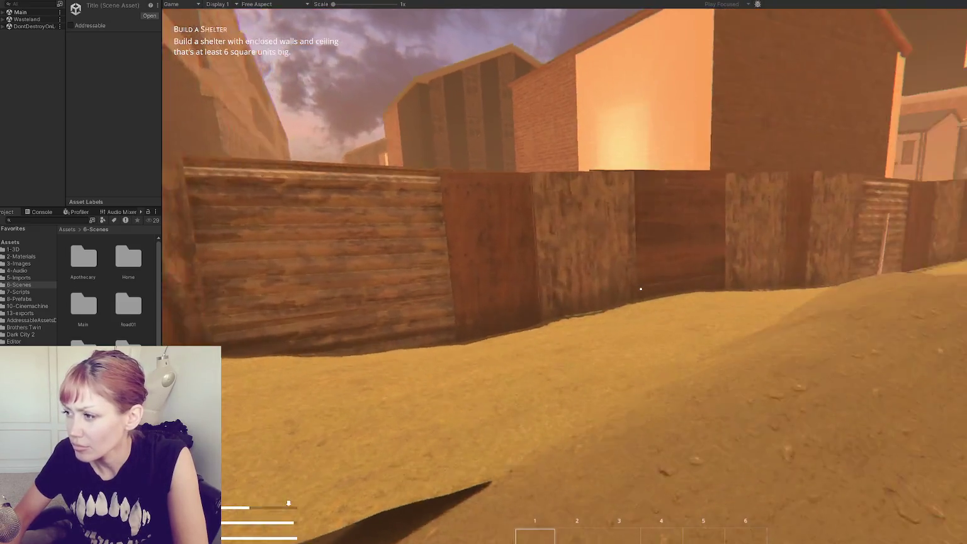
{"action": "key", "text": "w"}
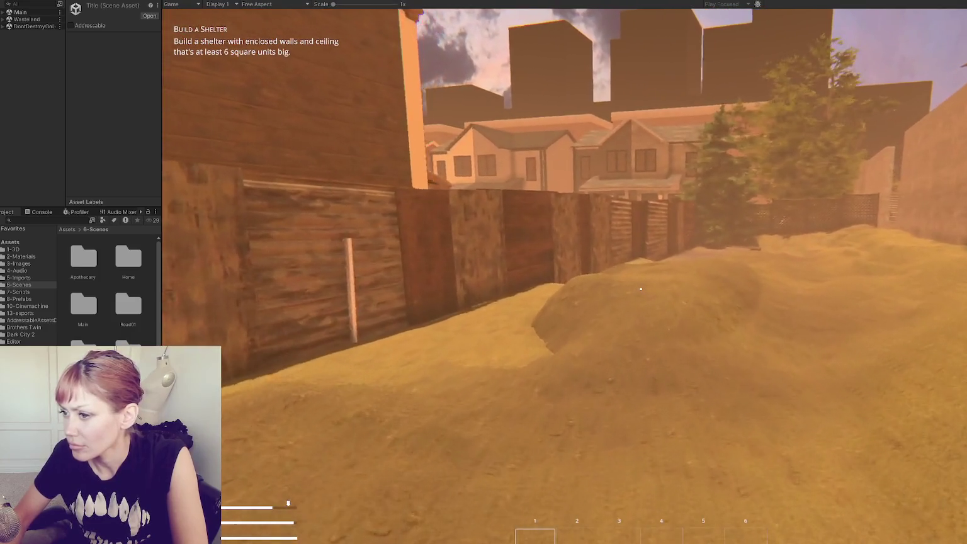
{"action": "key", "text": "w"}
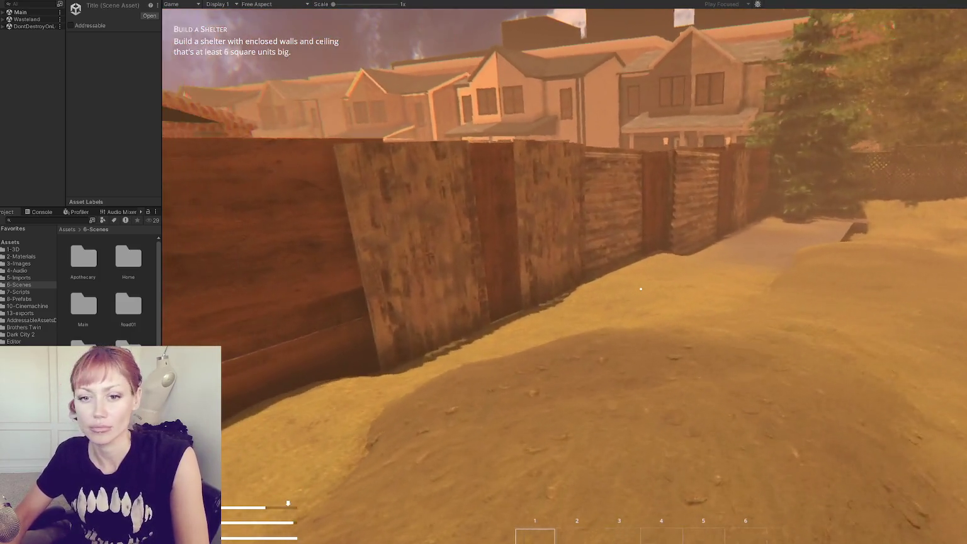
{"action": "key", "text": "shift+w"}
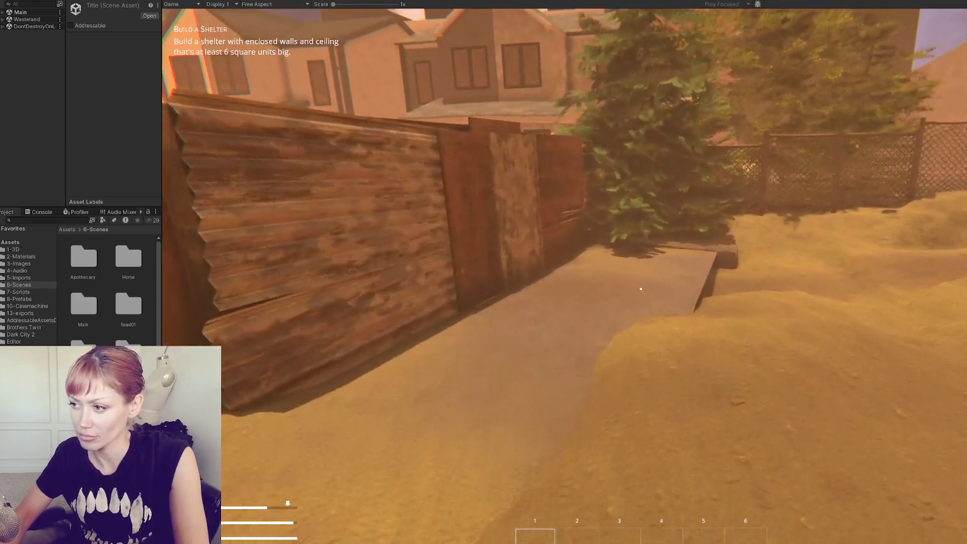
{"action": "key", "text": "w"}
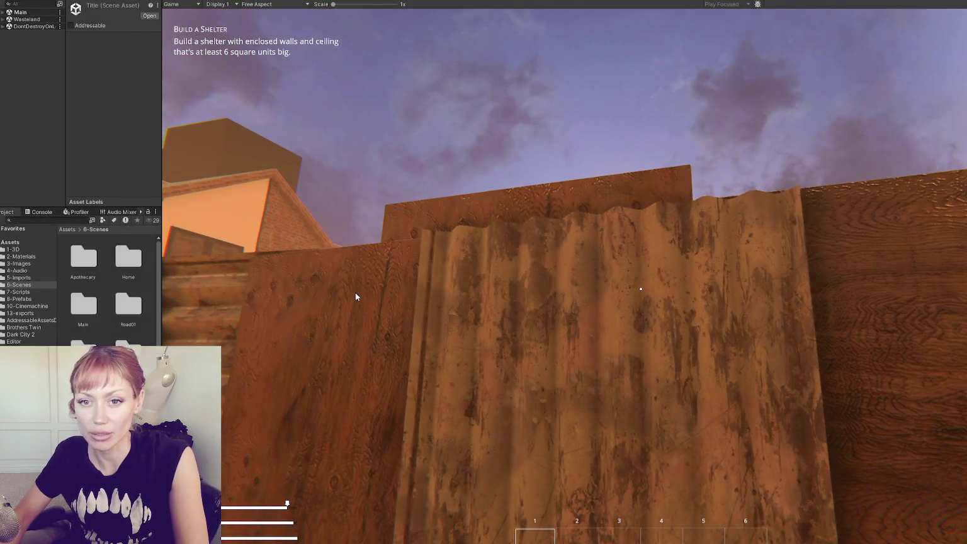
{"action": "key", "text": "ctrl+p"}
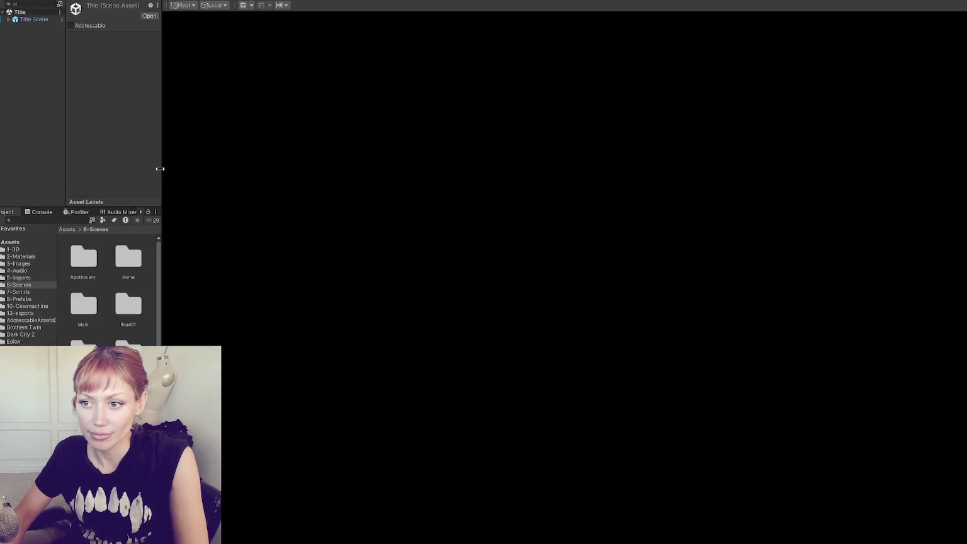
Open Main.unity and add the Wasteland scene additively.
{"action": "left_click_drag", "start_coordinate": [160, 169], "coordinate": [298, 245]}
{"action": "key", "text": "Up"}
{"action": "key", "text": "Return"}
{"action": "right_click", "coordinate": [89, 347]}
{"action": "left_click", "coordinate": [174, 200]}
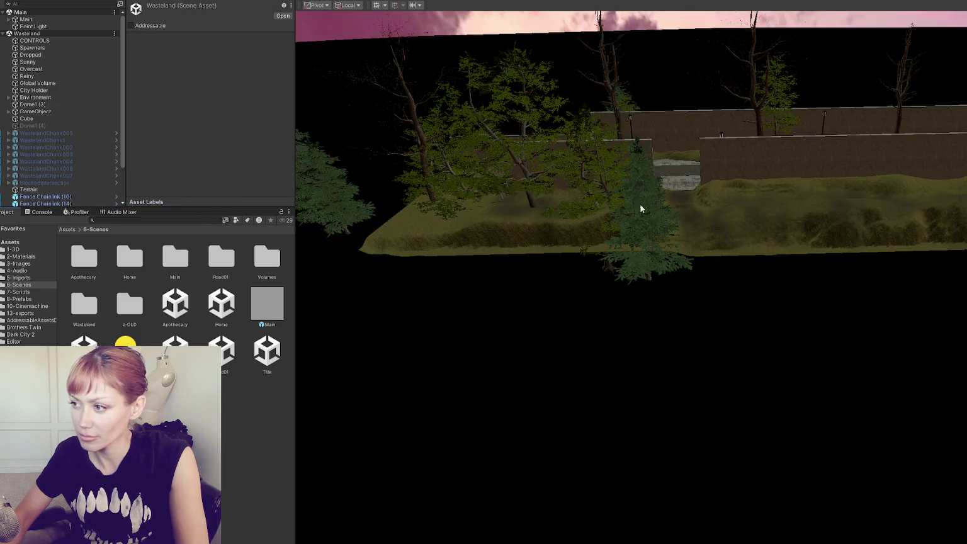
Activate WastelandChunk007 and move it under City Holder in the Hierarchy.
{"action": "left_click_drag", "start_coordinate": [635, 214], "coordinate": [636, 274]}
{"action": "left_click", "coordinate": [754, 311]}
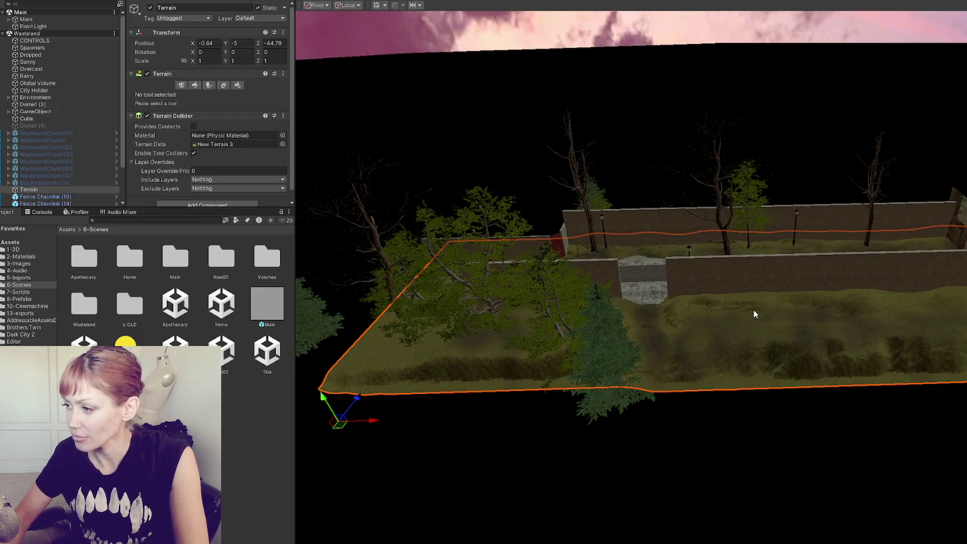
{"action": "left_click", "coordinate": [88, 176]}
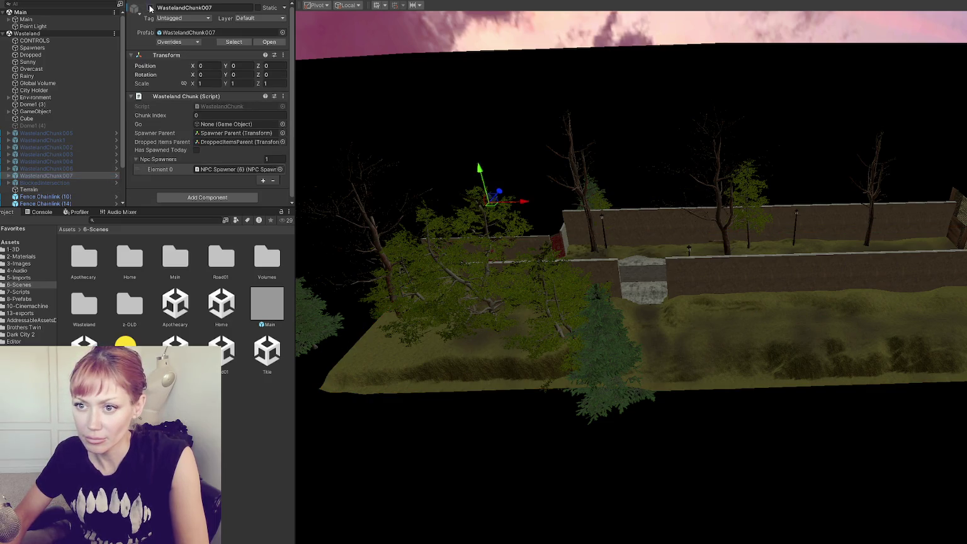
{"action": "left_click", "coordinate": [150, 8]}
{"action": "left_click_drag", "start_coordinate": [51, 175], "coordinate": [38, 92]}
Edit WastelandChunk007's X position and reselect the Terrain.
{"action": "left_click", "coordinate": [214, 67]}
{"action": "scroll", "coordinate": [629, 344], "scroll_direction": "up", "scroll_amount": 5}
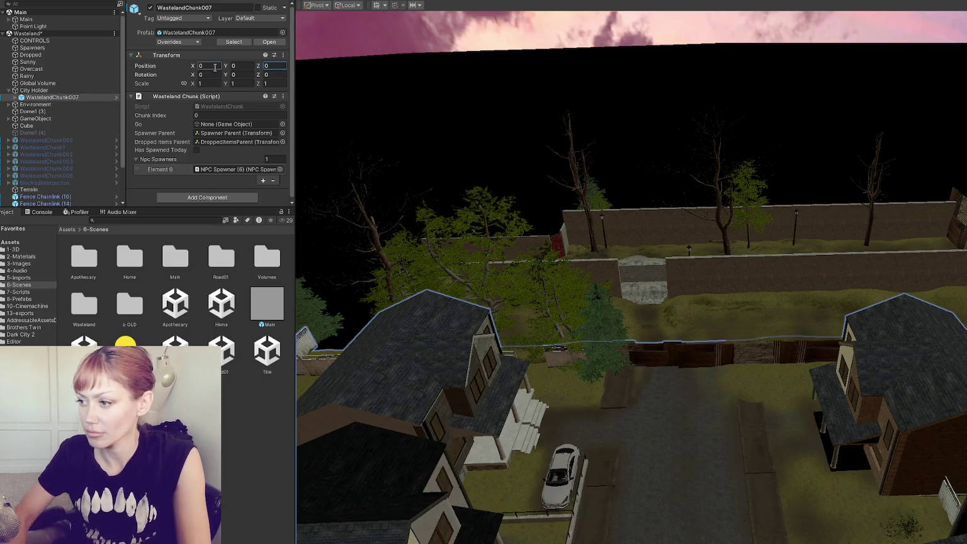
{"action": "scroll", "coordinate": [629, 343], "scroll_direction": "up", "scroll_amount": 2}
{"action": "left_click", "coordinate": [629, 343]}
{"action": "scroll", "coordinate": [629, 343], "scroll_direction": "down", "scroll_amount": 6}
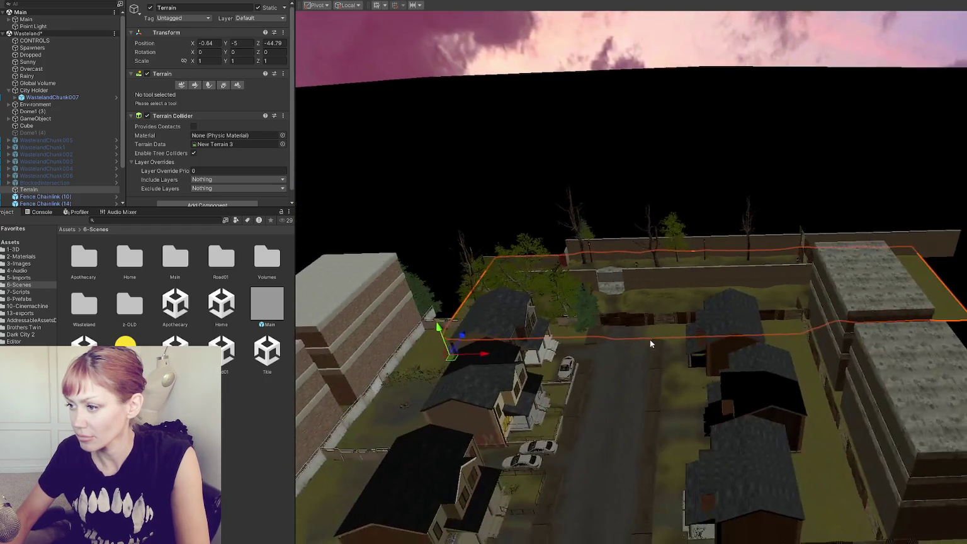
{"action": "scroll", "coordinate": [645, 350], "scroll_direction": "up", "scroll_amount": 2}
{"action": "scroll", "coordinate": [644, 350], "scroll_direction": "up", "scroll_amount": 10}
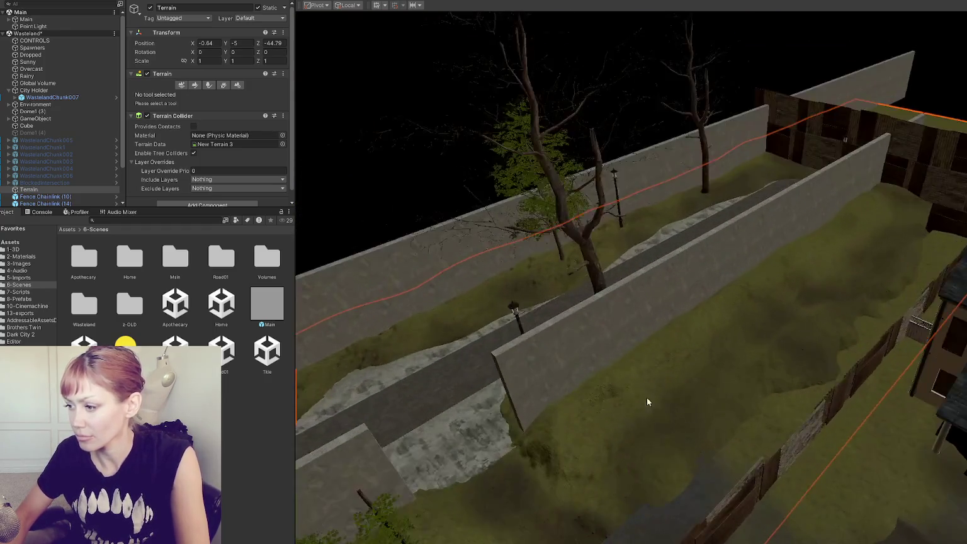
{"action": "scroll", "coordinate": [611, 239], "scroll_direction": "up", "scroll_amount": 5}
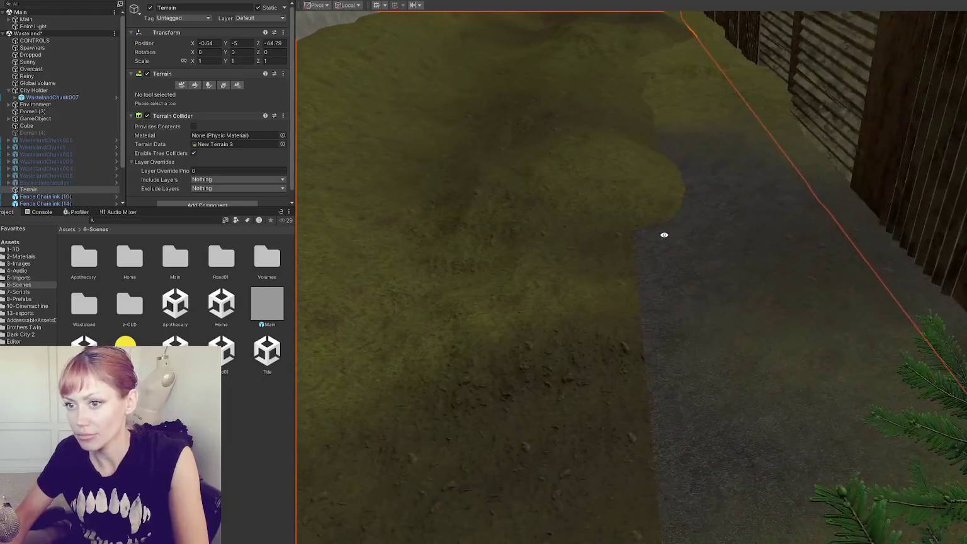
Use Set Height to flatten the sunken patch beside the fence, surveying the fence and concrete walls.
{"action": "left_click", "coordinate": [195, 84]}
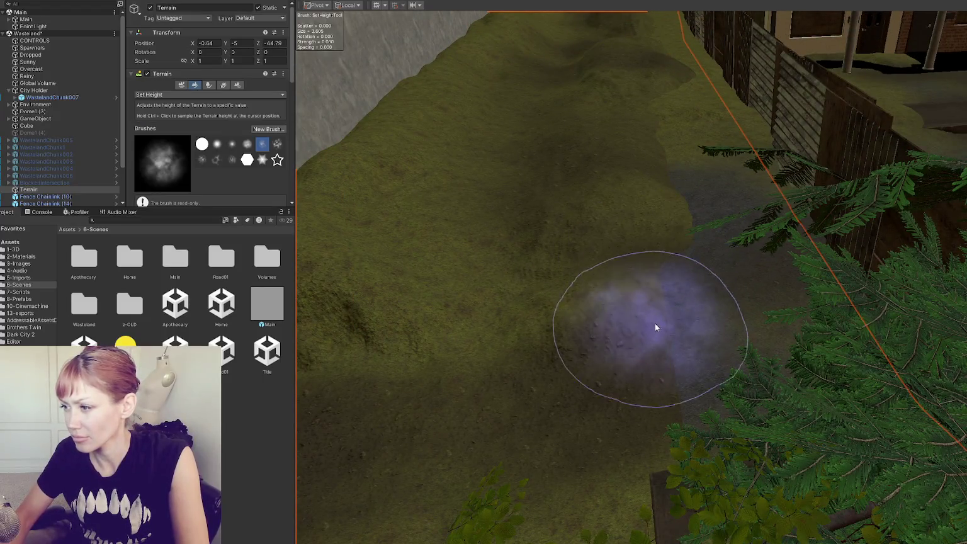
{"action": "scroll", "coordinate": [714, 349], "scroll_direction": "up", "scroll_amount": 3}
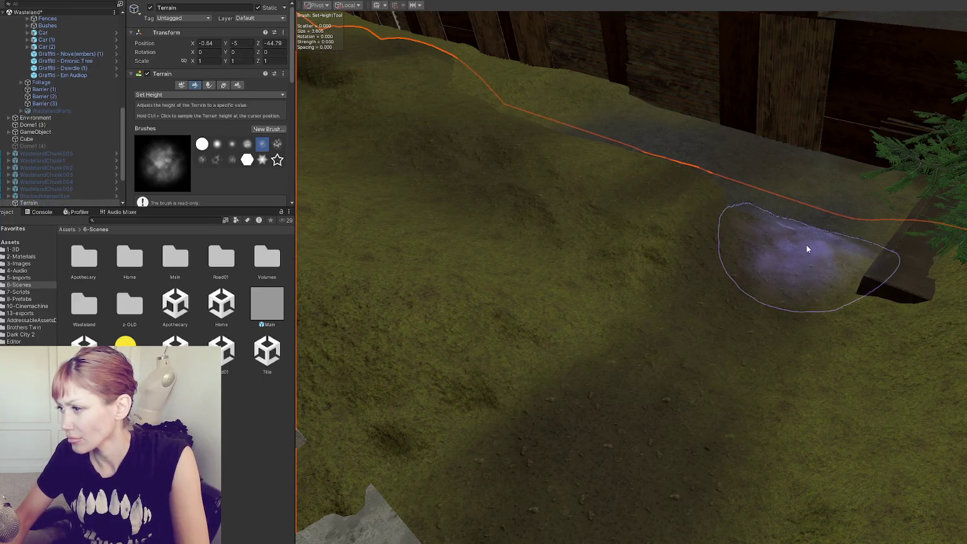
{"action": "mouse_move", "coordinate": [872, 255]}
{"action": "left_mouse_down"}
{"action": "mouse_move", "coordinate": [881, 281]}
{"action": "mouse_move", "coordinate": [861, 285]}
{"action": "mouse_move", "coordinate": [853, 267]}
{"action": "mouse_move", "coordinate": [895, 296]}
{"action": "mouse_move", "coordinate": [861, 277]}
{"action": "mouse_move", "coordinate": [820, 273]}
{"action": "mouse_move", "coordinate": [748, 224]}
{"action": "left_mouse_up"}
{"action": "mouse_move", "coordinate": [821, 242]}
{"action": "left_mouse_down"}
{"action": "mouse_move", "coordinate": [751, 302]}
{"action": "mouse_move", "coordinate": [482, 405]}
{"action": "left_mouse_up"}
{"action": "mouse_move", "coordinate": [512, 497]}
{"action": "left_mouse_down"}
{"action": "mouse_move", "coordinate": [565, 454]}
{"action": "mouse_move", "coordinate": [686, 490]}
{"action": "mouse_move", "coordinate": [610, 324]}
{"action": "mouse_move", "coordinate": [579, 297]}
{"action": "left_mouse_up"}
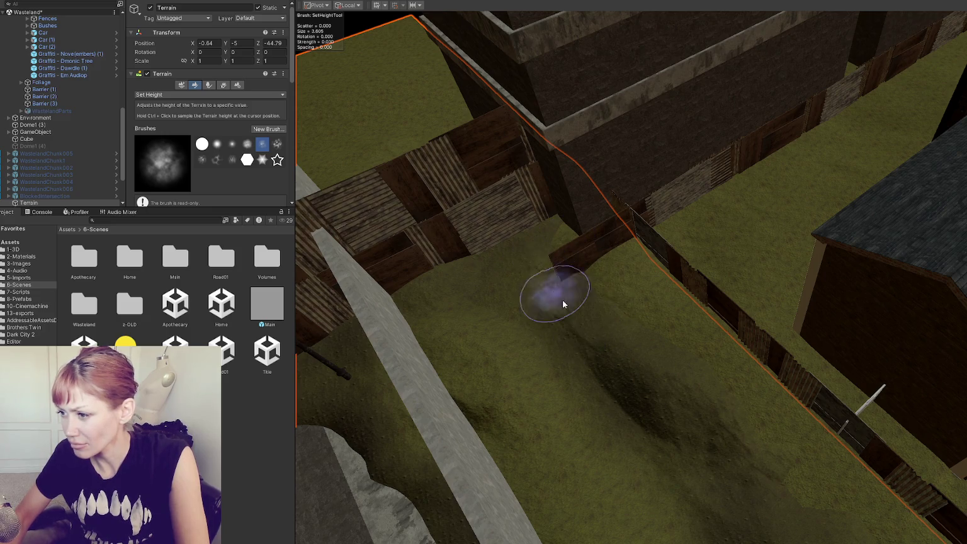
{"action": "scroll", "coordinate": [558, 276], "scroll_direction": "up", "scroll_amount": 5}
{"action": "scroll", "coordinate": [567, 267], "scroll_direction": "up", "scroll_amount": 5}
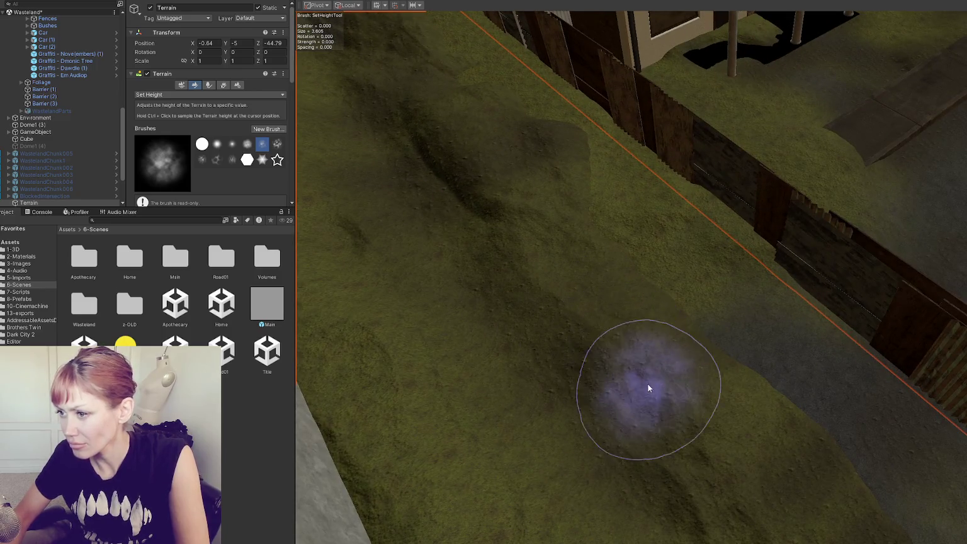
{"action": "mouse_move", "coordinate": [649, 384]}
{"action": "left_mouse_down"}
{"action": "mouse_move", "coordinate": [591, 274]}
{"action": "mouse_move", "coordinate": [665, 308]}
{"action": "mouse_move", "coordinate": [600, 231]}
{"action": "mouse_move", "coordinate": [682, 272]}
{"action": "mouse_move", "coordinate": [769, 338]}
{"action": "mouse_move", "coordinate": [806, 323]}
{"action": "mouse_move", "coordinate": [735, 277]}
{"action": "mouse_move", "coordinate": [762, 331]}
{"action": "mouse_move", "coordinate": [808, 287]}
{"action": "mouse_move", "coordinate": [837, 347]}
{"action": "mouse_move", "coordinate": [799, 274]}
{"action": "mouse_move", "coordinate": [712, 262]}
{"action": "mouse_move", "coordinate": [813, 410]}
{"action": "mouse_move", "coordinate": [739, 253]}
{"action": "mouse_move", "coordinate": [659, 244]}
{"action": "mouse_move", "coordinate": [745, 252]}
{"action": "mouse_move", "coordinate": [741, 335]}
{"action": "mouse_move", "coordinate": [745, 251]}
{"action": "mouse_move", "coordinate": [755, 247]}
{"action": "mouse_move", "coordinate": [735, 255]}
{"action": "mouse_move", "coordinate": [769, 258]}
{"action": "mouse_move", "coordinate": [760, 395]}
{"action": "mouse_move", "coordinate": [735, 253]}
{"action": "mouse_move", "coordinate": [790, 261]}
{"action": "mouse_move", "coordinate": [811, 425]}
{"action": "mouse_move", "coordinate": [729, 425]}
{"action": "mouse_move", "coordinate": [710, 435]}
{"action": "mouse_move", "coordinate": [827, 437]}
{"action": "mouse_move", "coordinate": [771, 412]}
{"action": "mouse_move", "coordinate": [731, 448]}
{"action": "mouse_move", "coordinate": [766, 422]}
{"action": "mouse_move", "coordinate": [793, 365]}
{"action": "mouse_move", "coordinate": [387, 213]}
{"action": "left_mouse_up"}
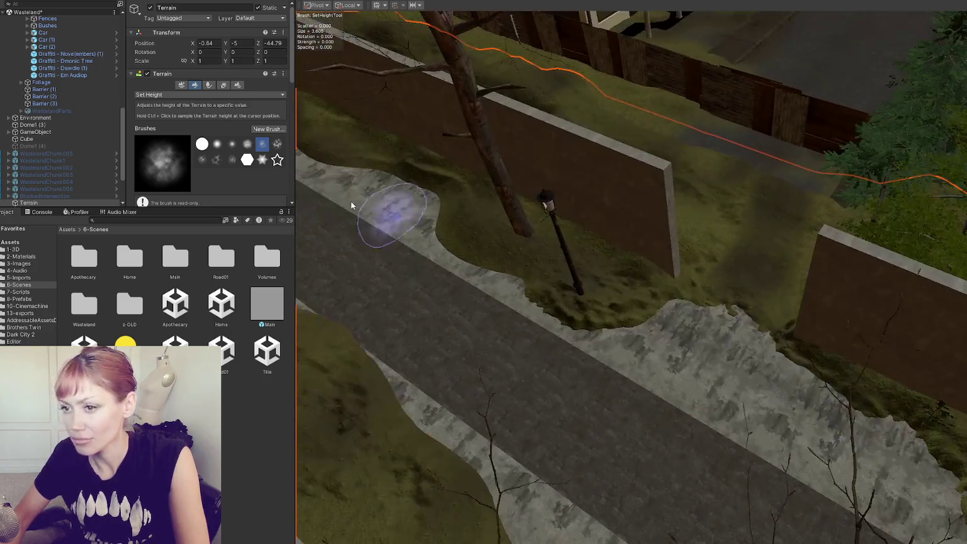
Change the terrain sculpting mode to Smooth Height.
{"action": "left_click", "coordinate": [208, 95]}
{"action": "left_click", "coordinate": [168, 183]}
{"action": "scroll", "coordinate": [224, 159], "scroll_direction": "down", "scroll_amount": 10}
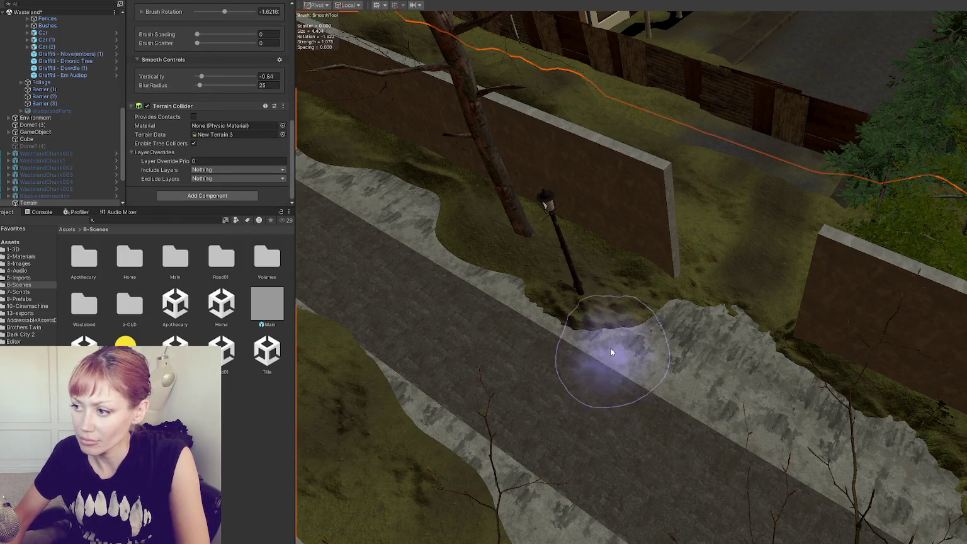
Set Blur Radius to 5 and smooth the grassy edge along the walled path.
{"action": "type", "text": "5"}
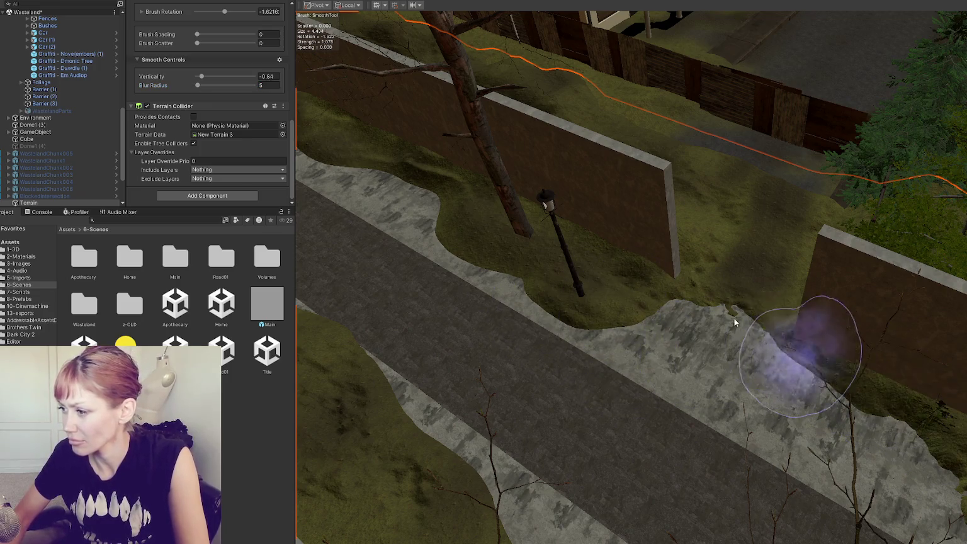
{"action": "mouse_move", "coordinate": [708, 237]}
{"action": "left_mouse_down"}
{"action": "mouse_move", "coordinate": [659, 300]}
{"action": "mouse_move", "coordinate": [629, 318]}
{"action": "mouse_move", "coordinate": [536, 310]}
{"action": "left_mouse_up"}
{"action": "scroll", "coordinate": [536, 311], "scroll_direction": "up", "scroll_amount": 5}
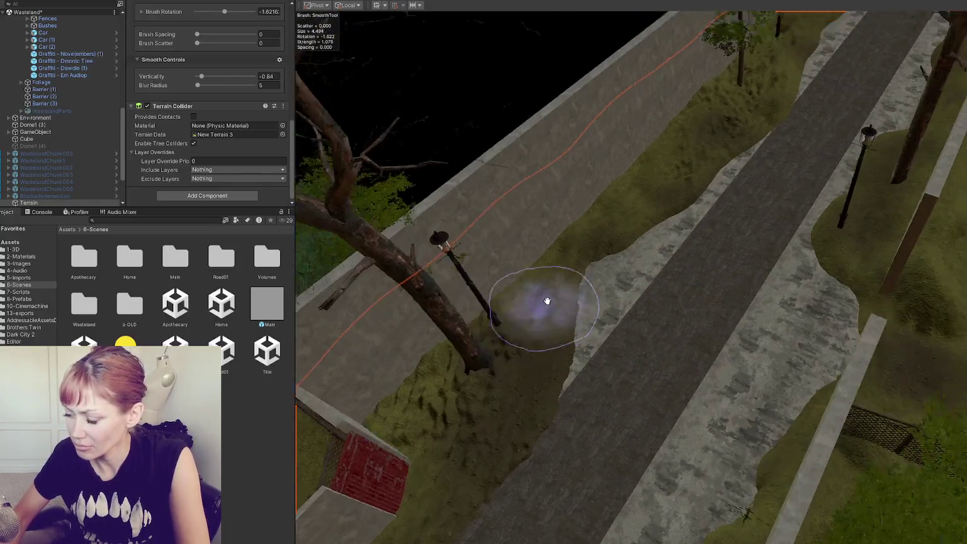